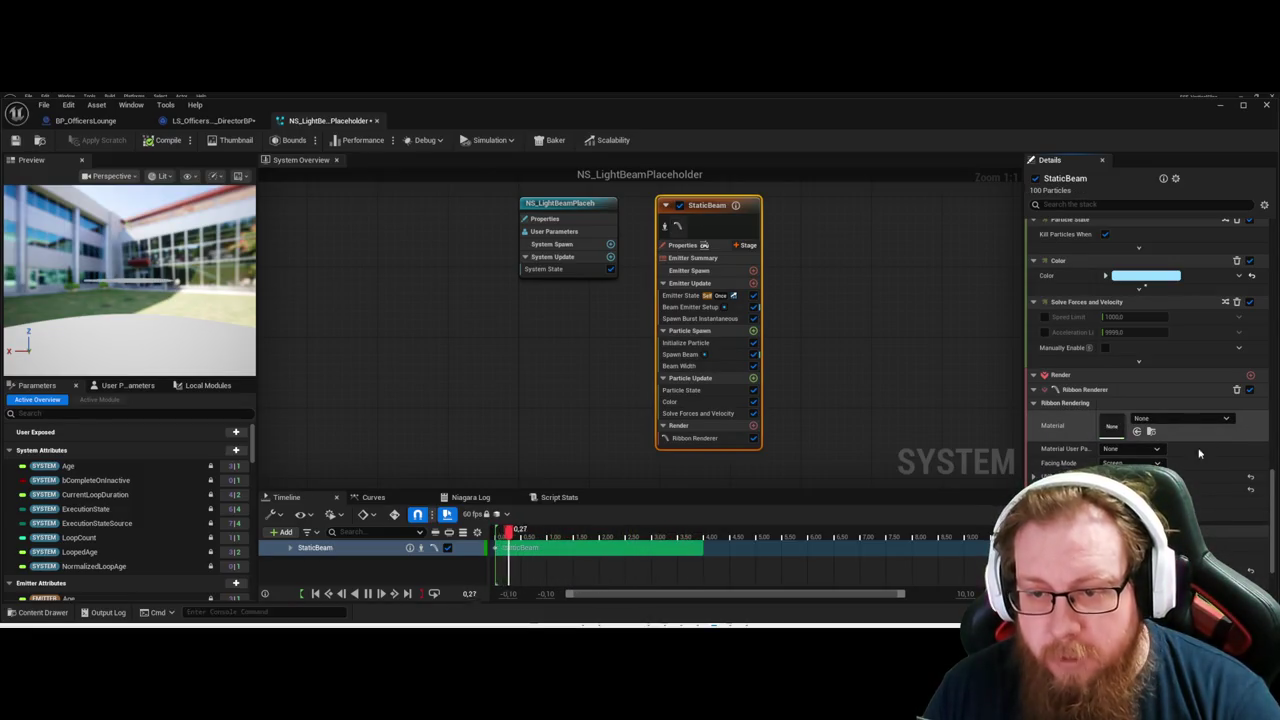
Clear the Ribbon Renderer's material on the StaticBeam emitter to None.
click(1251, 428)
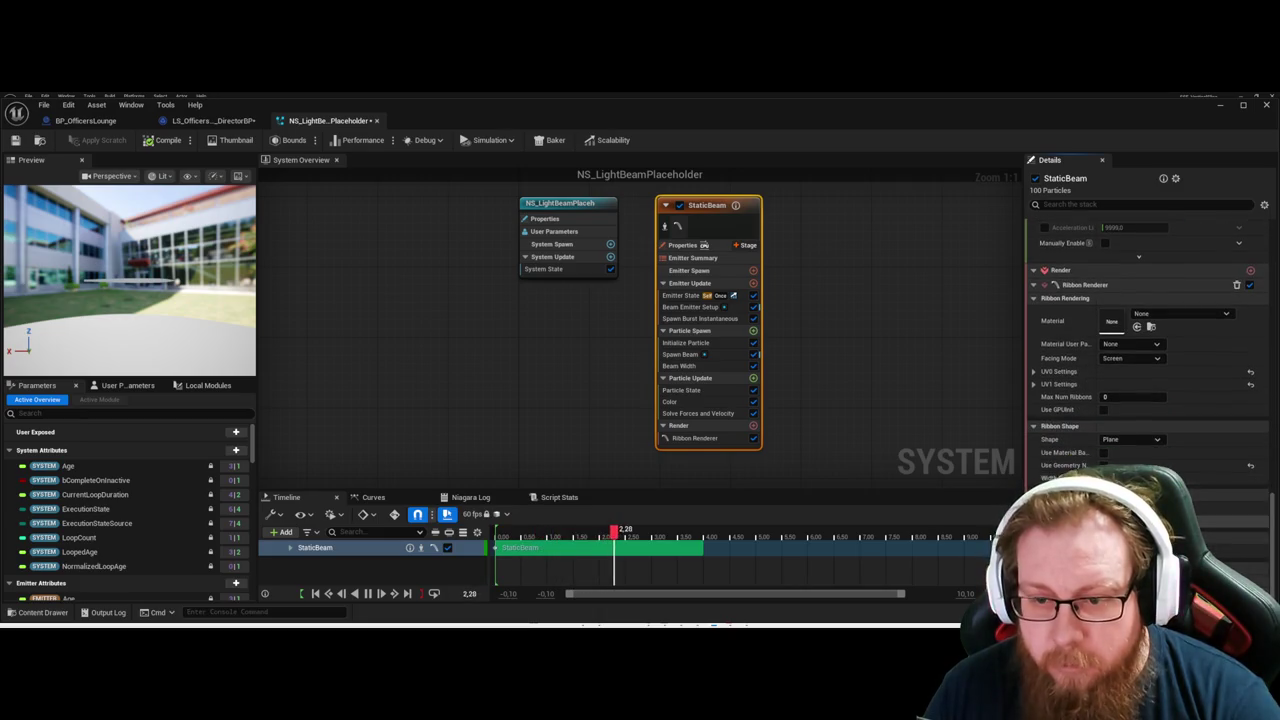
scroll(1150, 350, up, 1)
scroll(1150, 350, down, 3)
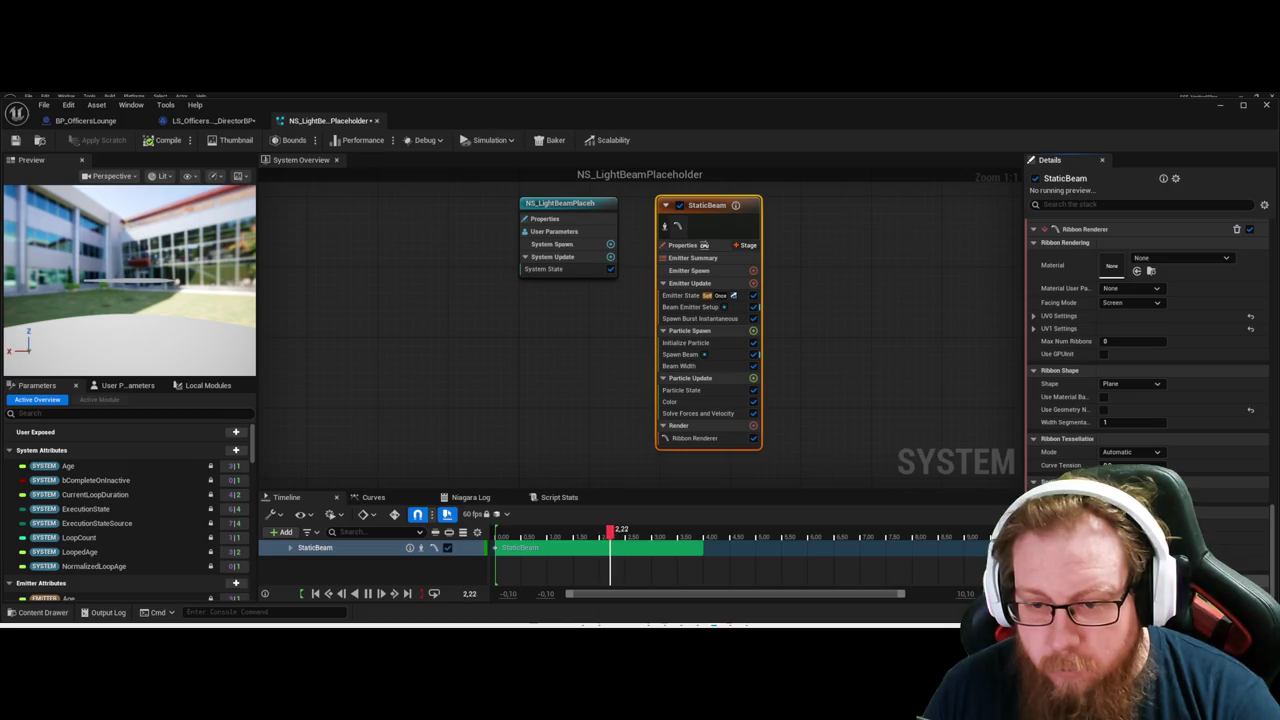
scroll(1061, 474, down, 4)
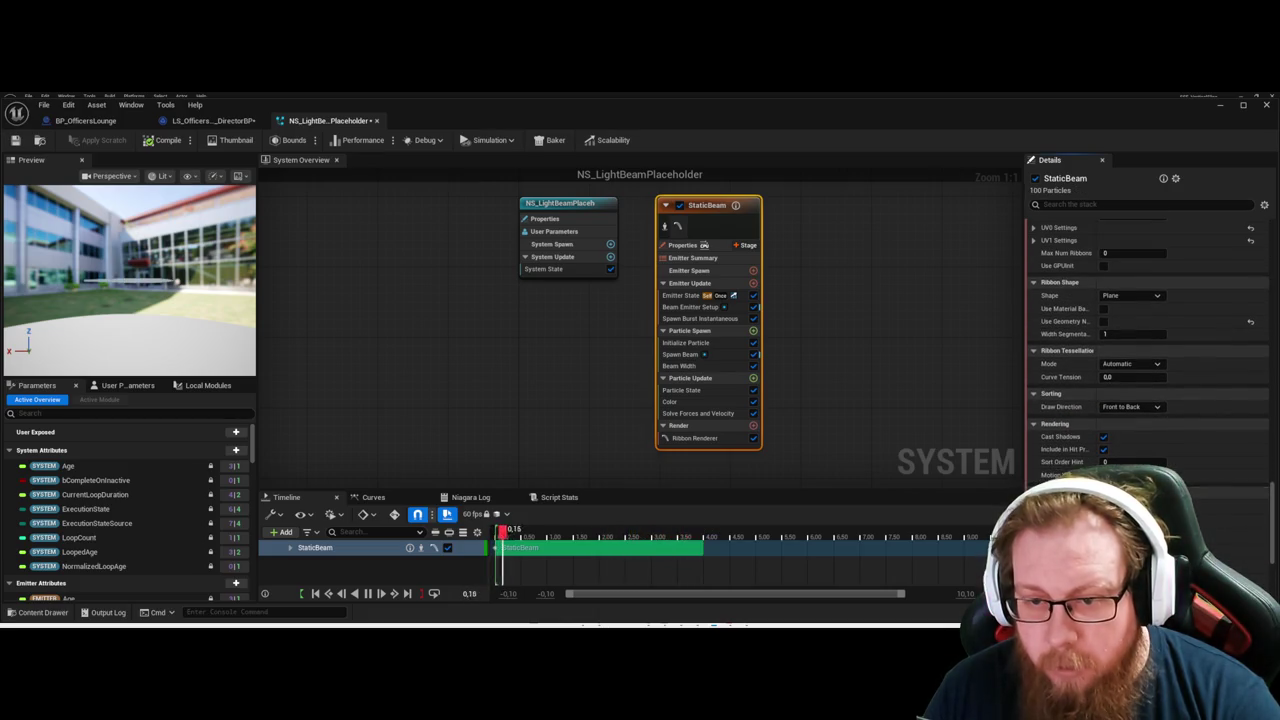
scroll(1150, 350, up, 4)
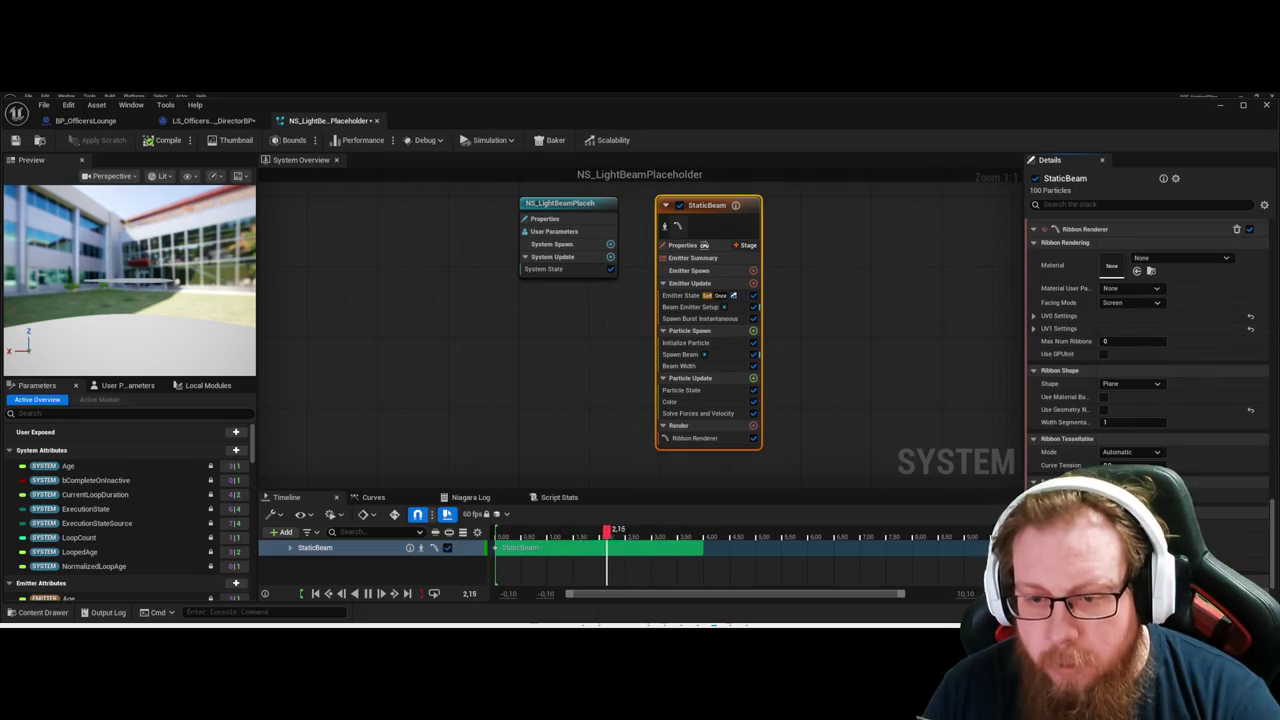
scroll(1150, 350, down, 2)
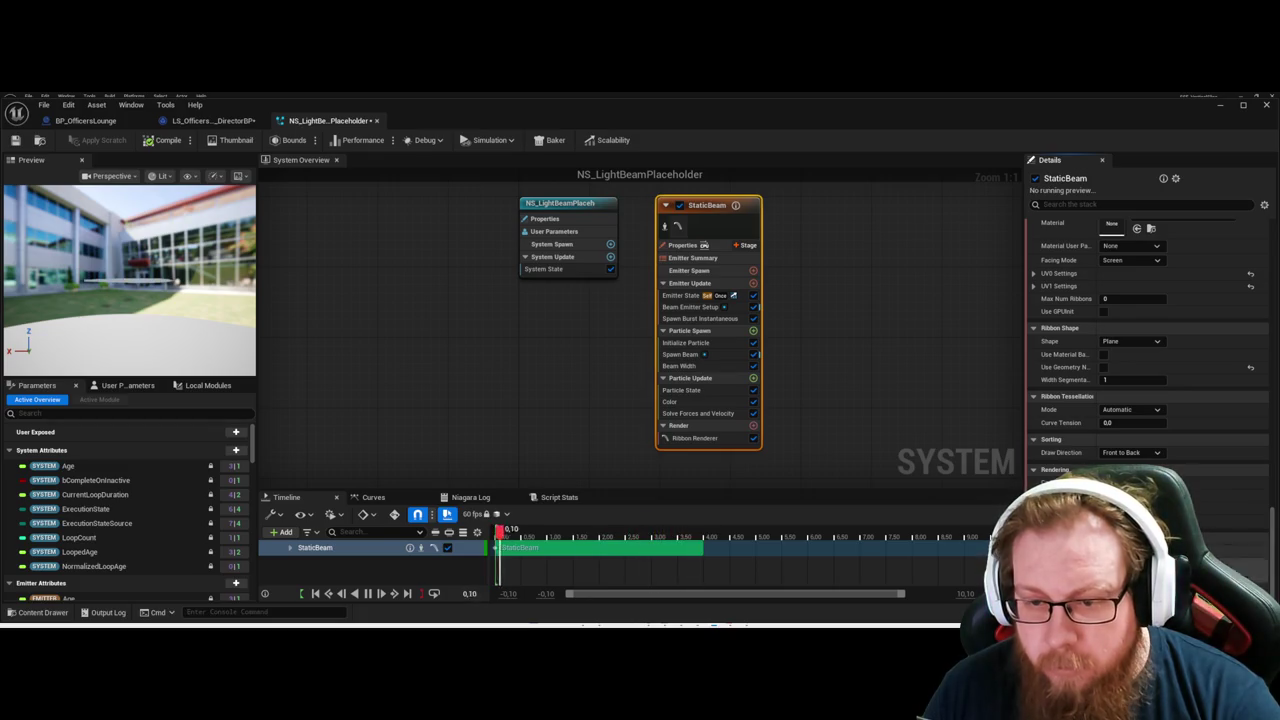
scroll(1150, 350, up, 15)
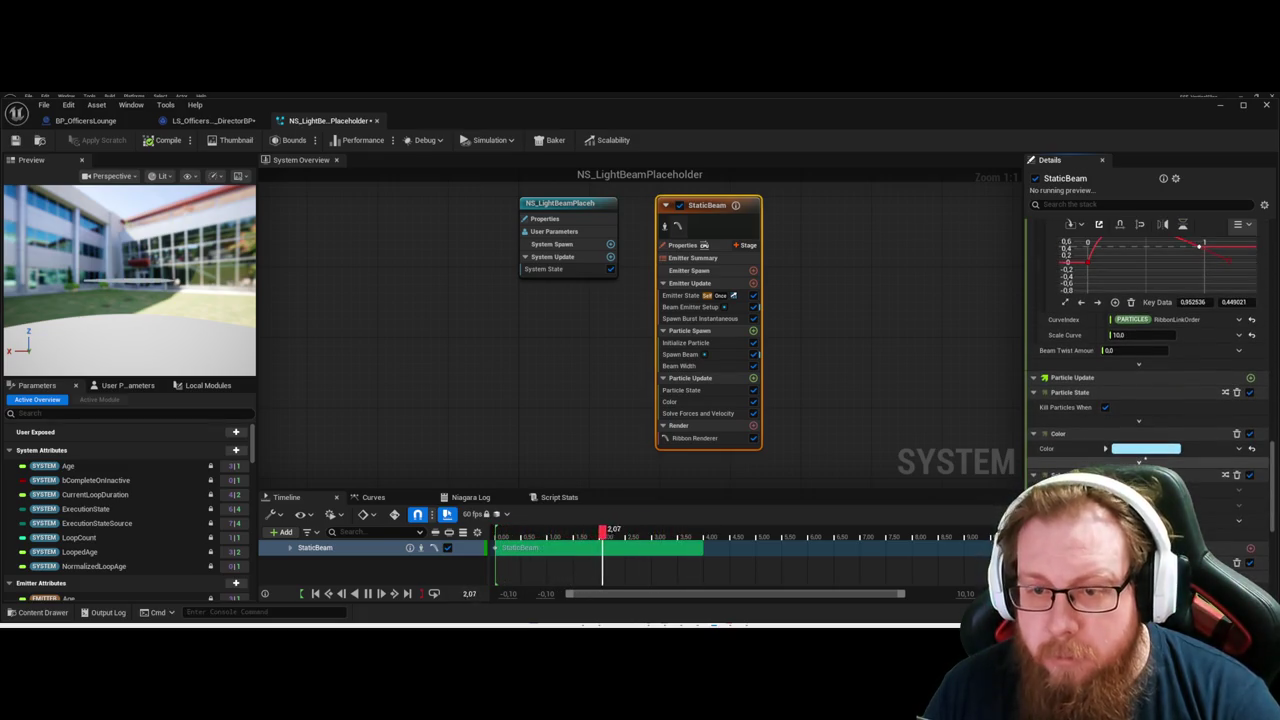
scroll(1132, 380, down, 15)
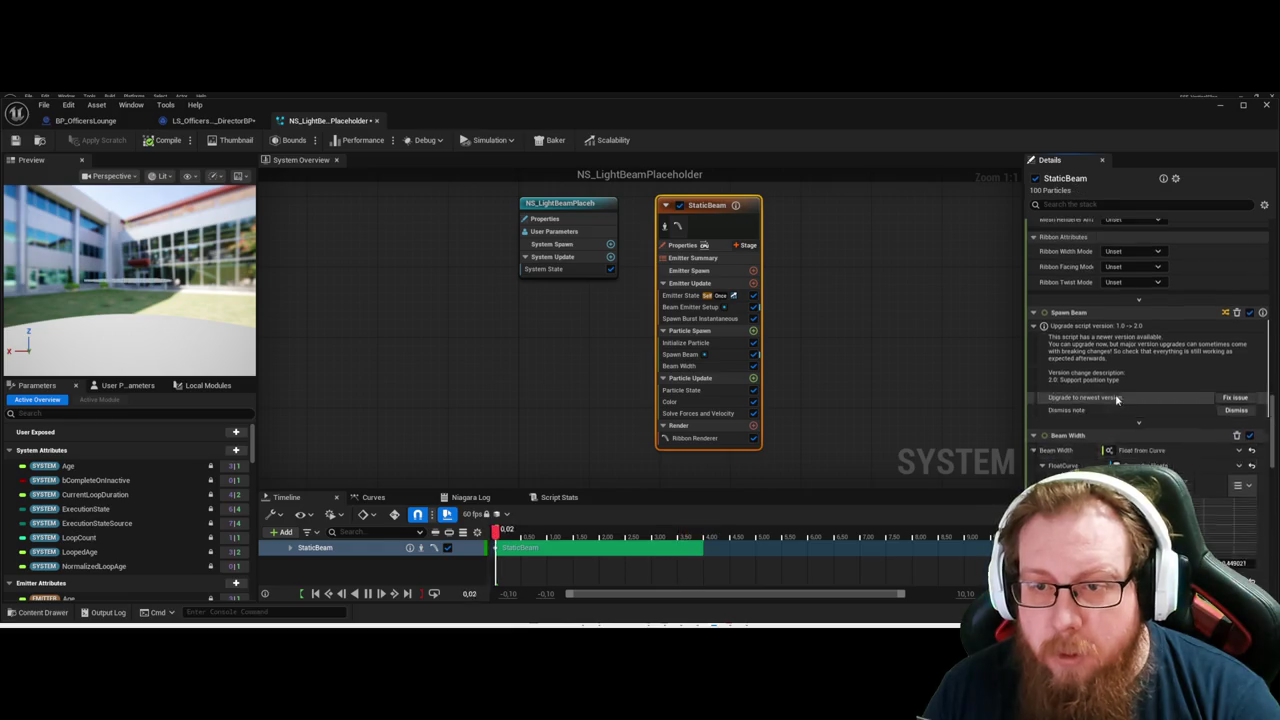
scroll(1132, 379, up, 5)
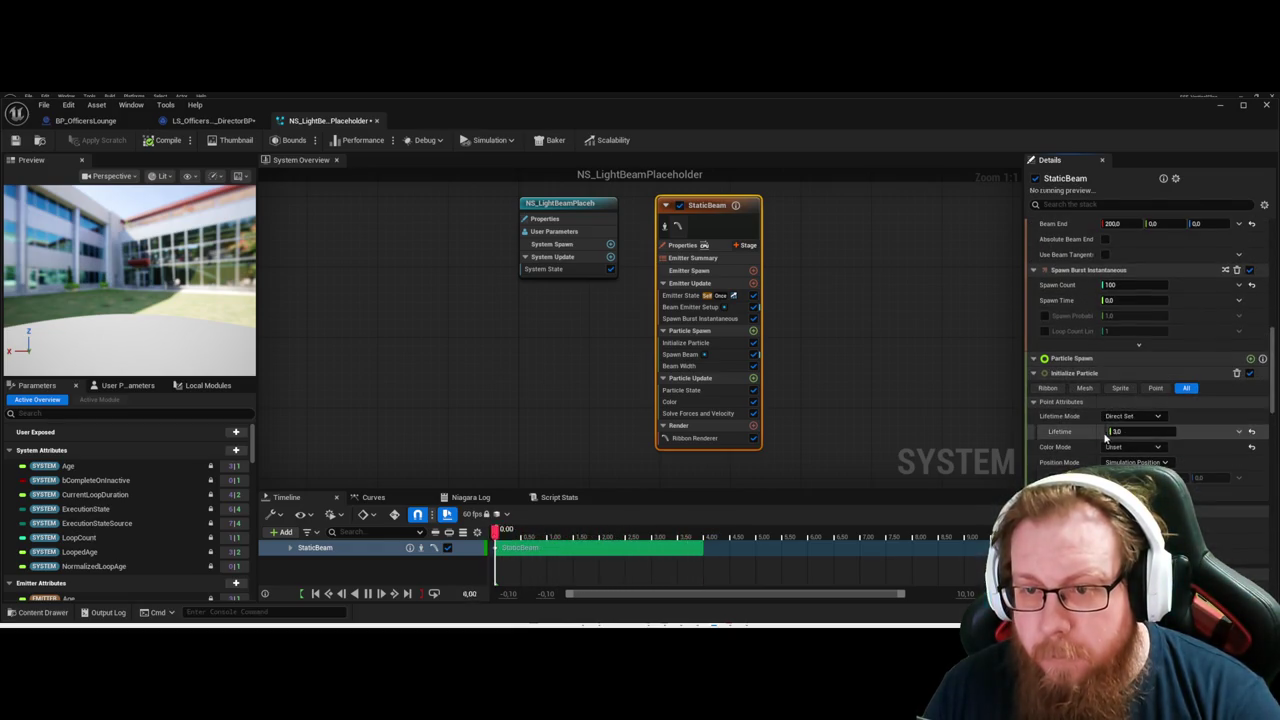
scroll(1130, 380, up, 3)
scroll(1135, 373, up, 3)
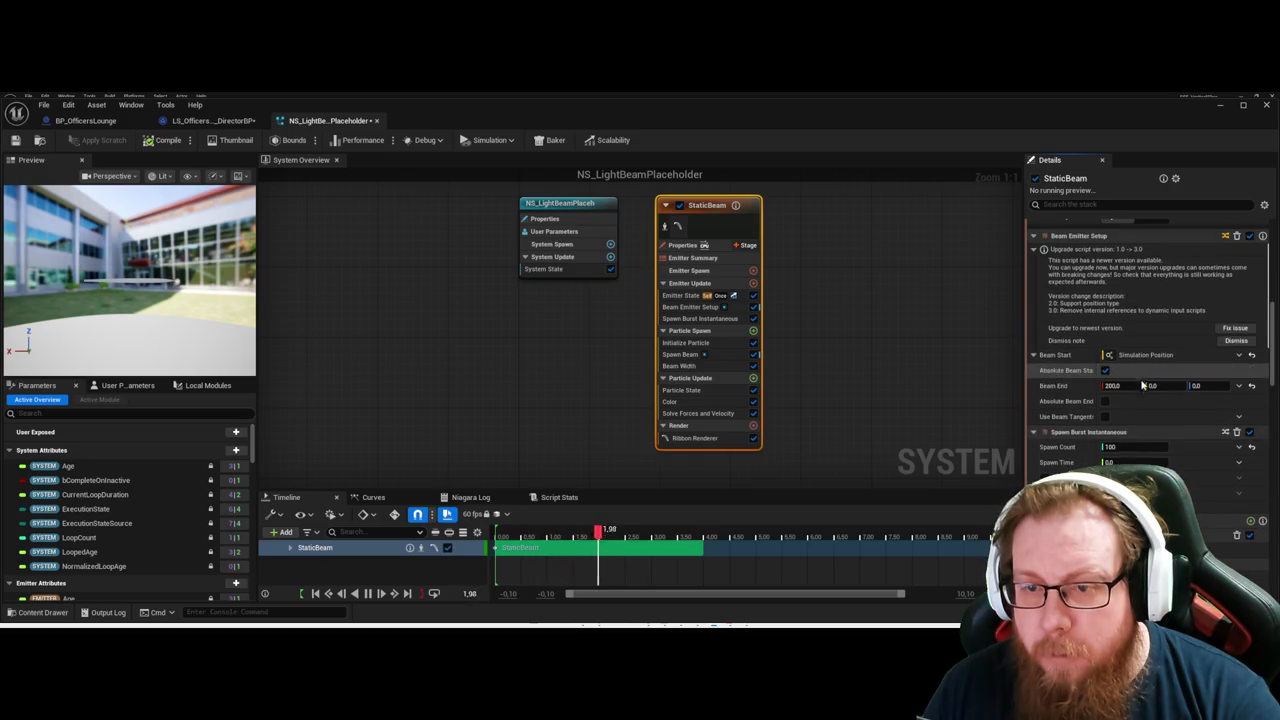
Set Beam End X in Beam Emitter Setup to 200.
drag(1118, 385, 1150, 385)
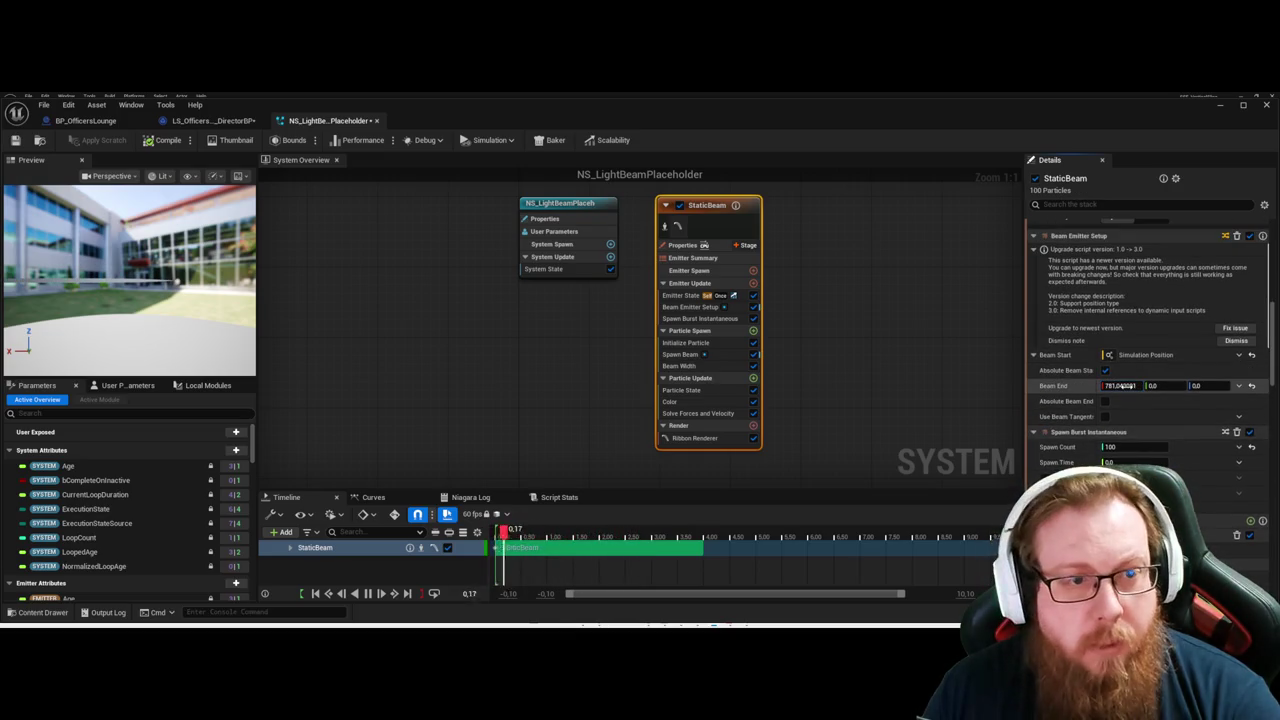
click(1125, 385)
text(200)
key(Return)
click(1121, 386)
text(201)
key(Return)
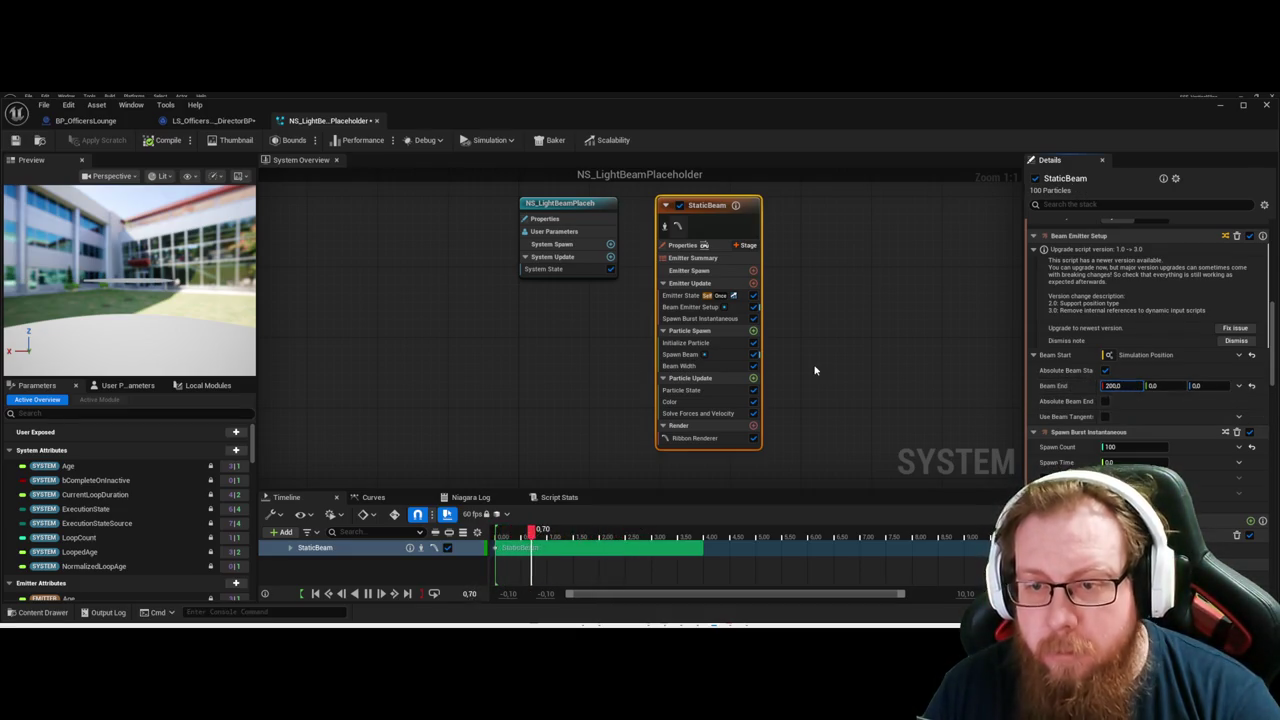
Show the NS_LightBeamPlaceholder system's properties, then reselect the StaticBeam emitter.
click(863, 366)
click(547, 203)
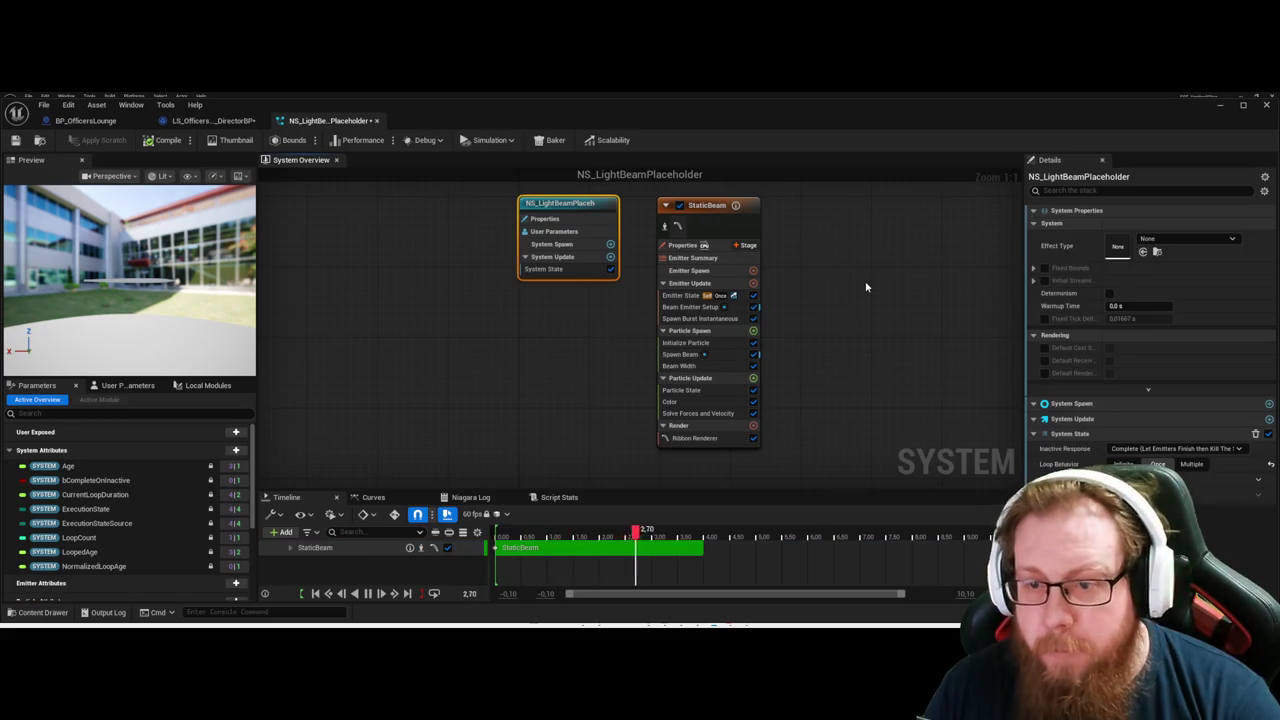
click(706, 204)
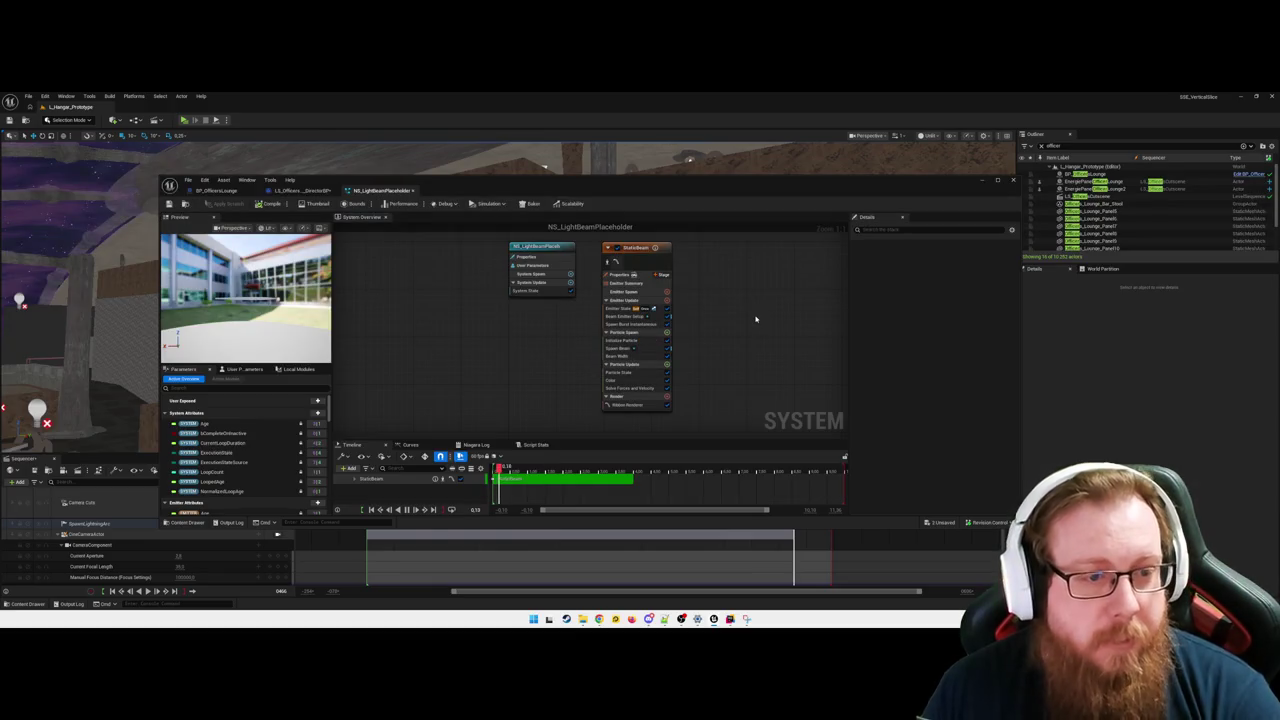
click(241, 369)
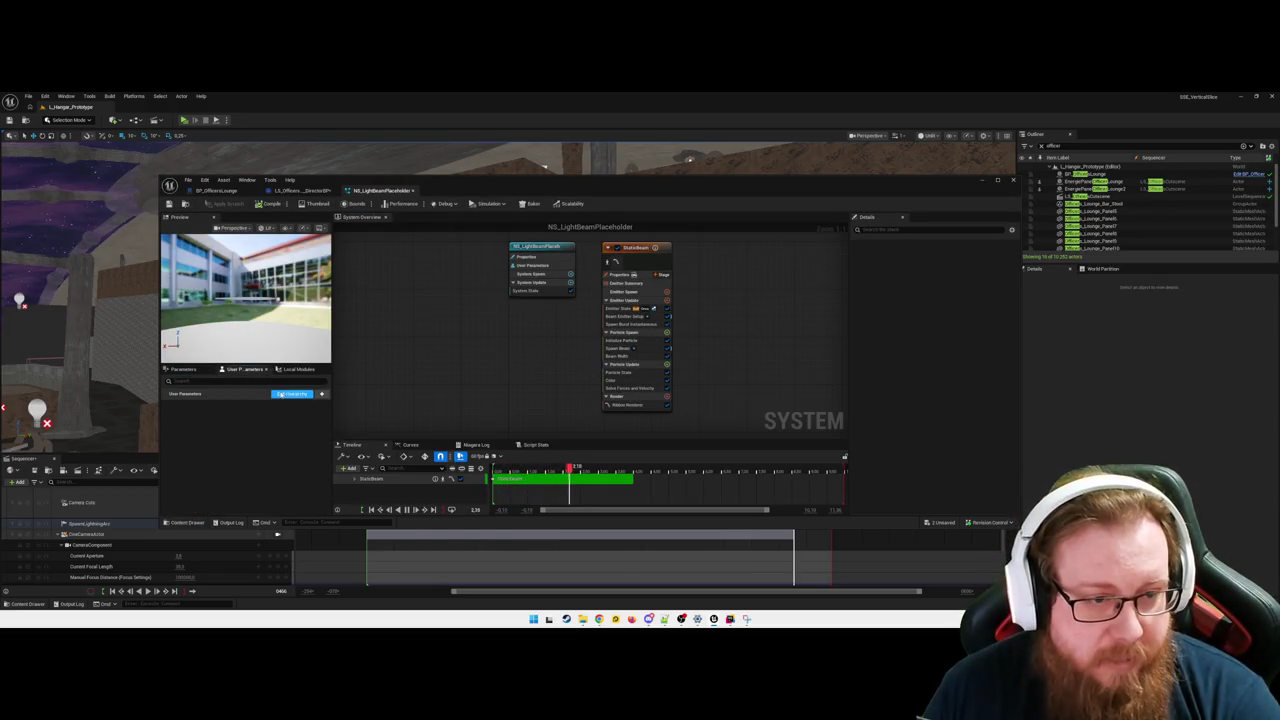
click(184, 369)
scroll(250, 460, down, 3)
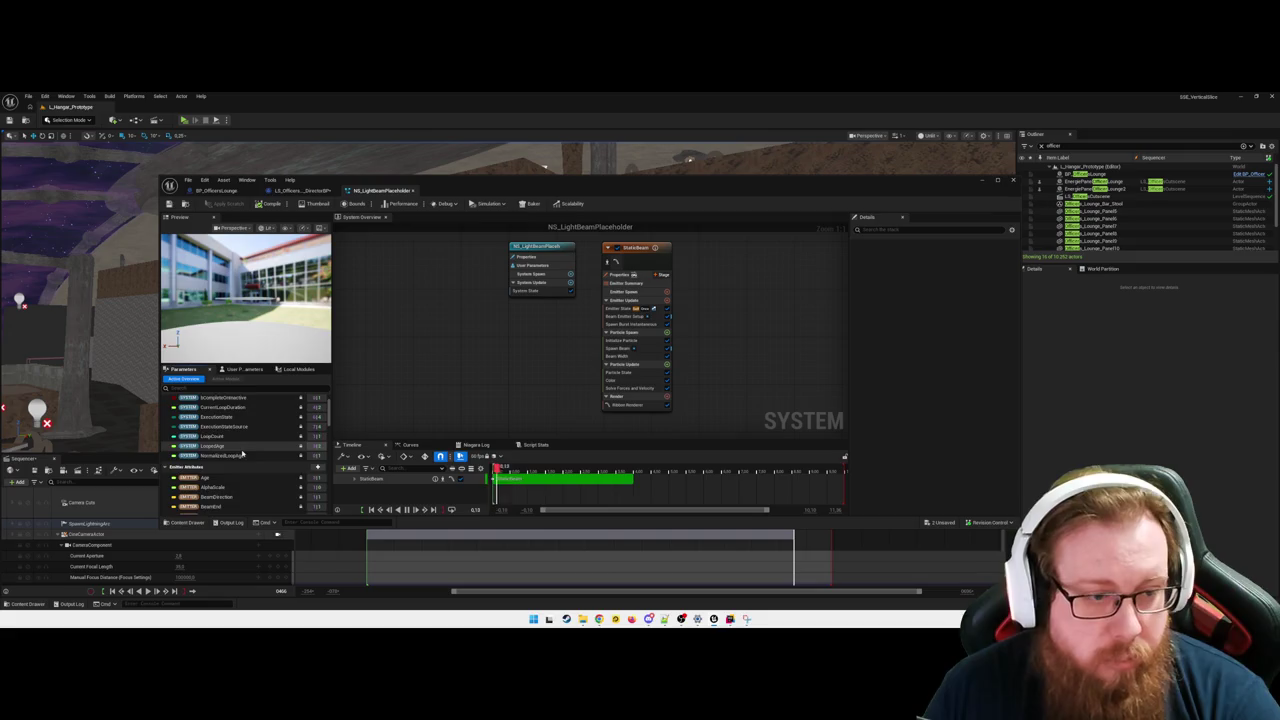
scroll(259, 470, down, 4)
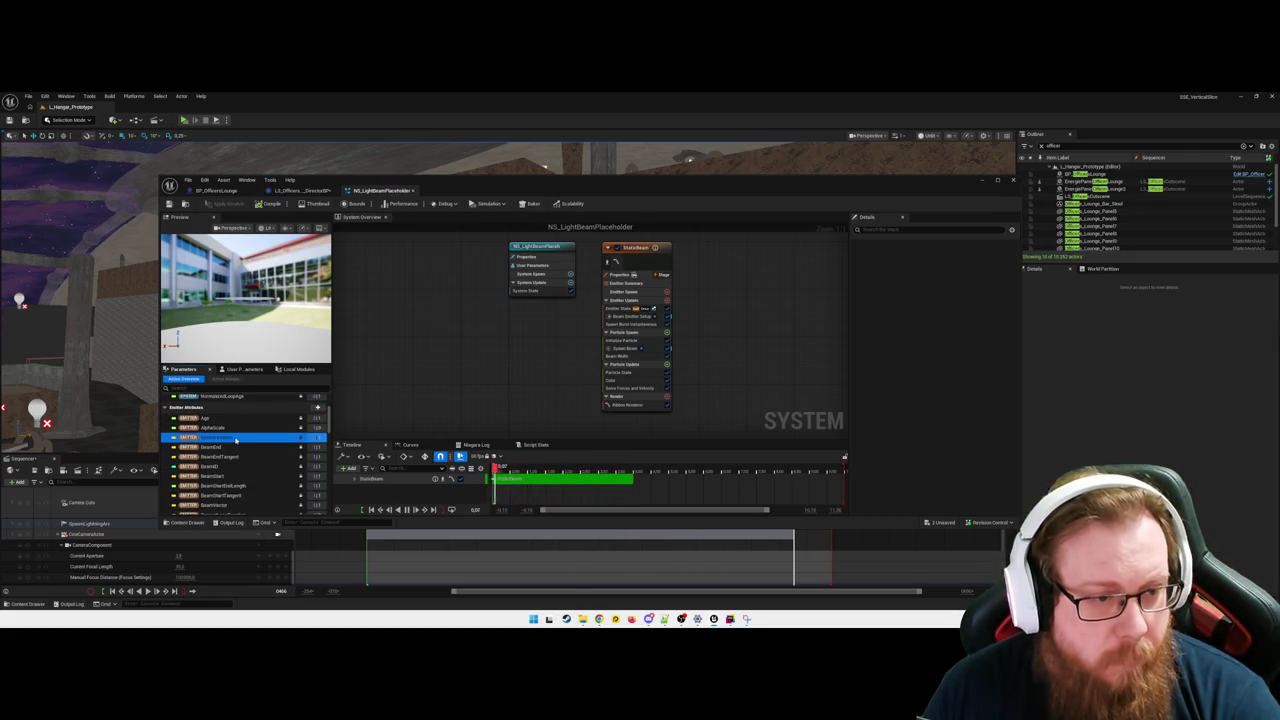
scroll(236, 445, down, 3)
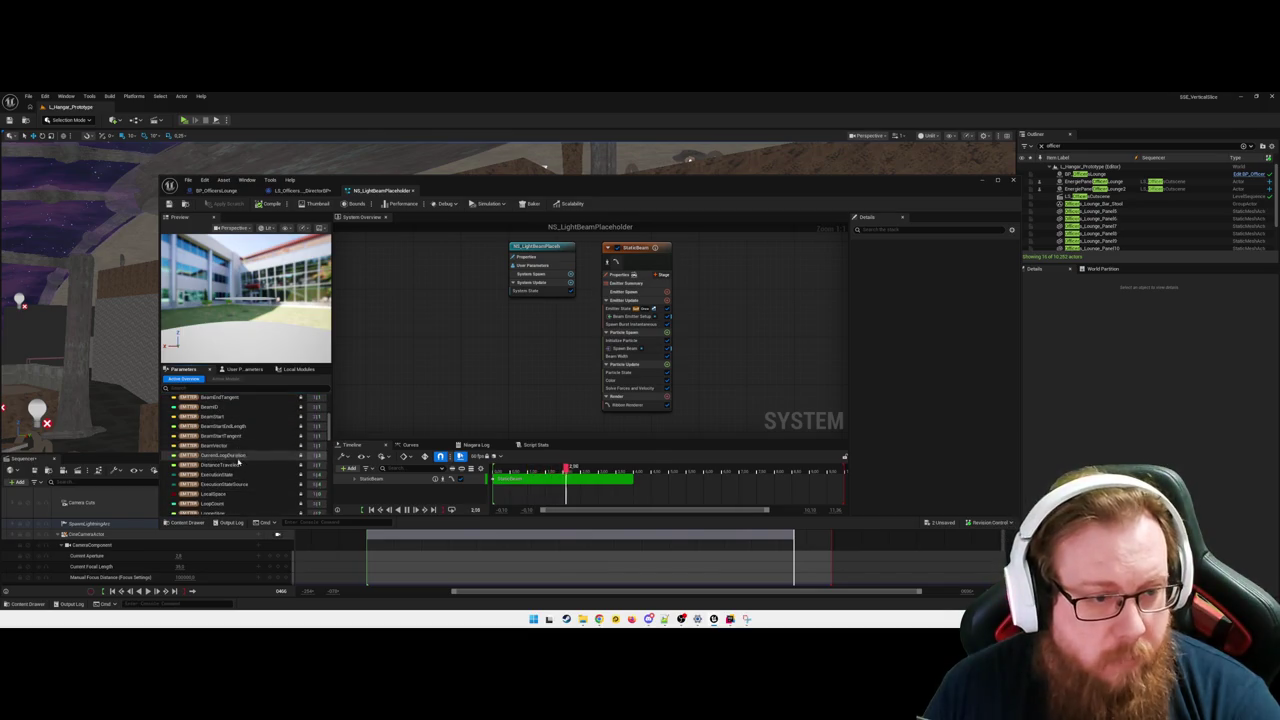
scroll(239, 478, down, 5)
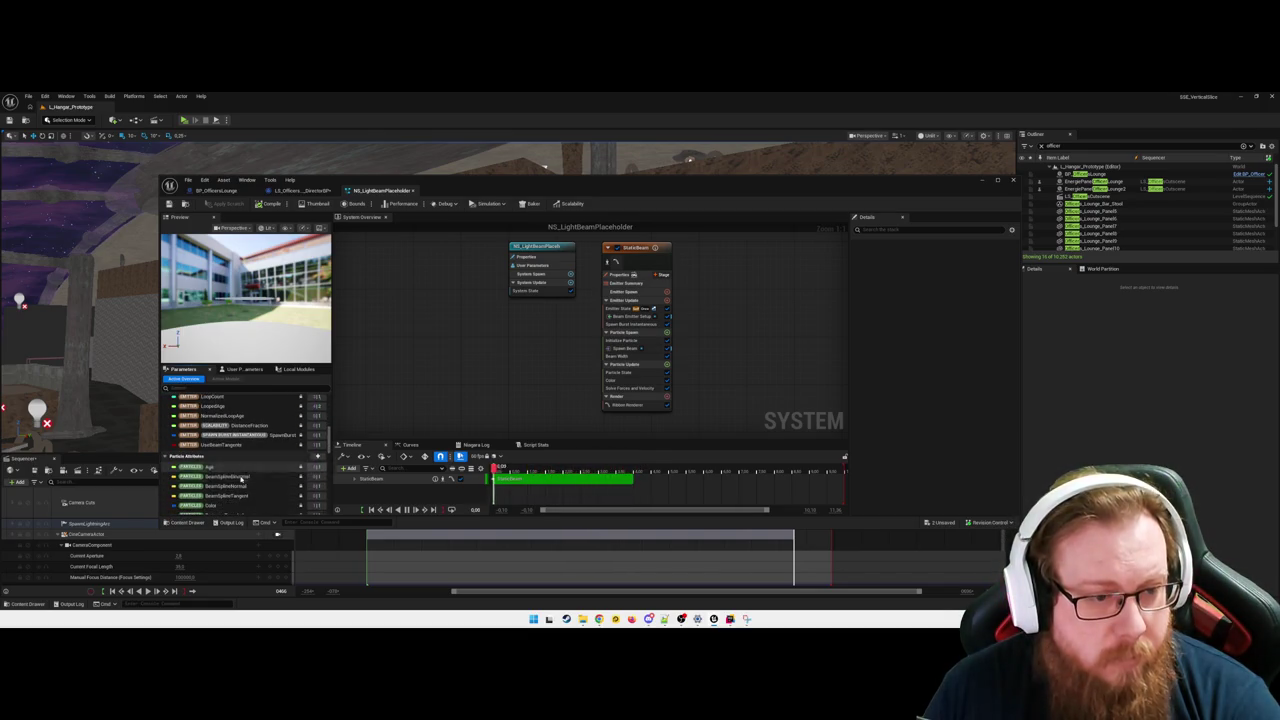
scroll(246, 472, down, 4)
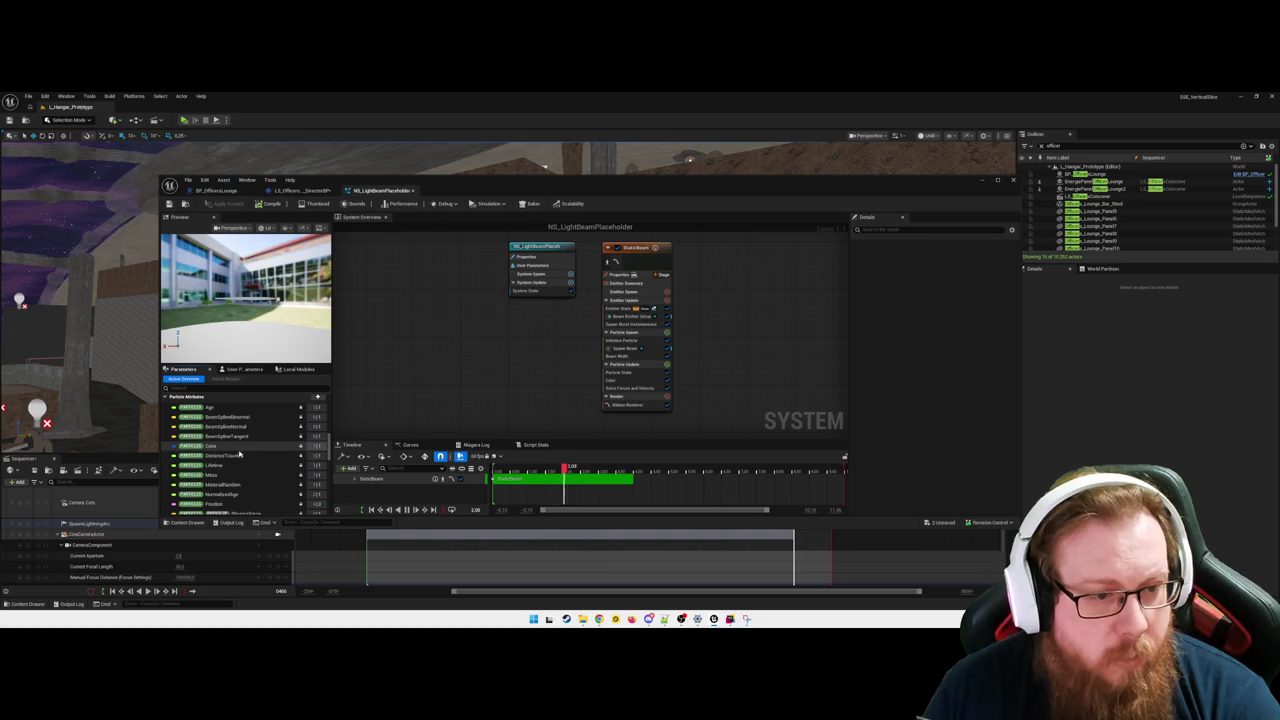
scroll(243, 465, down, 1)
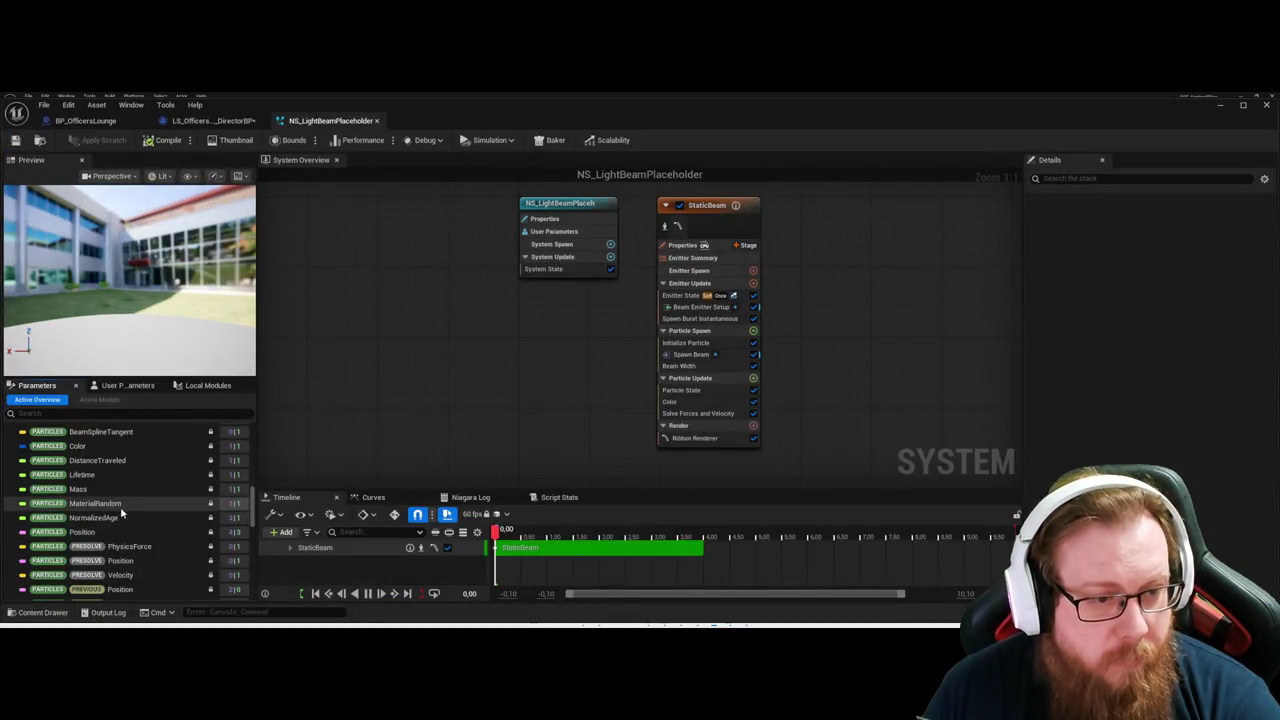
scroll(122, 518, down, 4)
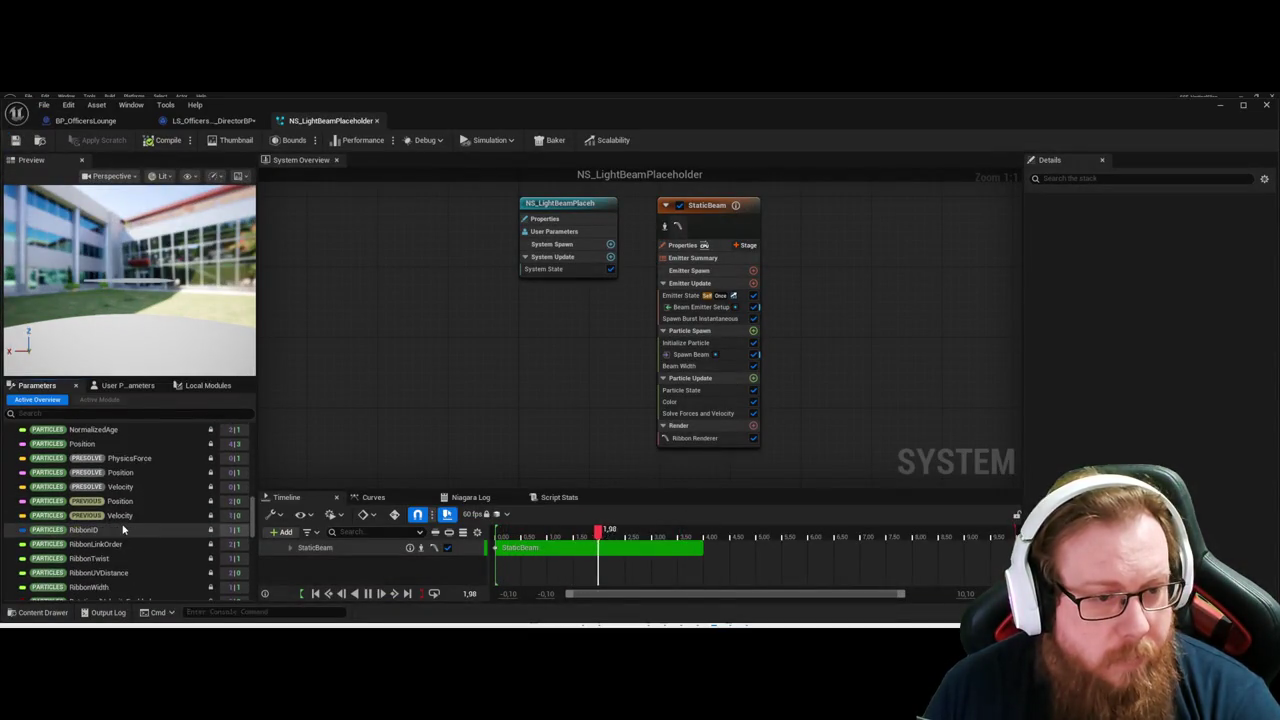
scroll(122, 527, down, 10)
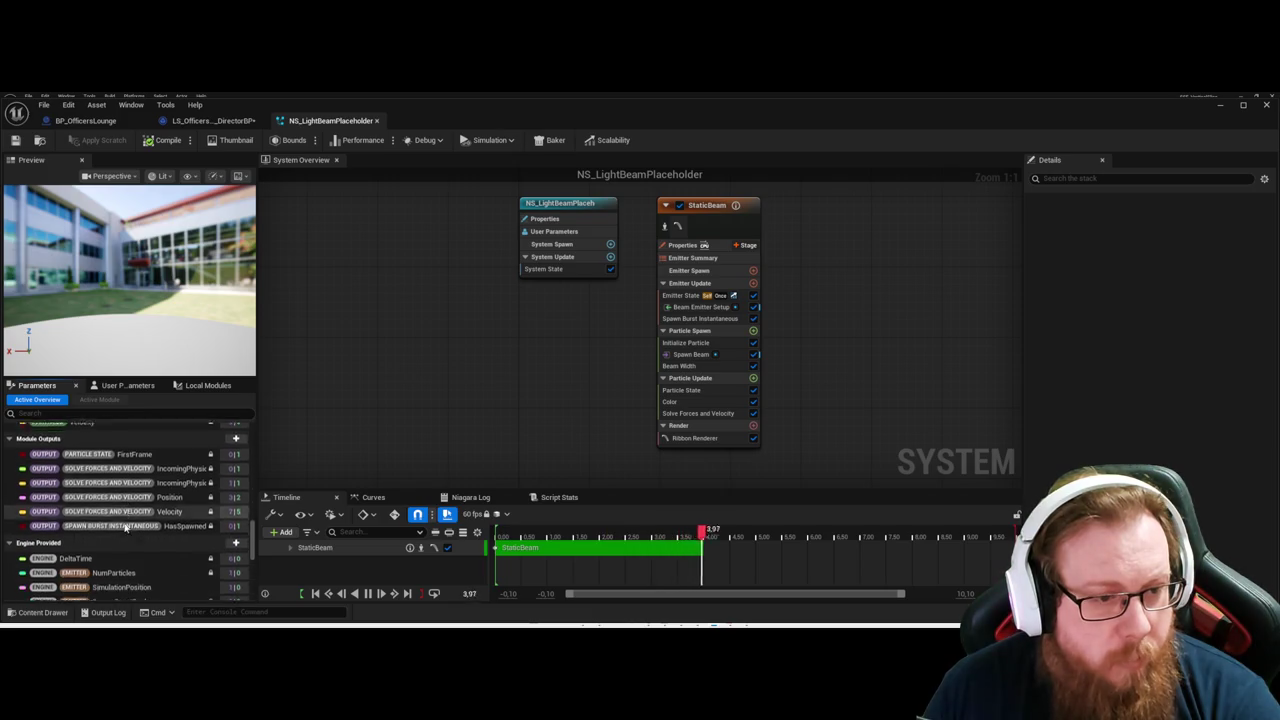
scroll(130, 521, down, 3)
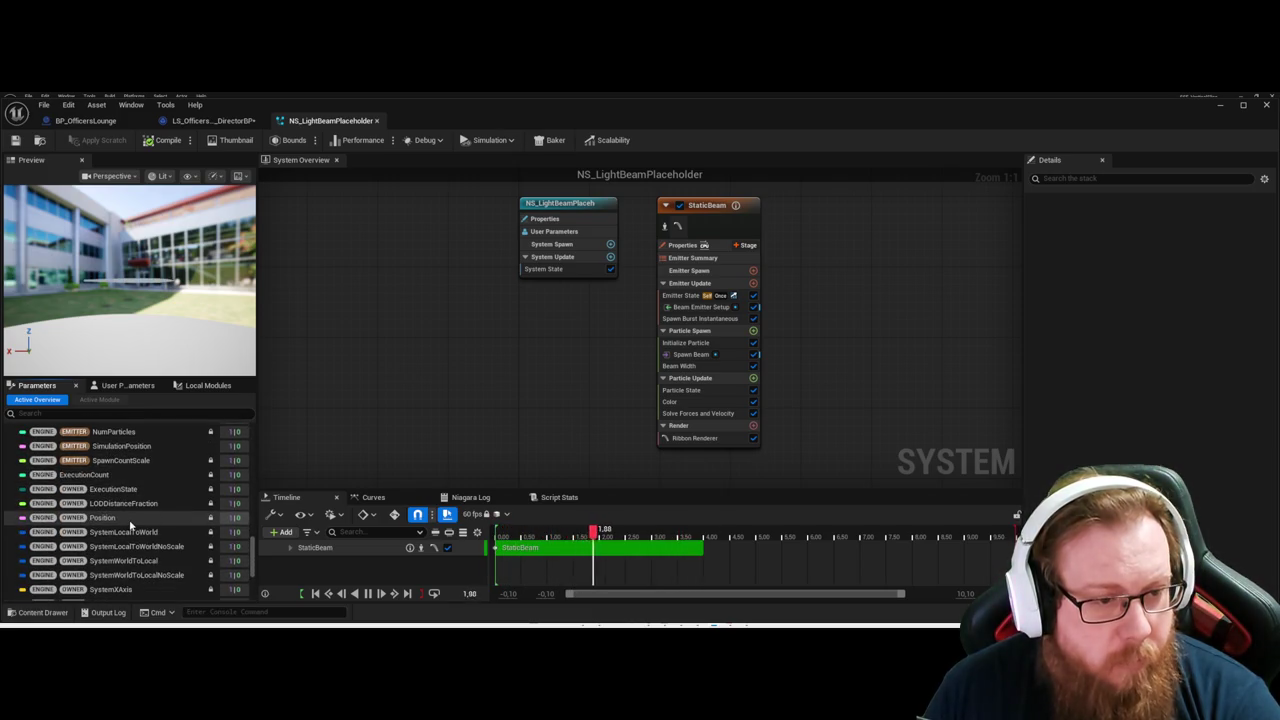
click(133, 519)
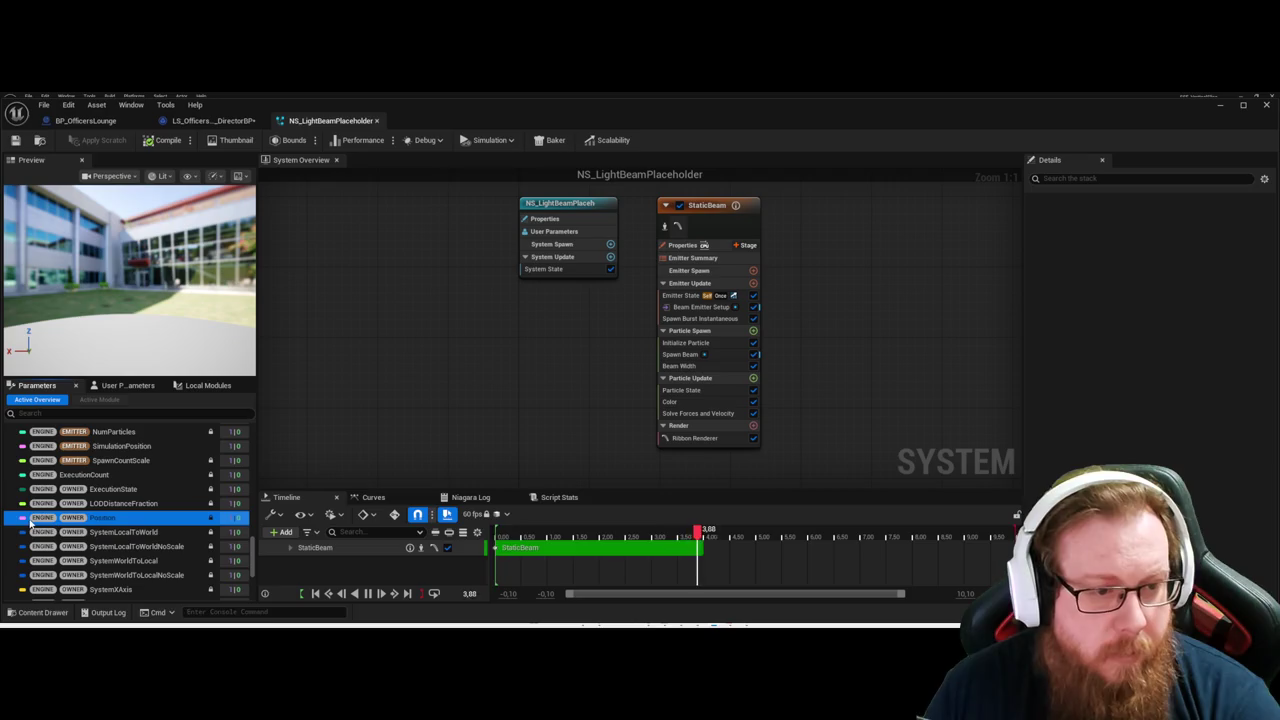
click(147, 531)
scroll(149, 536, down, 3)
scroll(149, 536, down, 5)
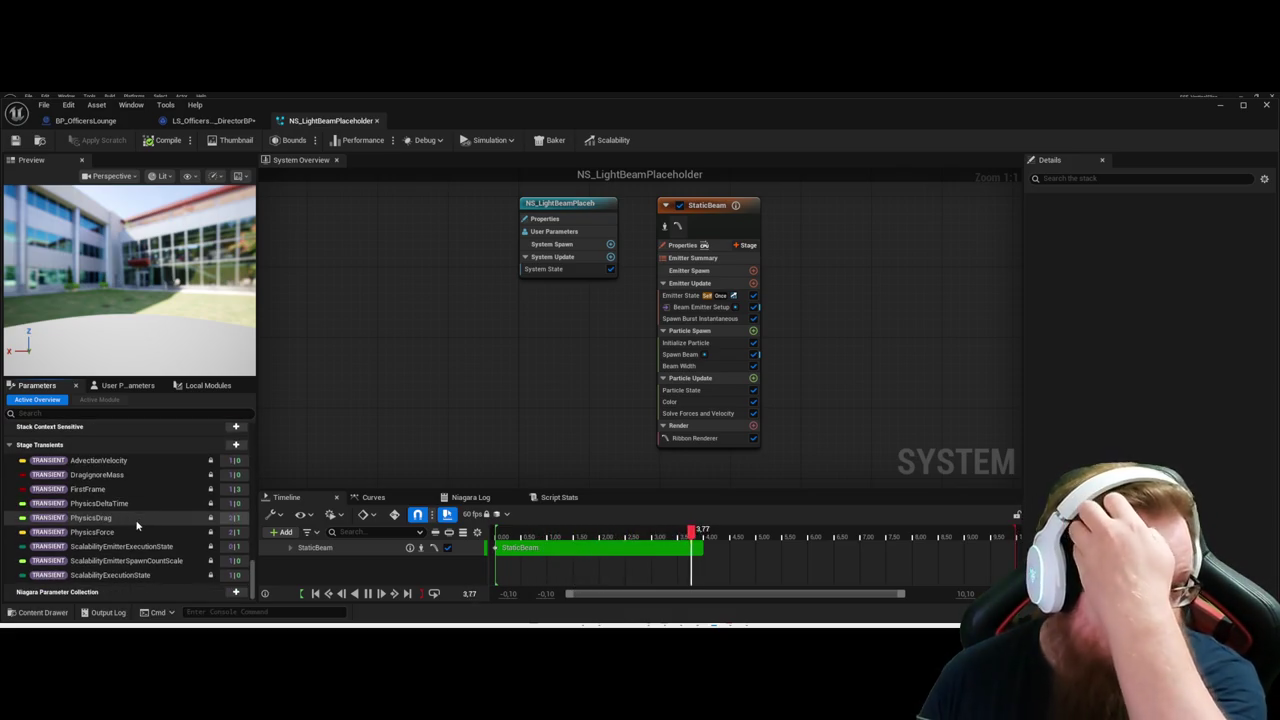
drag(585, 360, 517, 364)
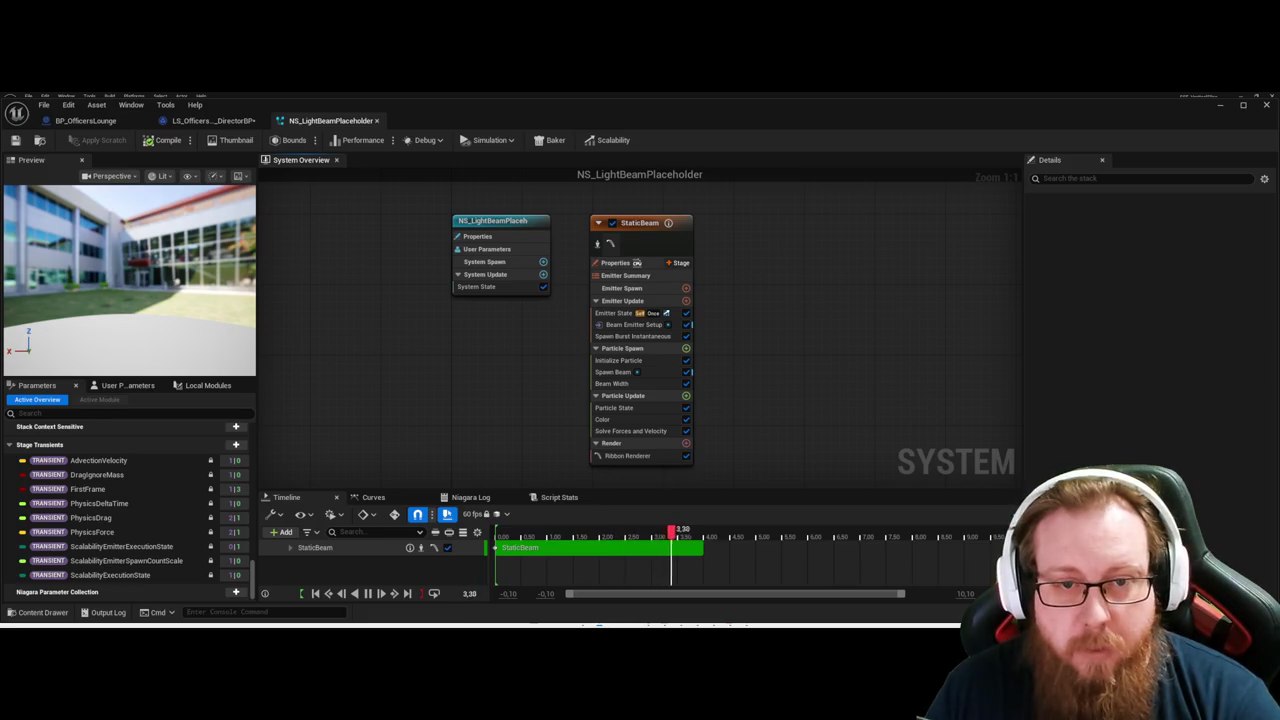
Review the StaticBeam emitter's spawn and particle settings in its Details stack.
click(677, 231)
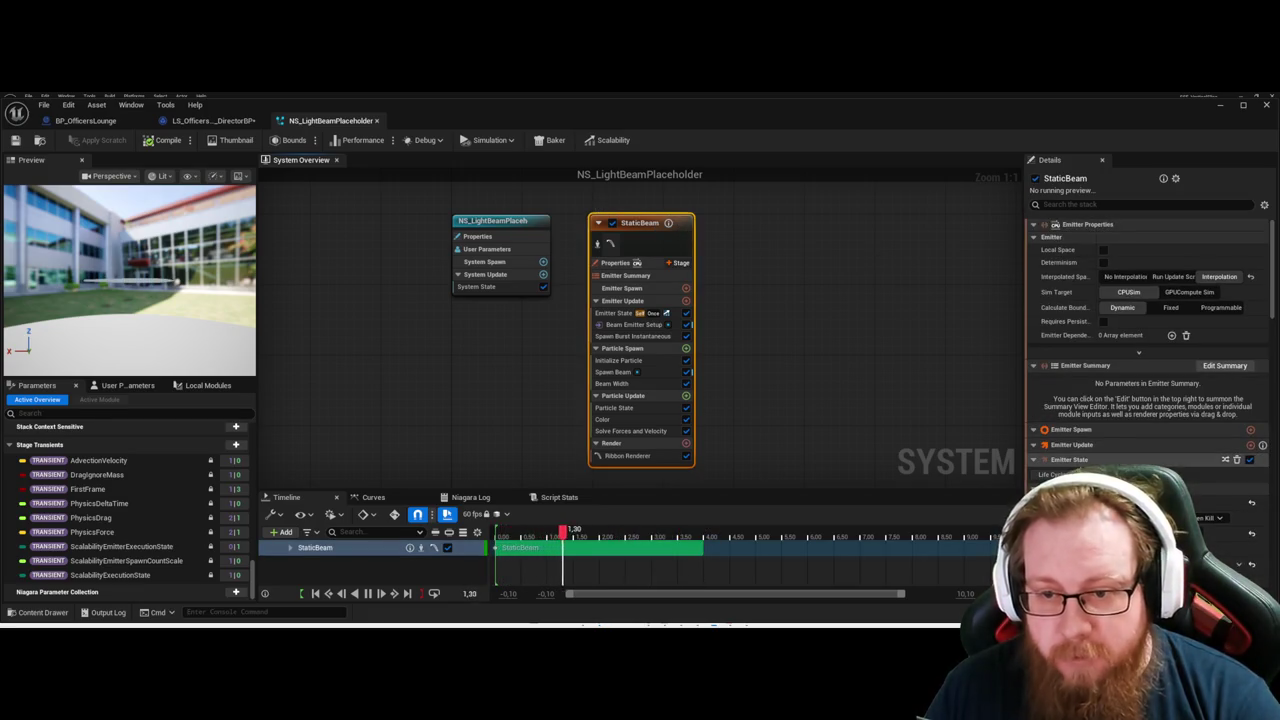
scroll(1148, 330, down, 10)
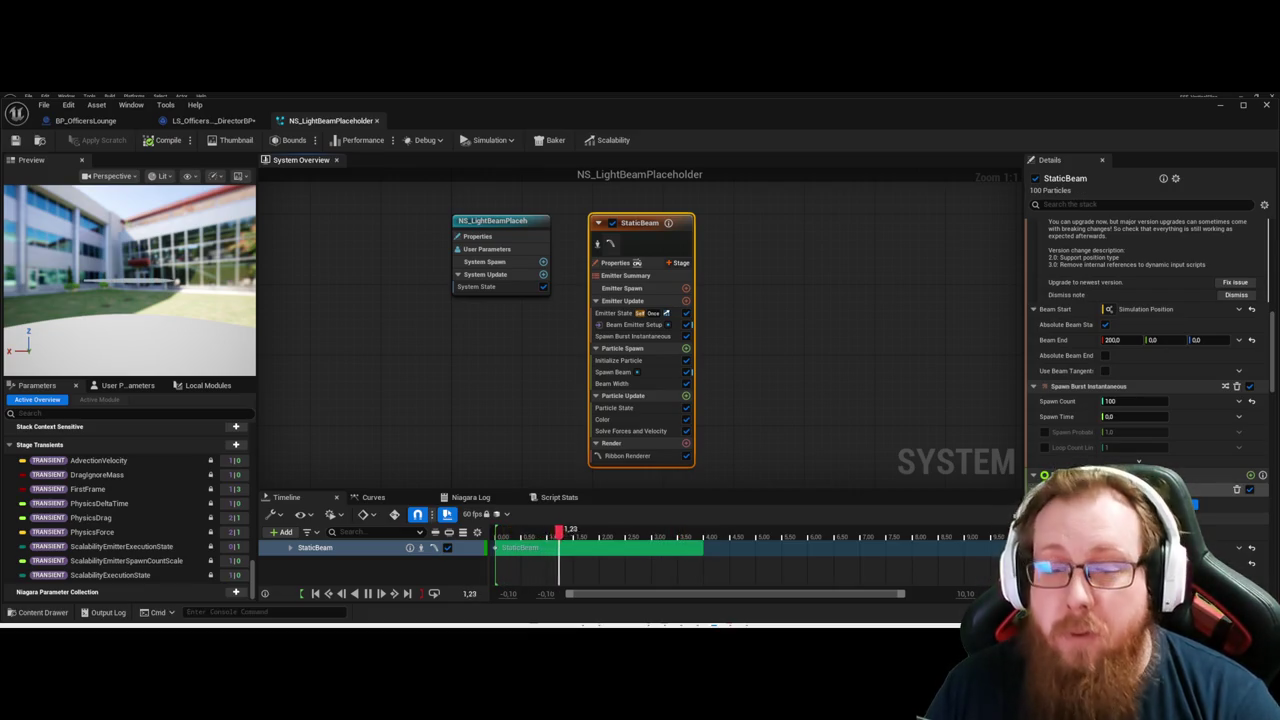
scroll(1148, 330, down, 2)
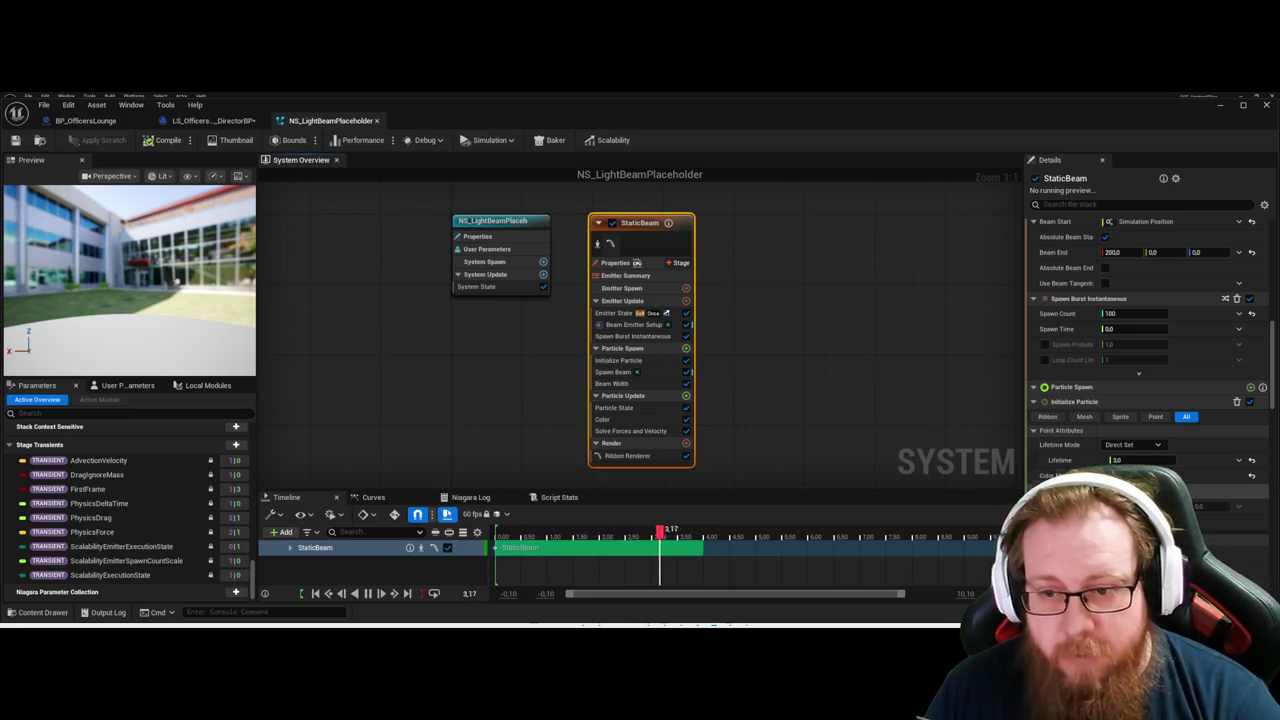
scroll(1163, 463, down, 2)
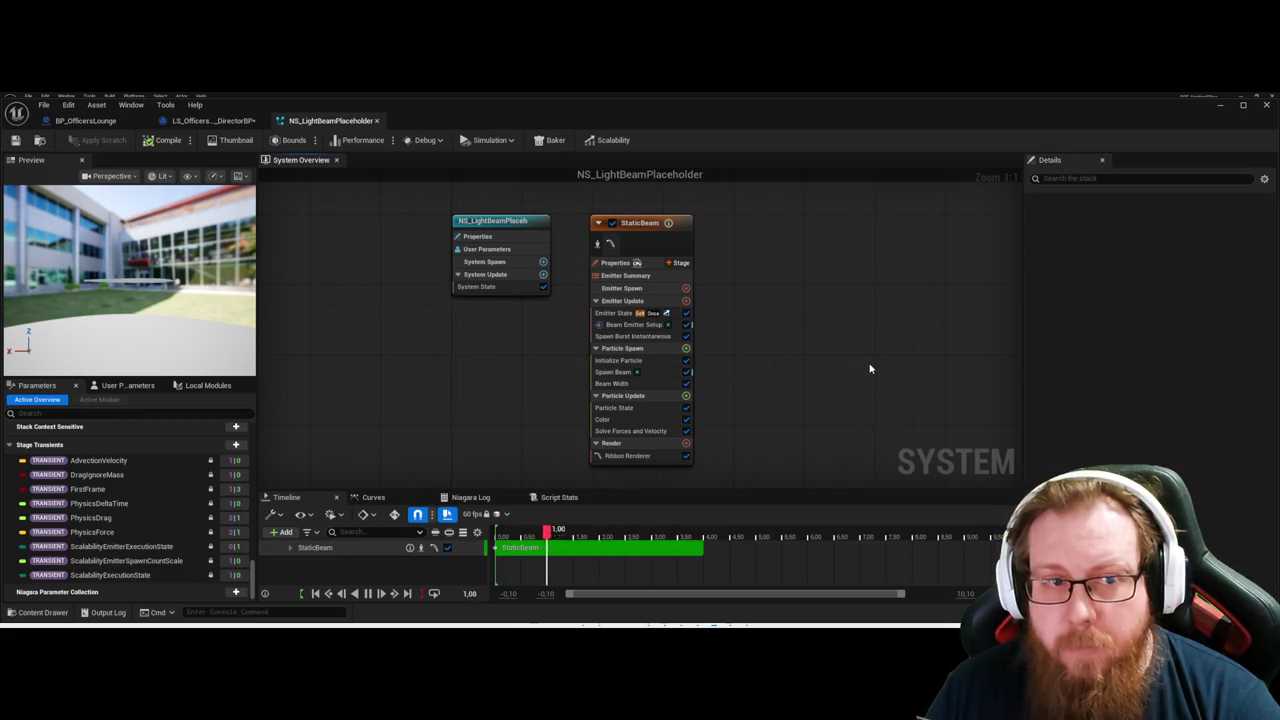
Save the light beam system, inspect the system and emitter nodes, then deselect.
key(ctrl+s)
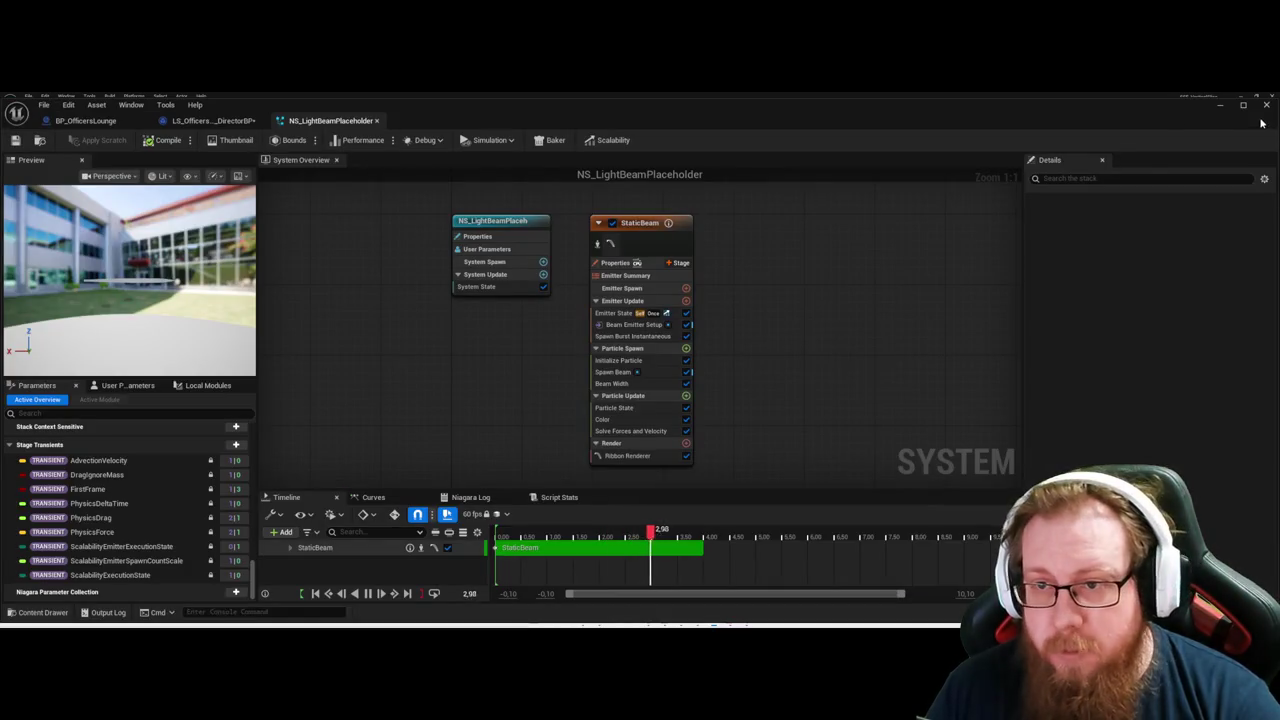
click(495, 221)
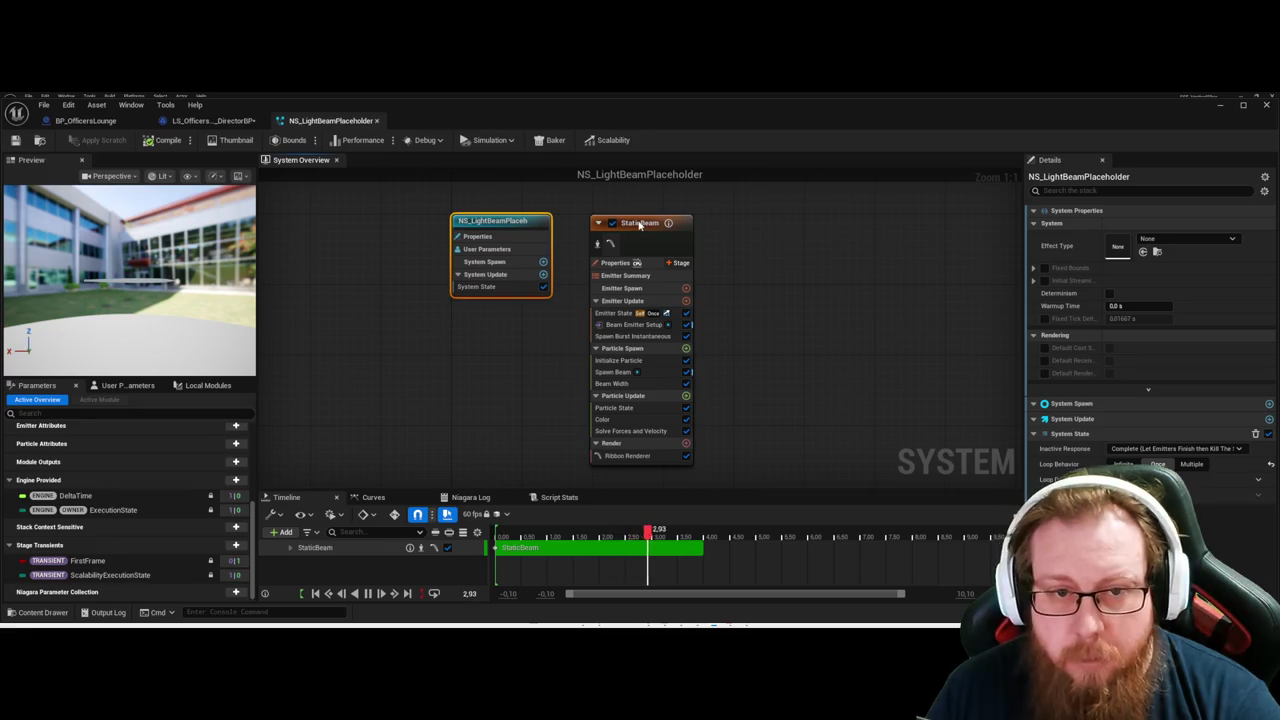
click(645, 222)
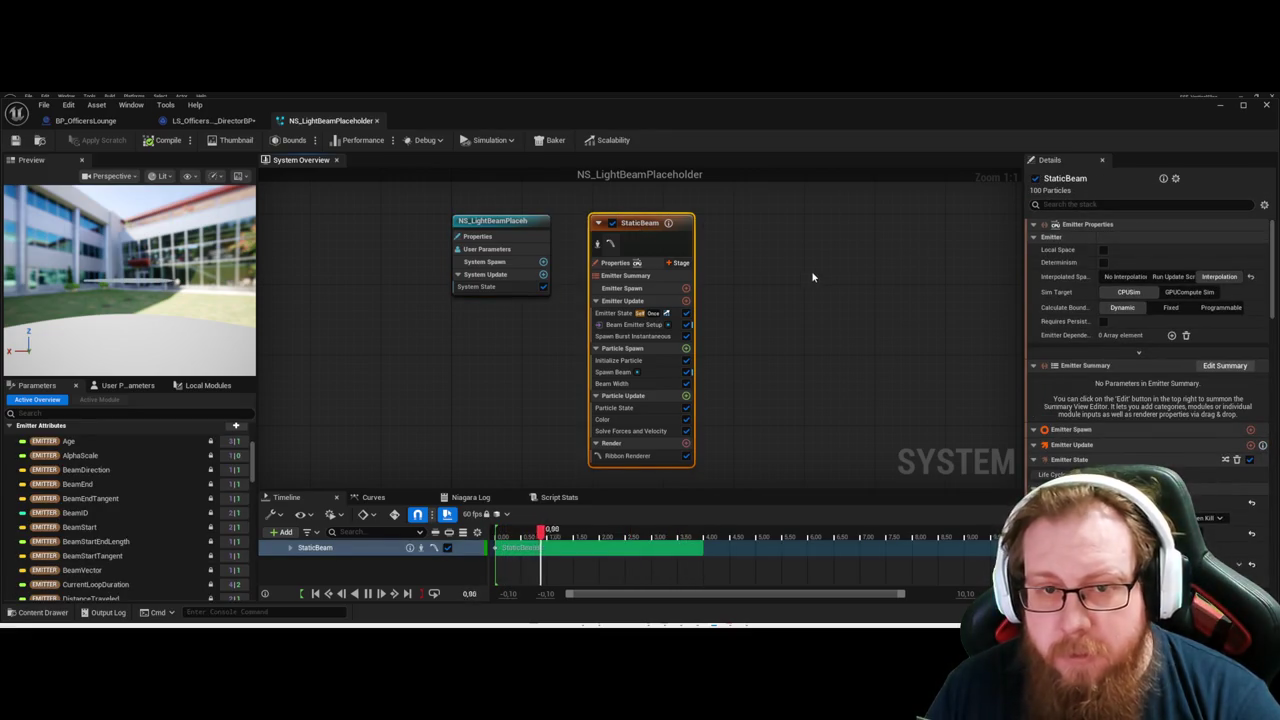
click(766, 263)
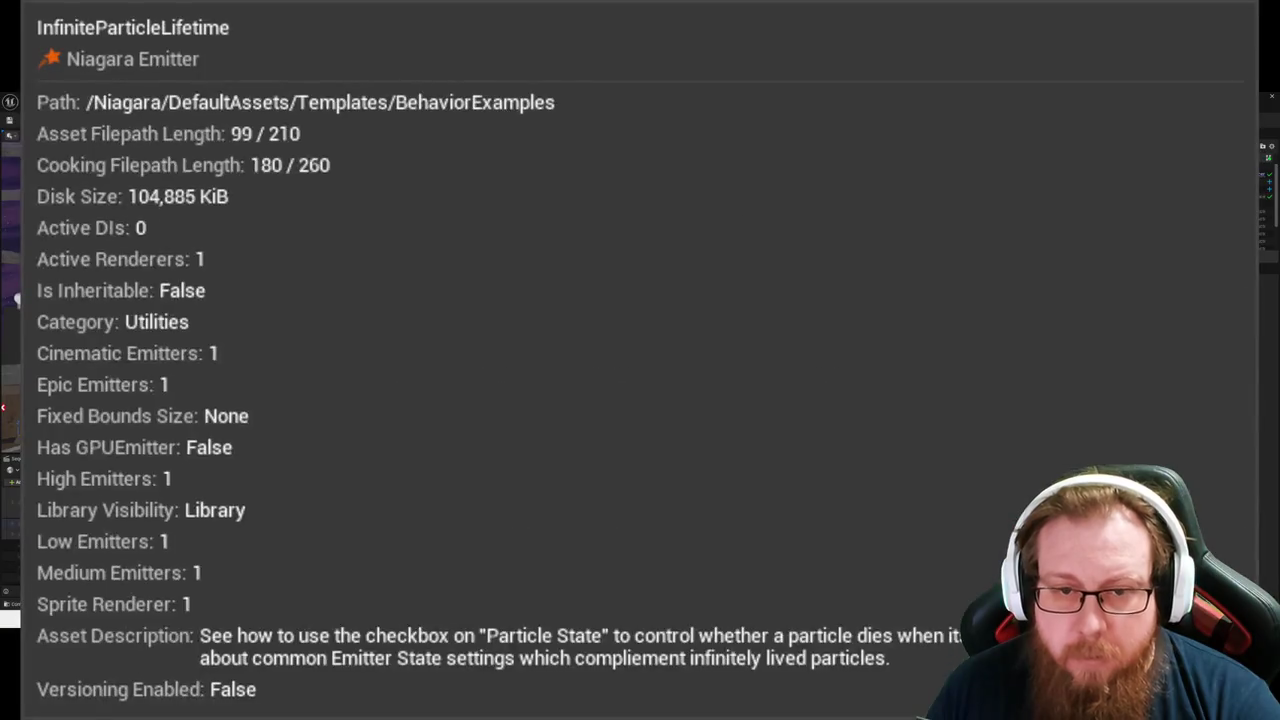
Add a DynamicBeam emitter, delete StaticBeam, and move DynamicBeam into its former spot.
right_click(806, 281)
click(830, 295)
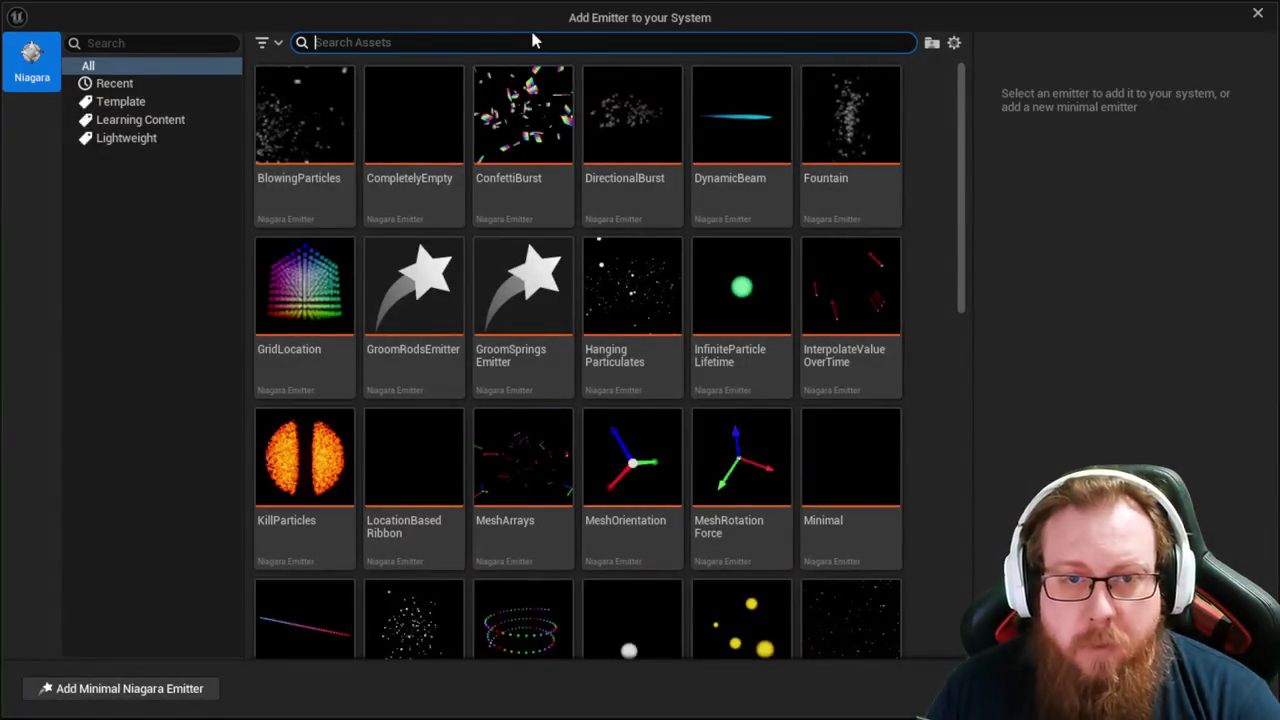
text(beam)
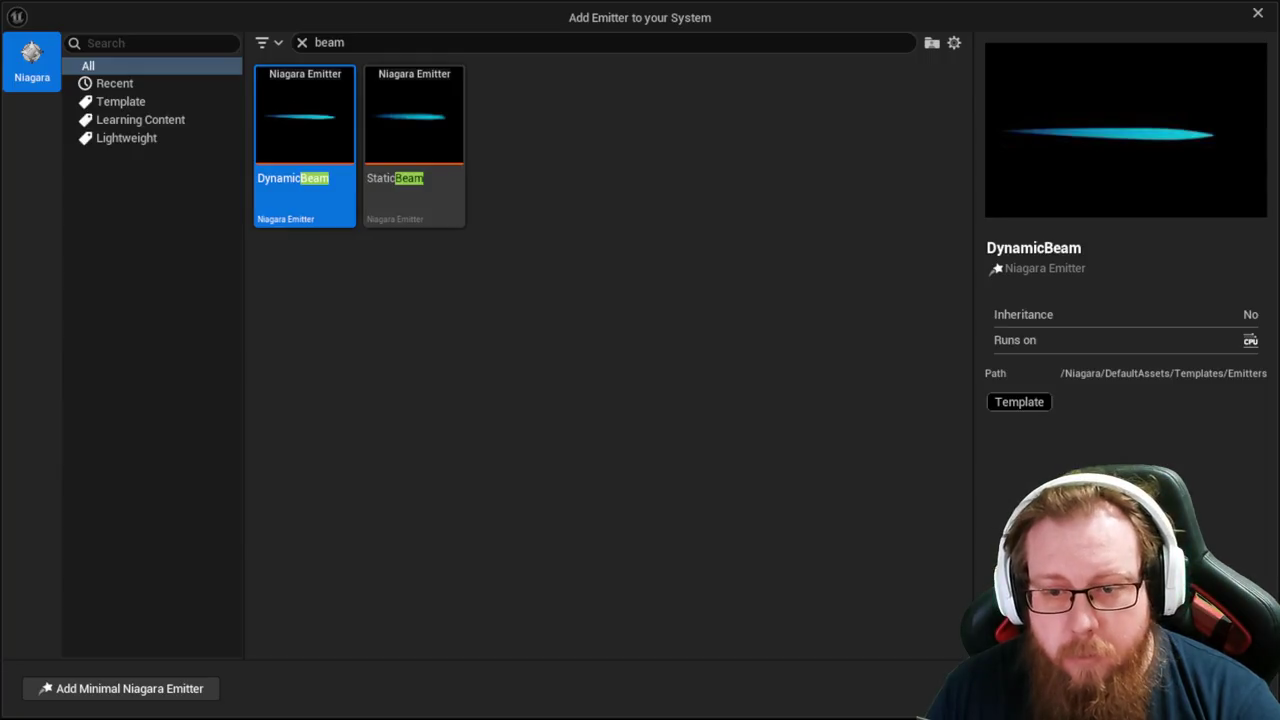
double_click(297, 177)
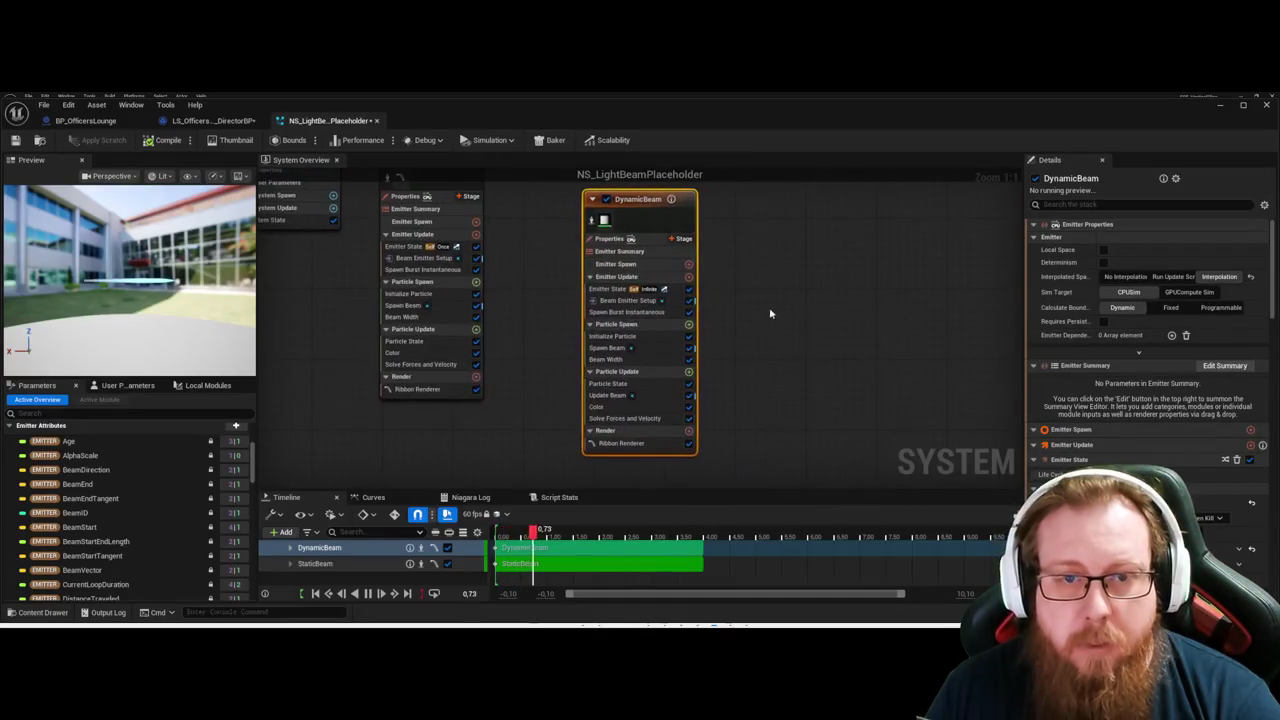
click(476, 275)
key(Delete)
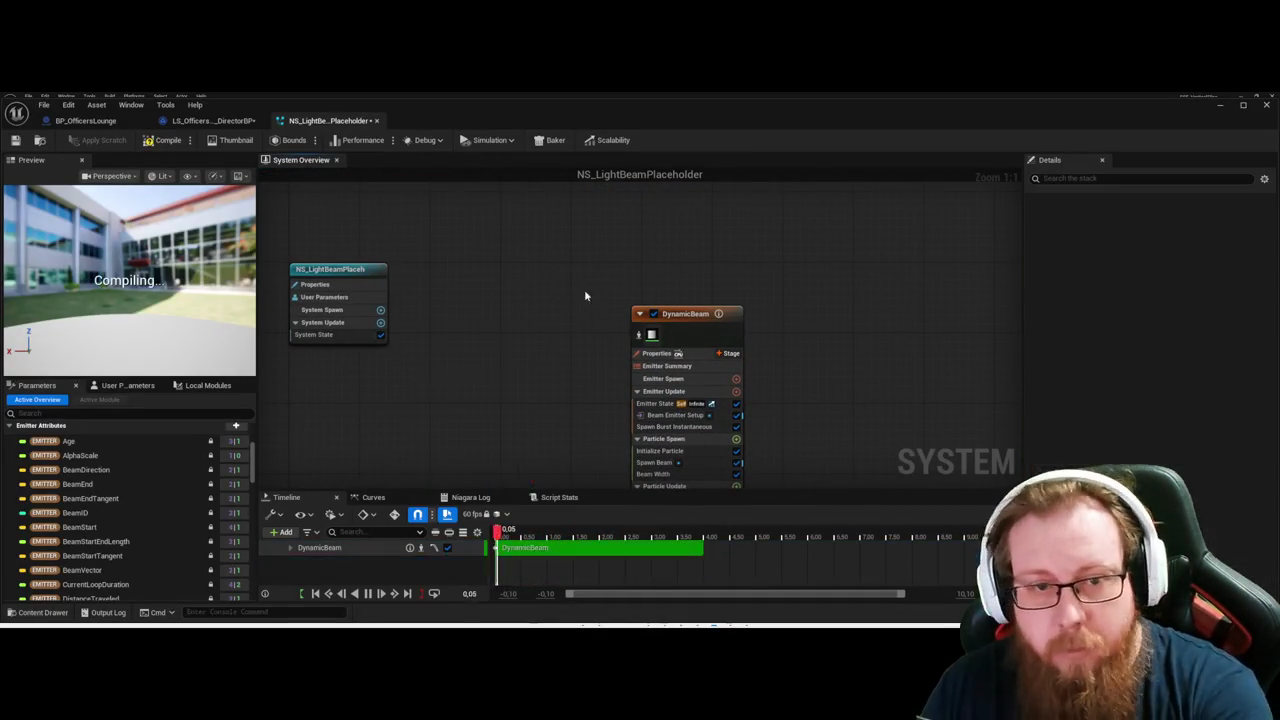
mouse_move(690, 321)
mouse_down()
mouse_move(552, 279)
mouse_move(496, 279)
mouse_up()
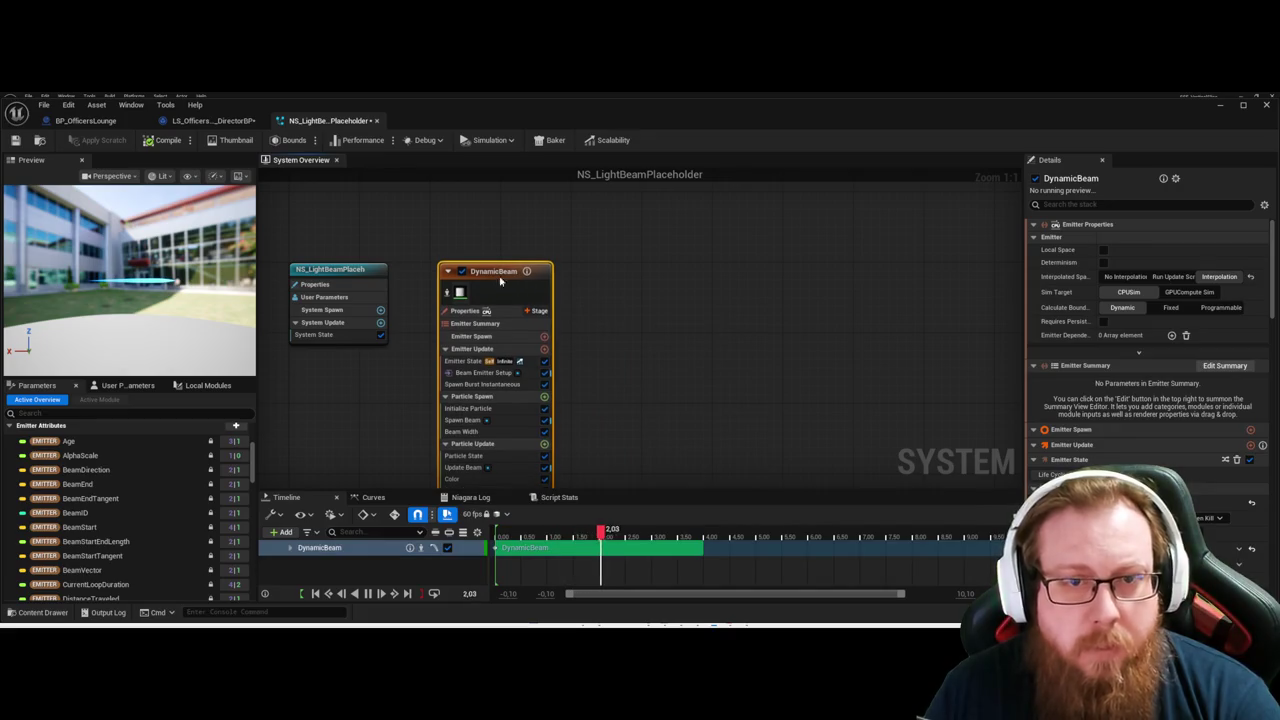
Make the DynamicBeam emitter play once instead of looping.
click(714, 331)
click(463, 354)
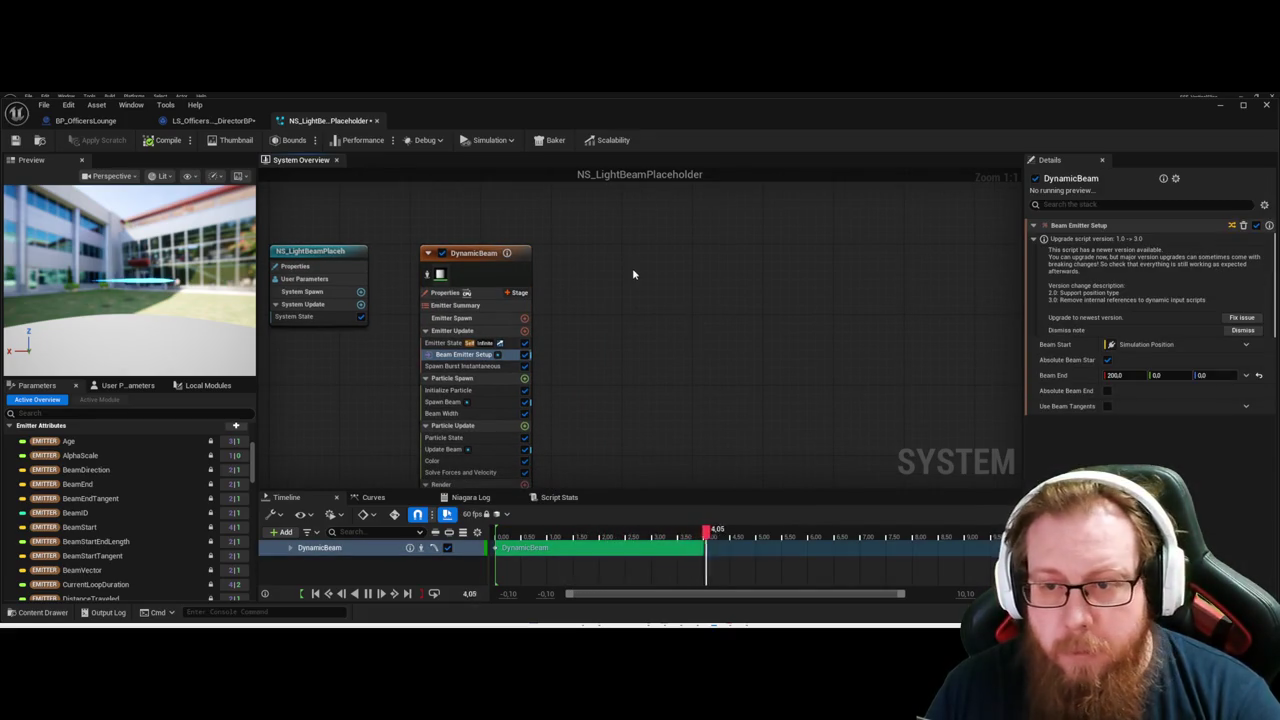
click(481, 256)
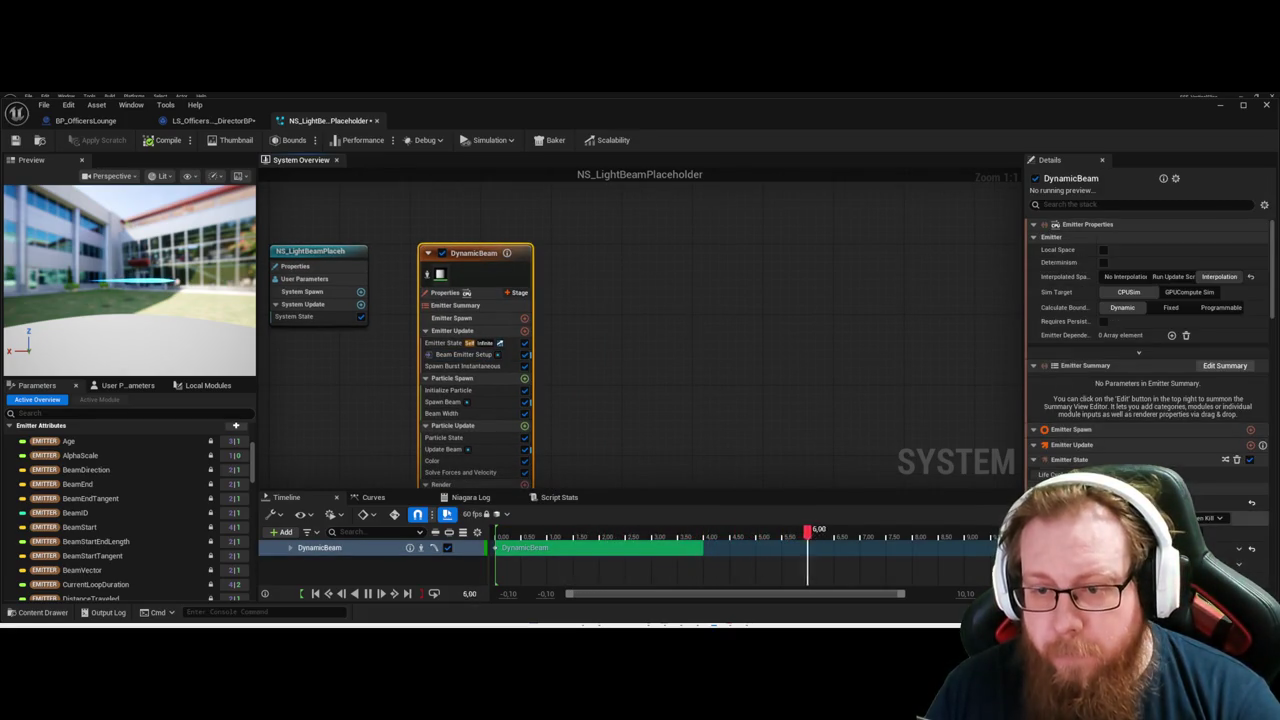
scroll(1148, 330, down, 2)
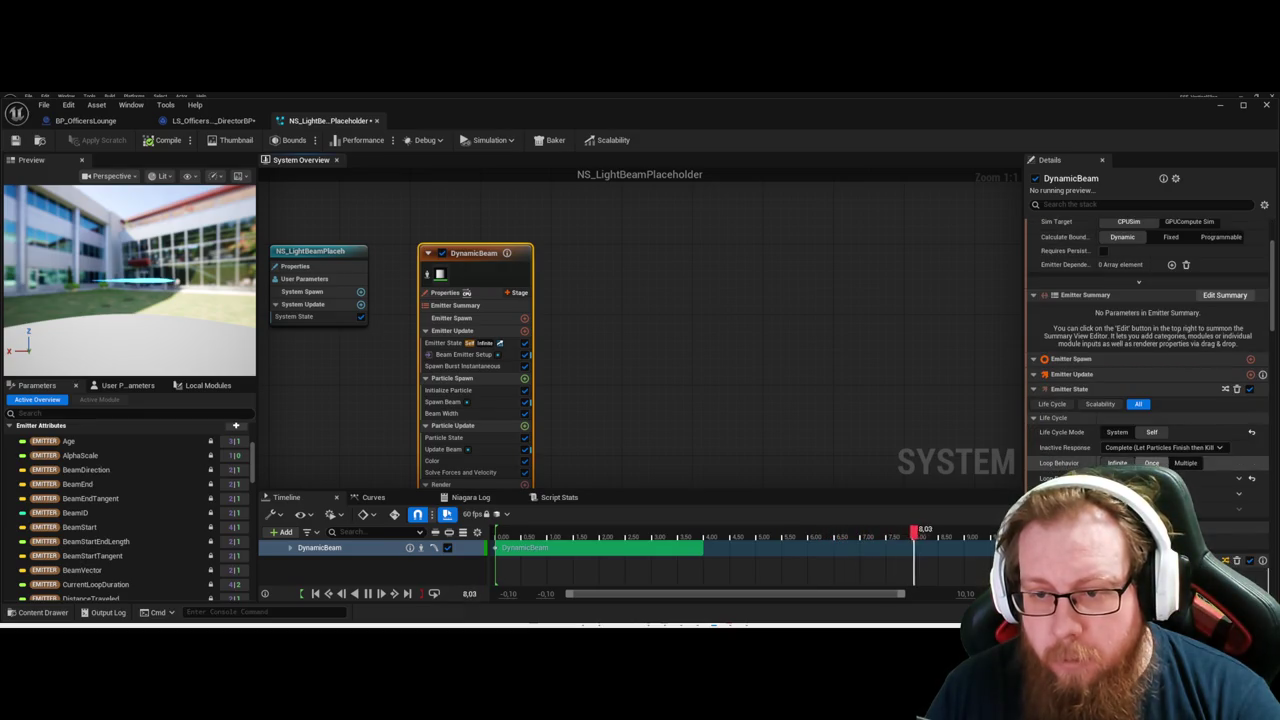
click(1151, 462)
Toggle the DynamicBeam emitter's Local Space setting.
scroll(1178, 420, down, 5)
scroll(1208, 449, down, 10)
scroll(1208, 449, down, 4)
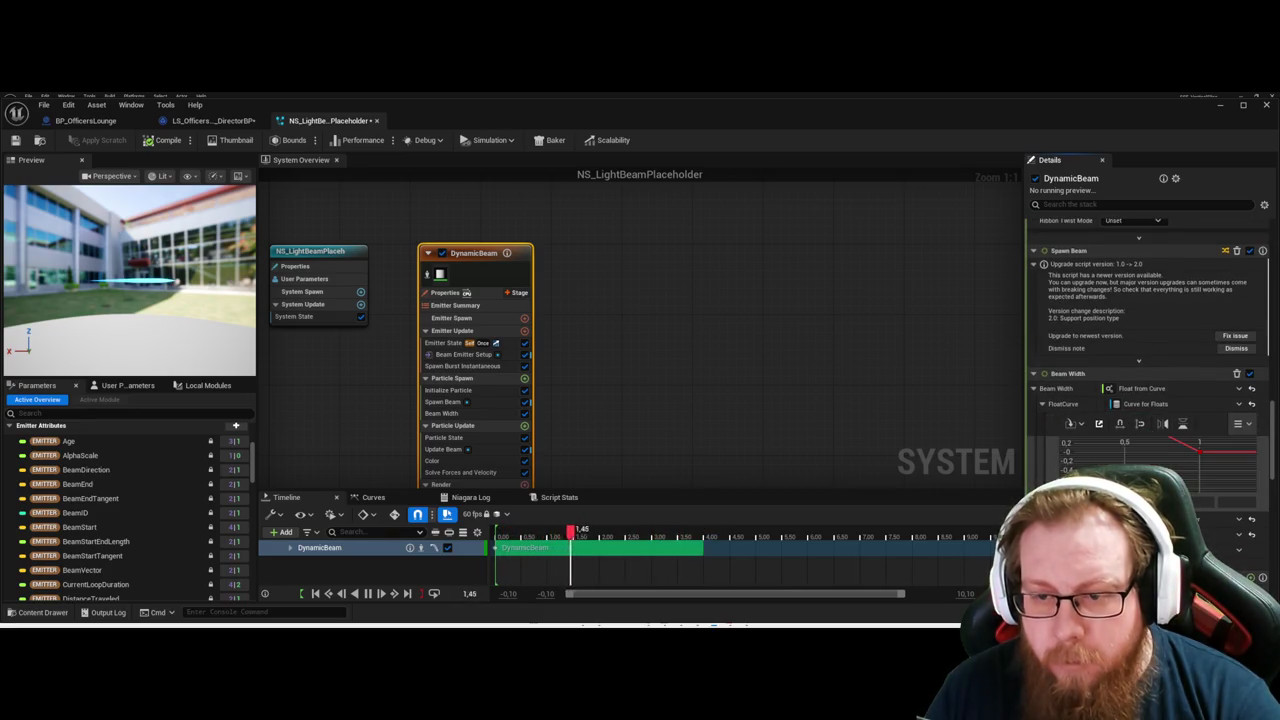
scroll(1143, 331, down, 10)
scroll(1143, 331, down, 4)
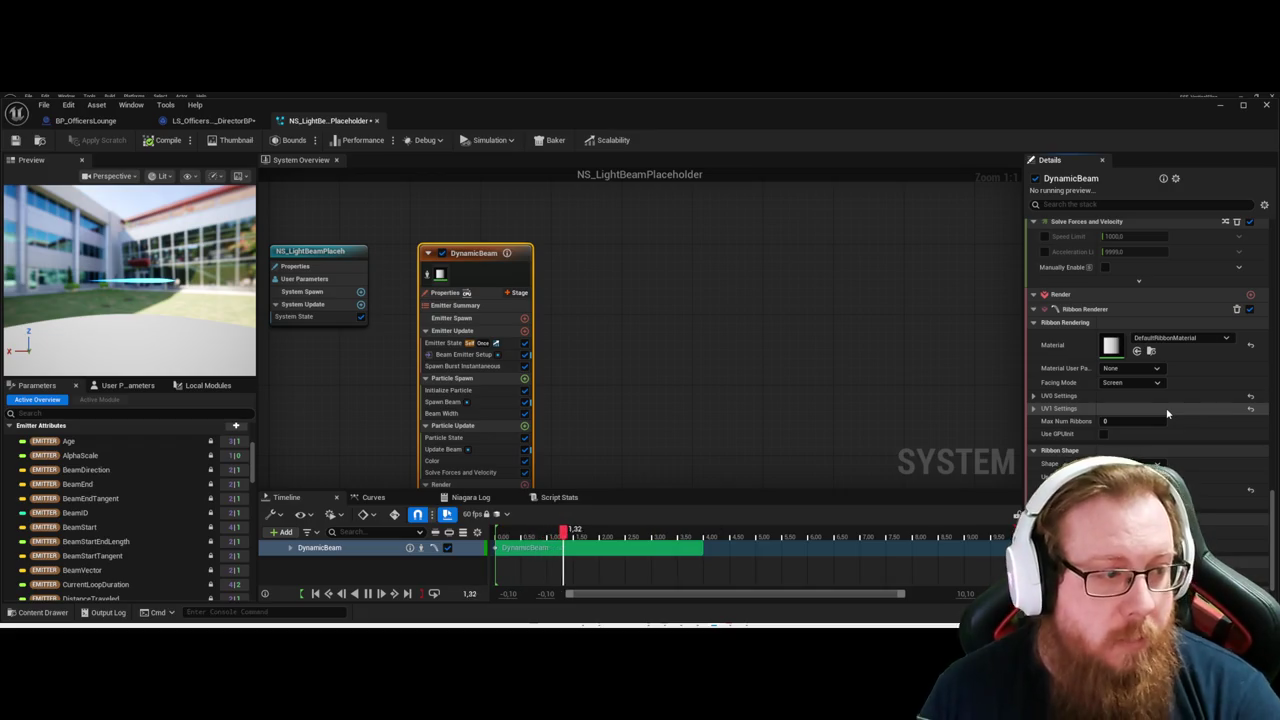
scroll(1170, 408, down, 1)
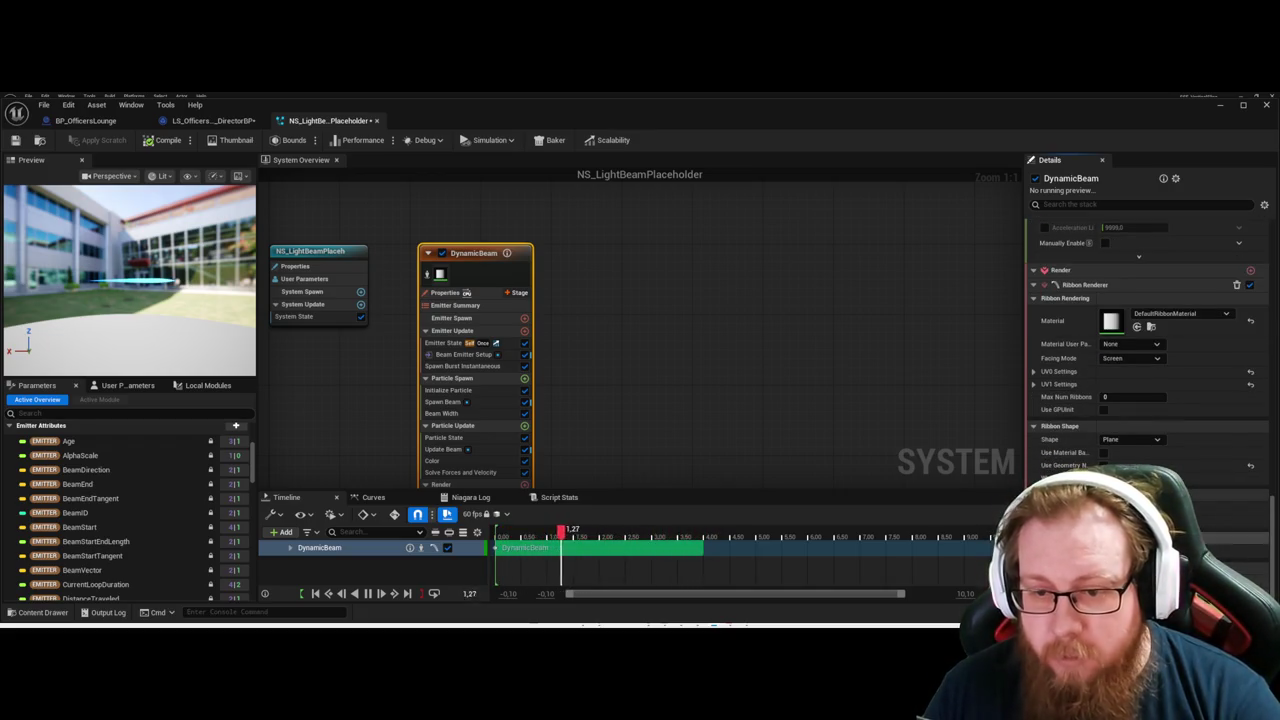
scroll(1089, 449, up, 10)
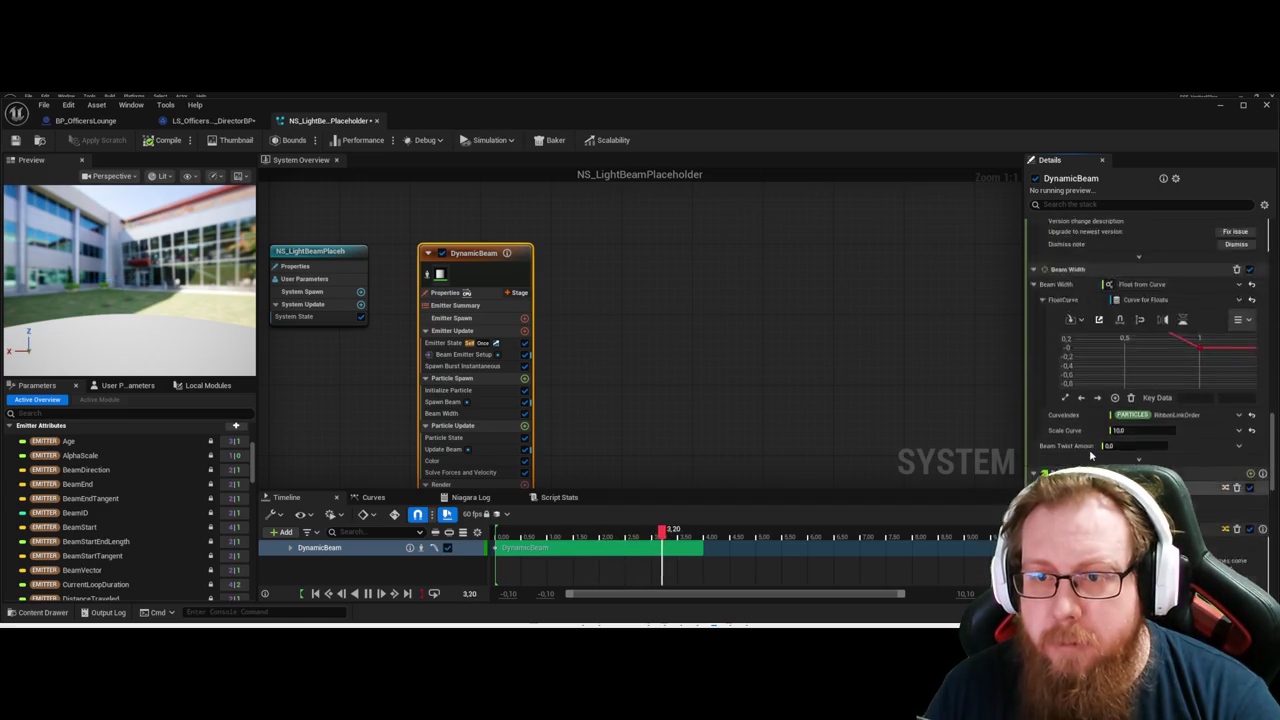
scroll(1089, 449, up, 8)
scroll(1104, 368, up, 10)
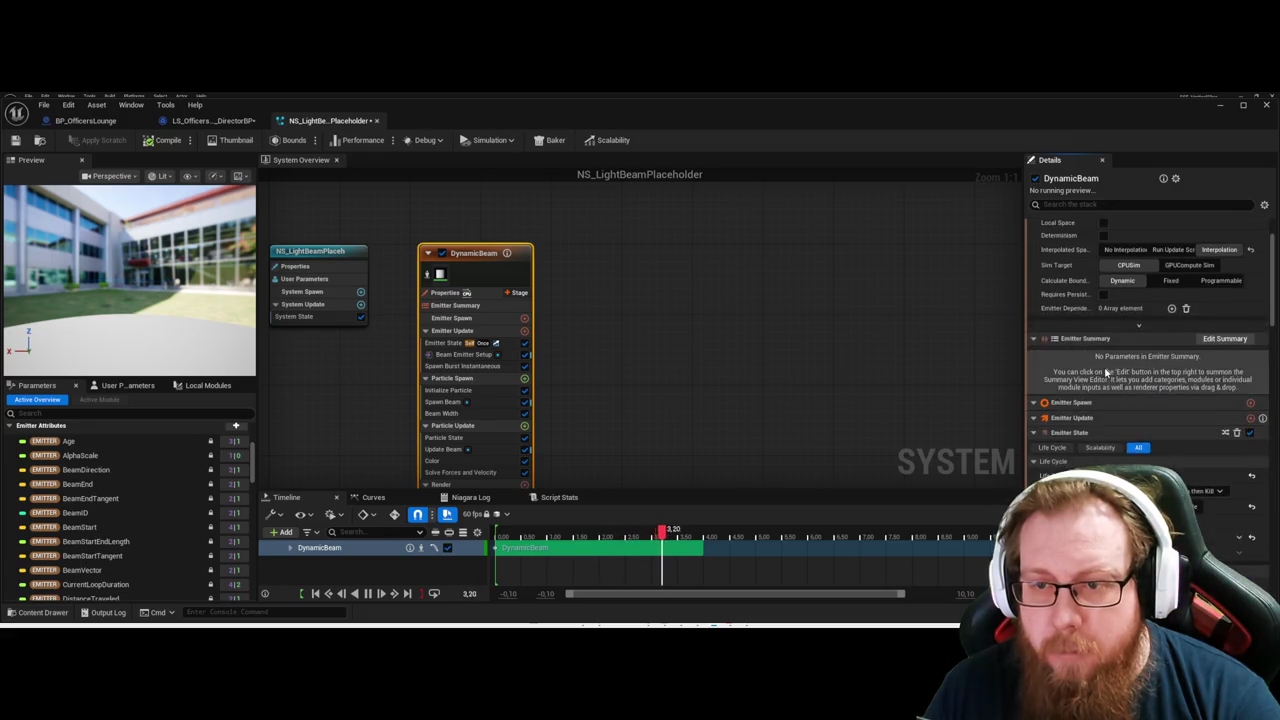
scroll(1100, 330, up, 2)
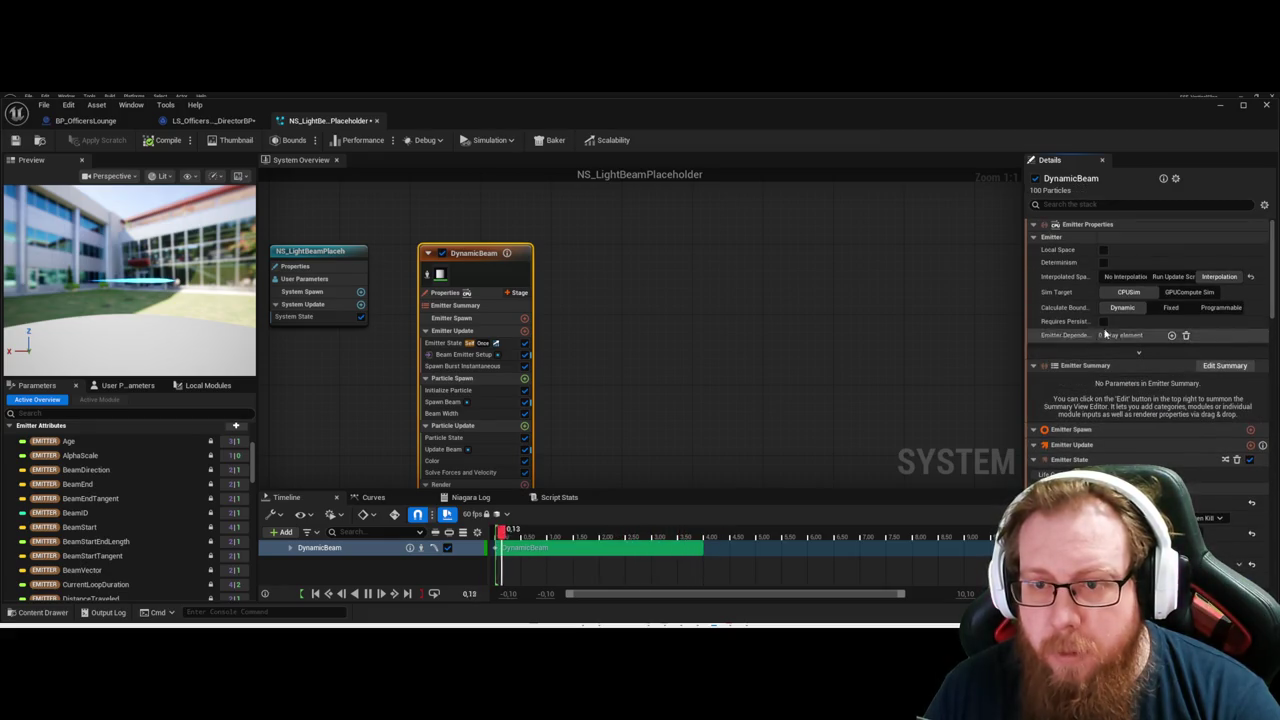
click(1103, 250)
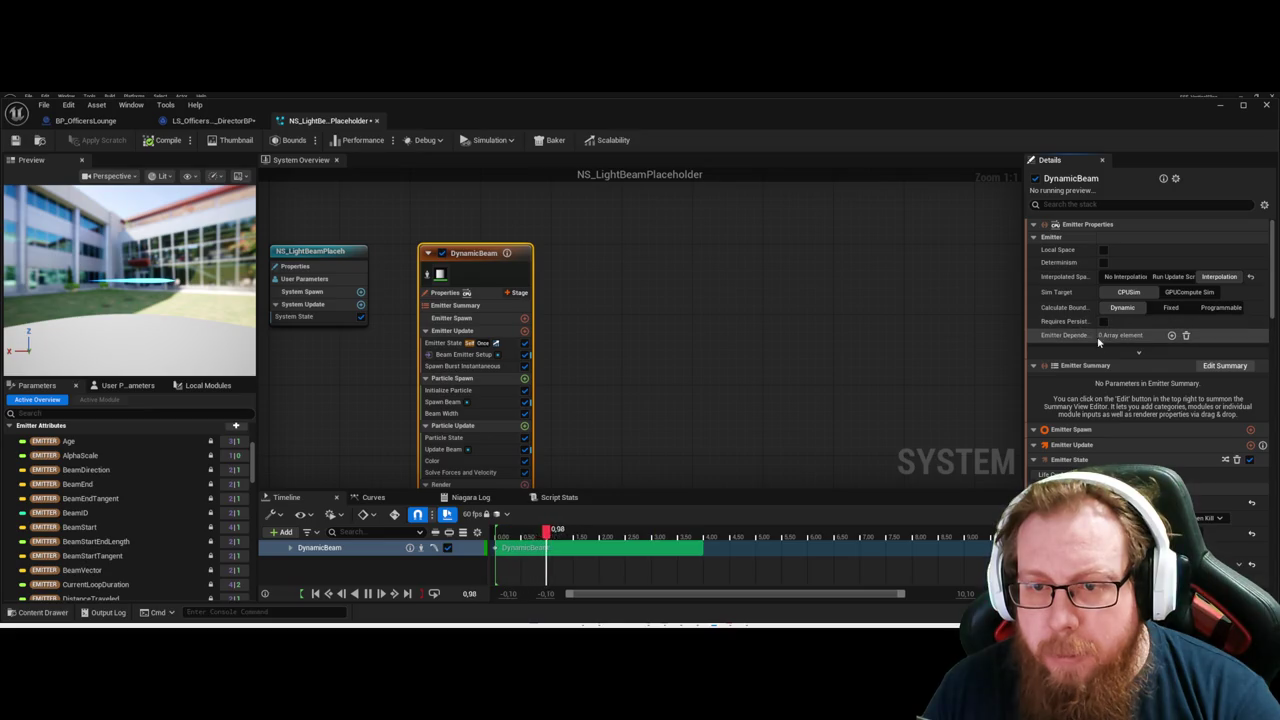
In the Particle Spawn stage, set Initialize Particle's Color Mode to Random Range.
scroll(1110, 375, down, 2)
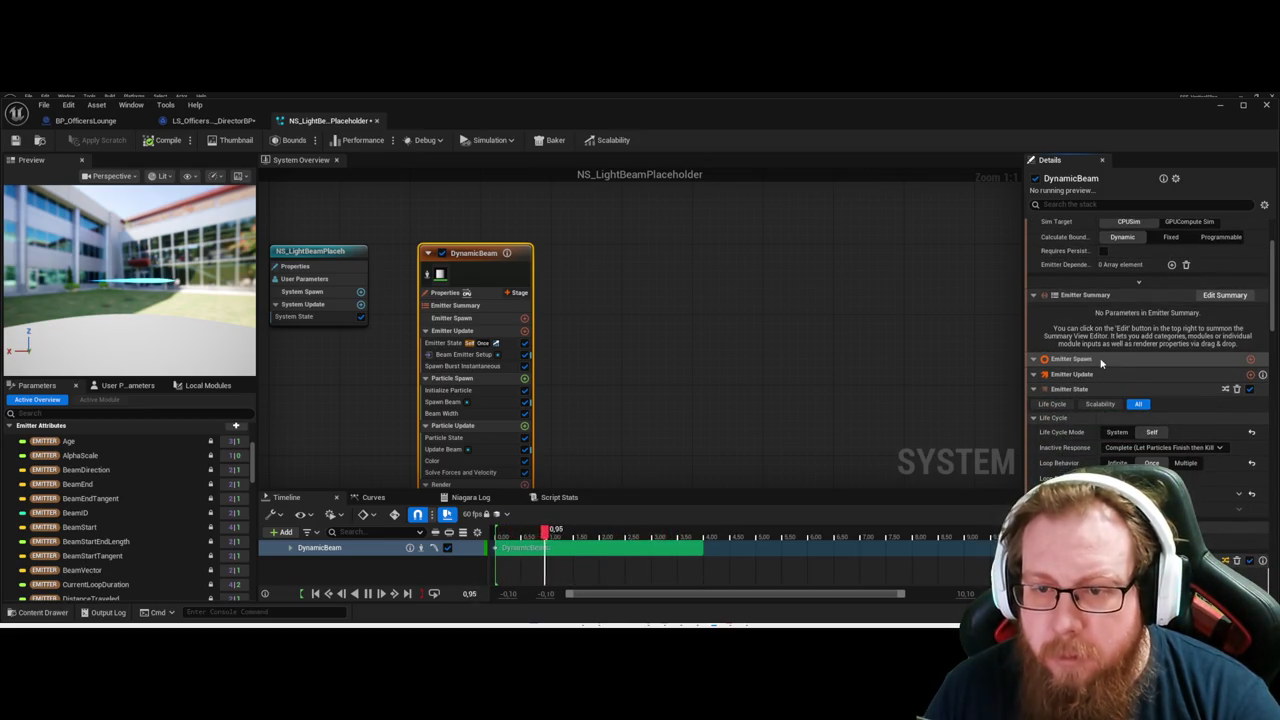
scroll(1116, 386, down, 1)
scroll(1112, 382, down, 5)
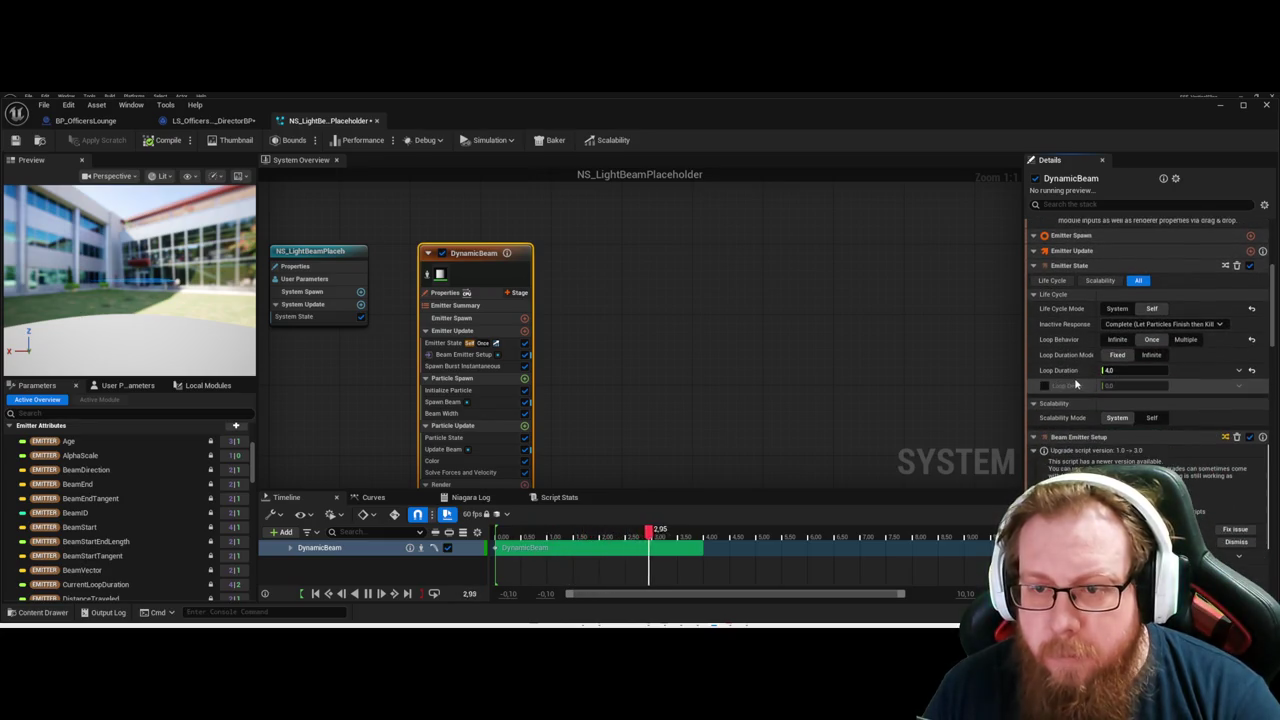
scroll(1100, 406, down, 4)
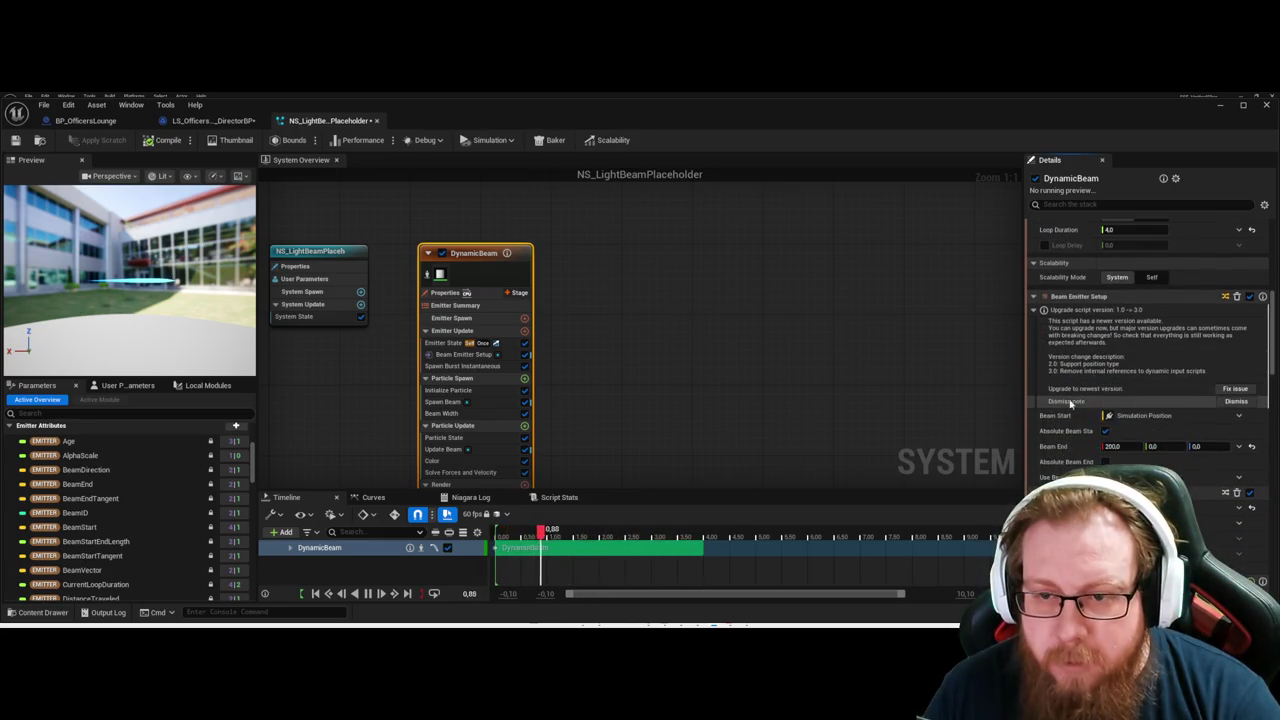
scroll(1097, 453, down, 2)
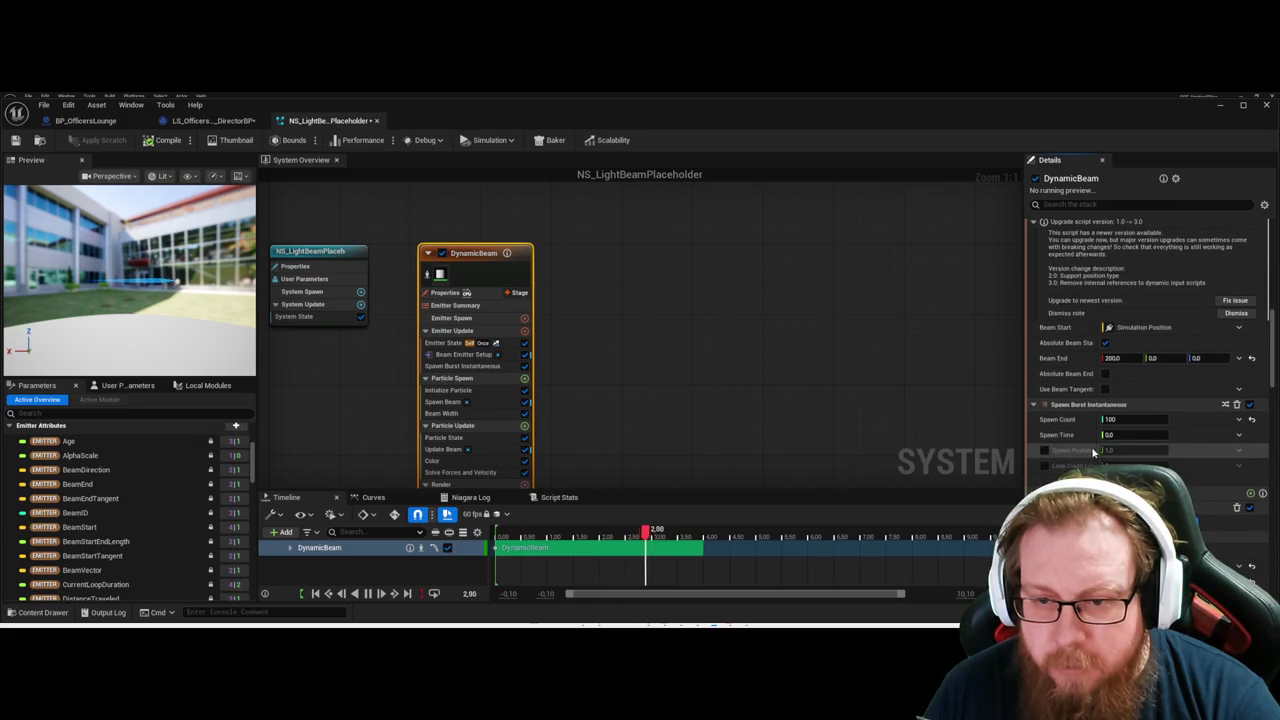
scroll(1104, 420, down, 2)
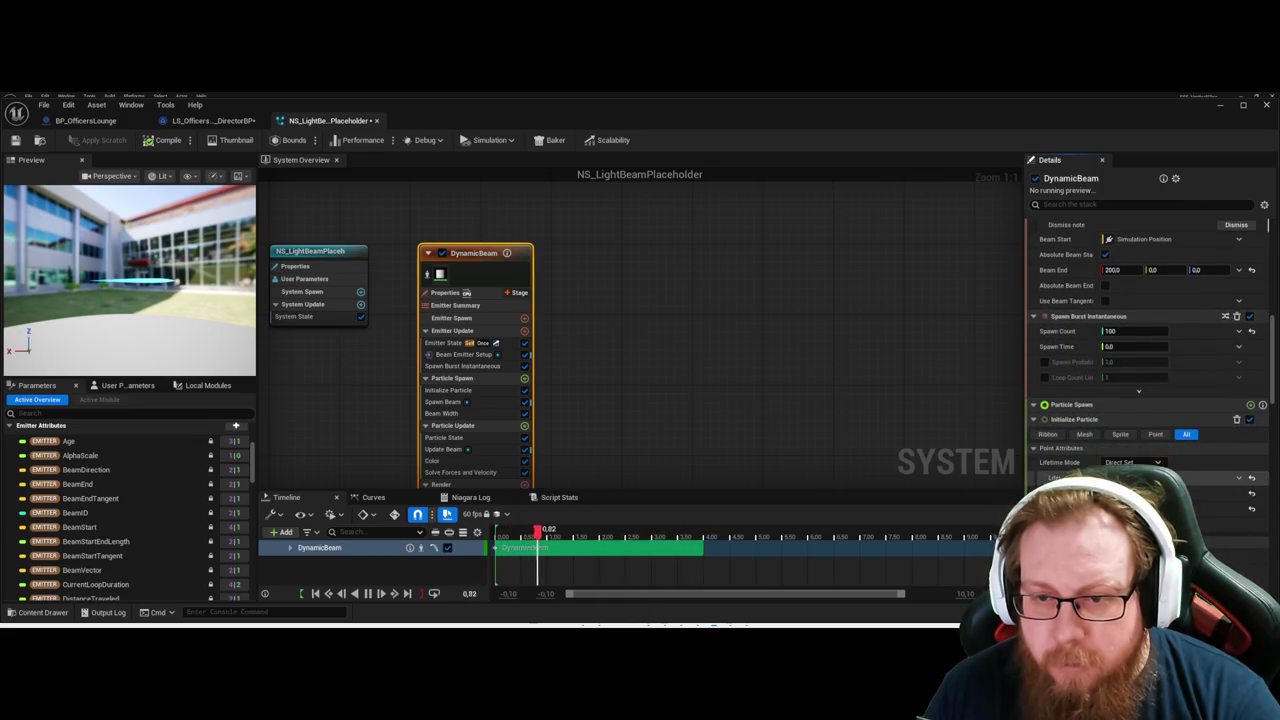
click(1084, 406)
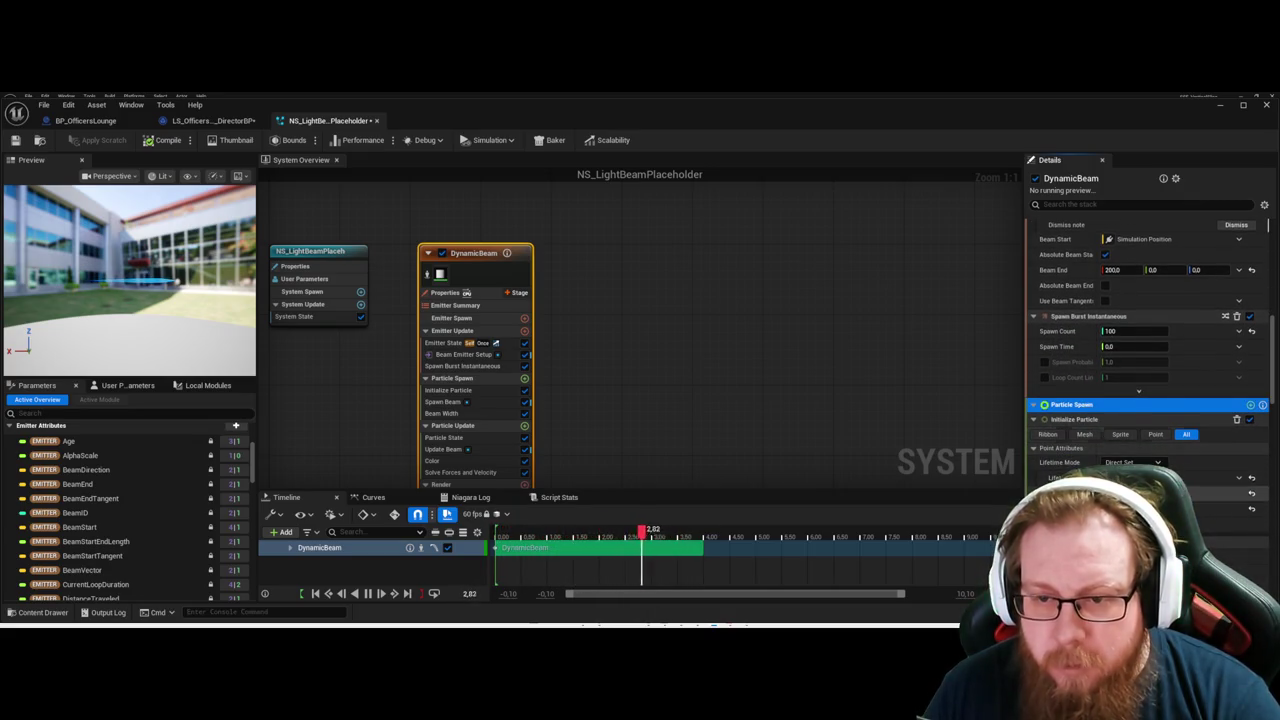
scroll(1148, 397, down, 3)
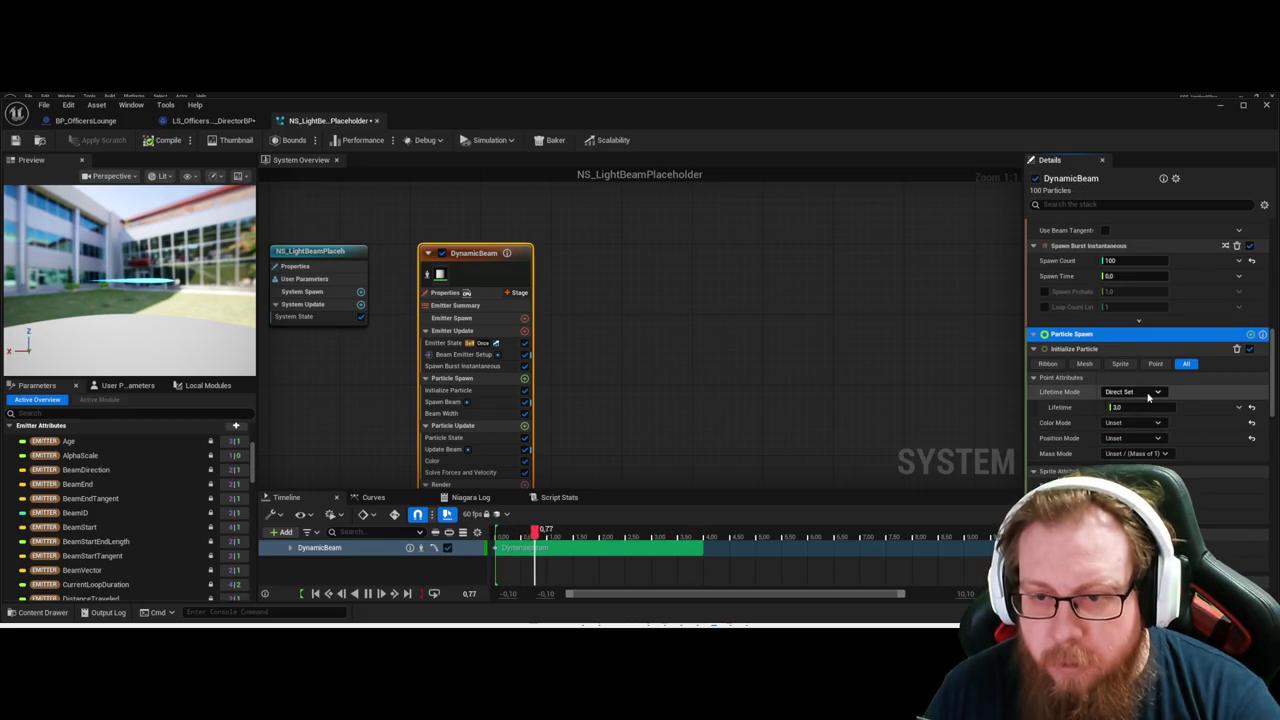
scroll(1108, 394, down, 1)
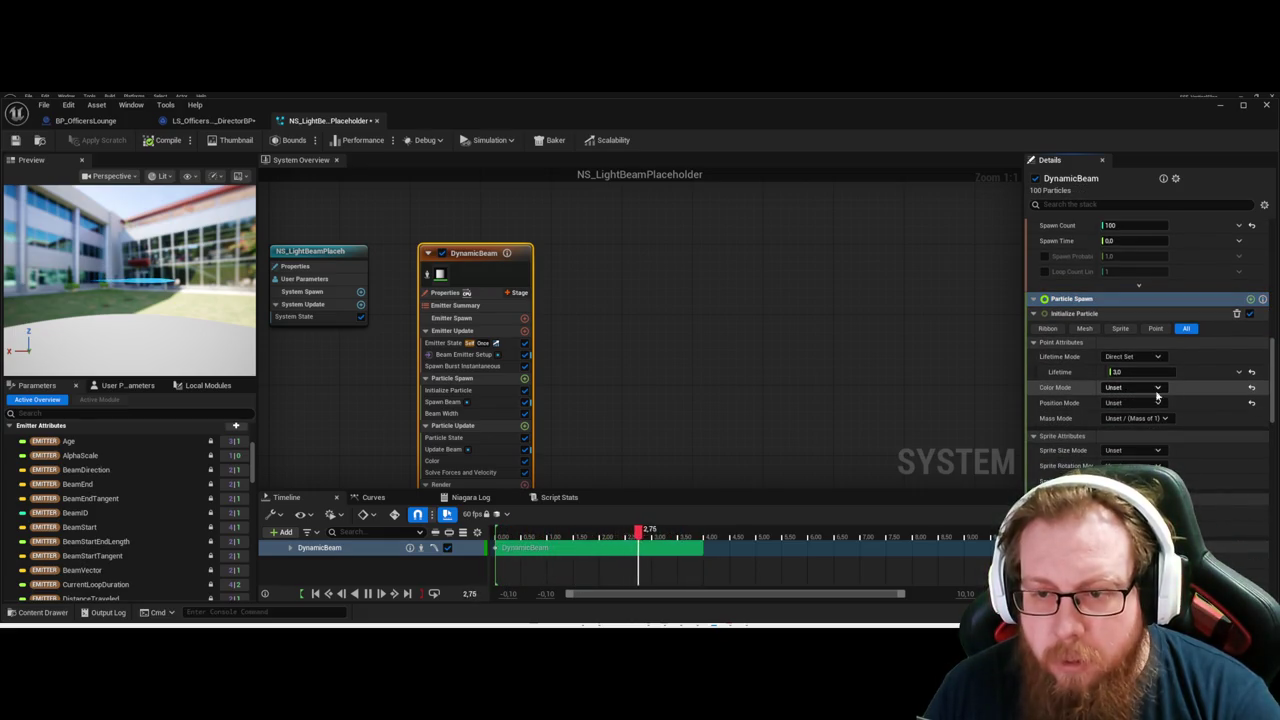
click(1133, 387)
click(1140, 410)
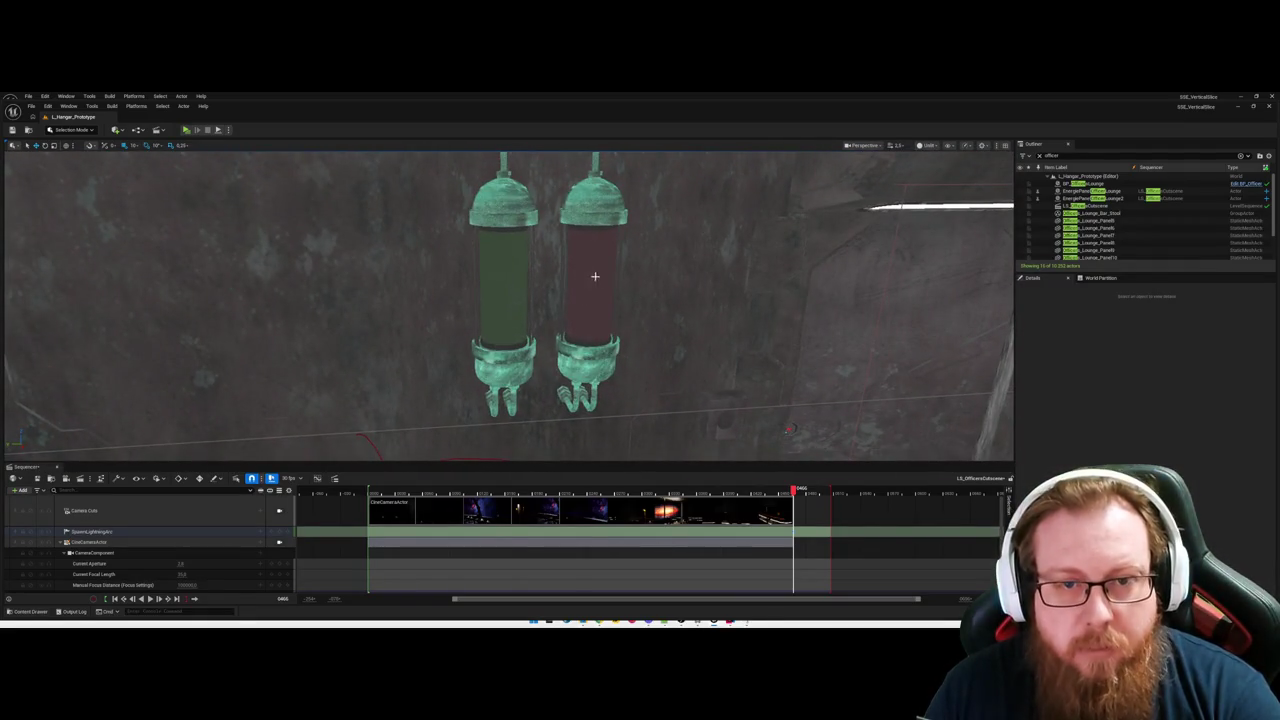
click(595, 276)
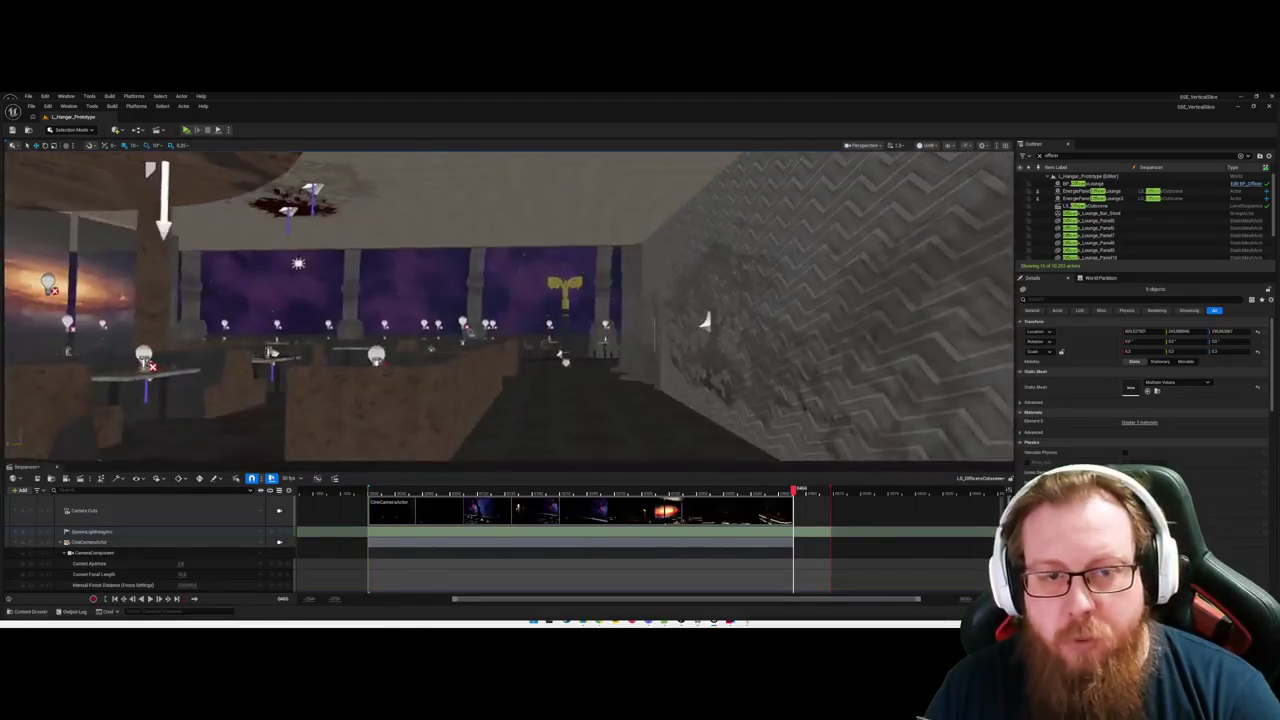
drag(508, 306, 736, 310)
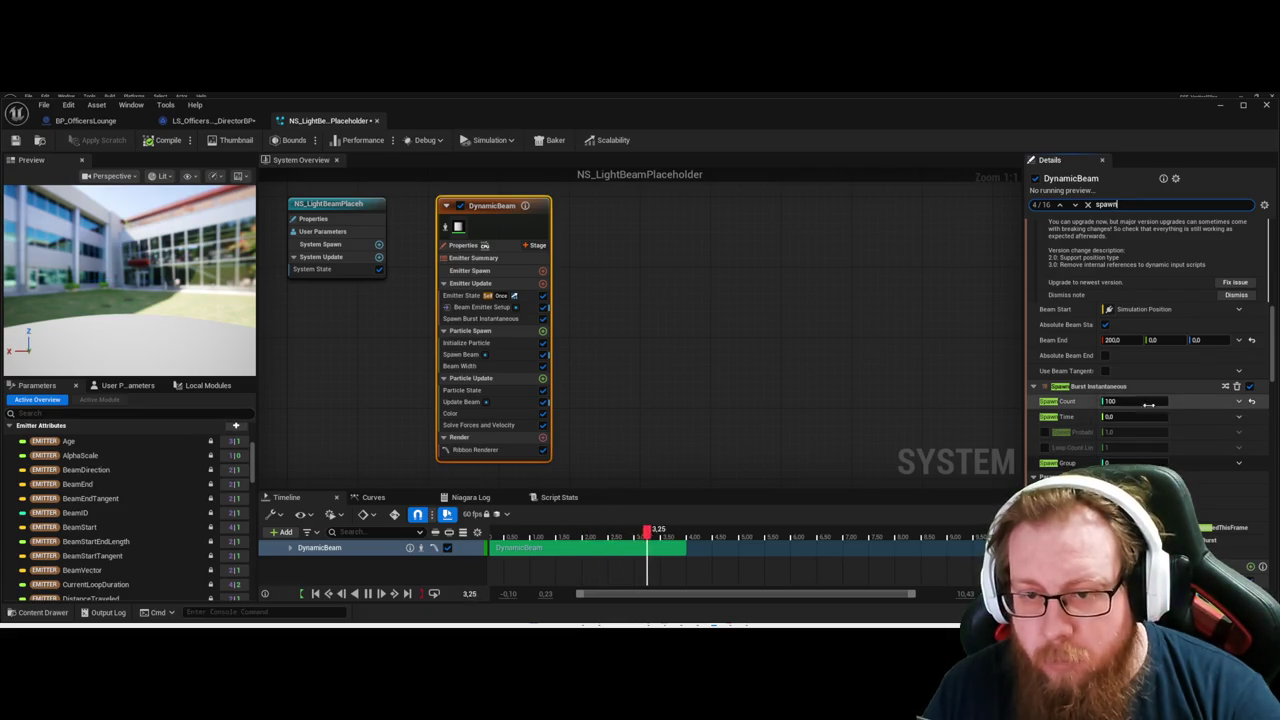
scroll(1148, 404, down, 2)
scroll(1143, 418, down, 2)
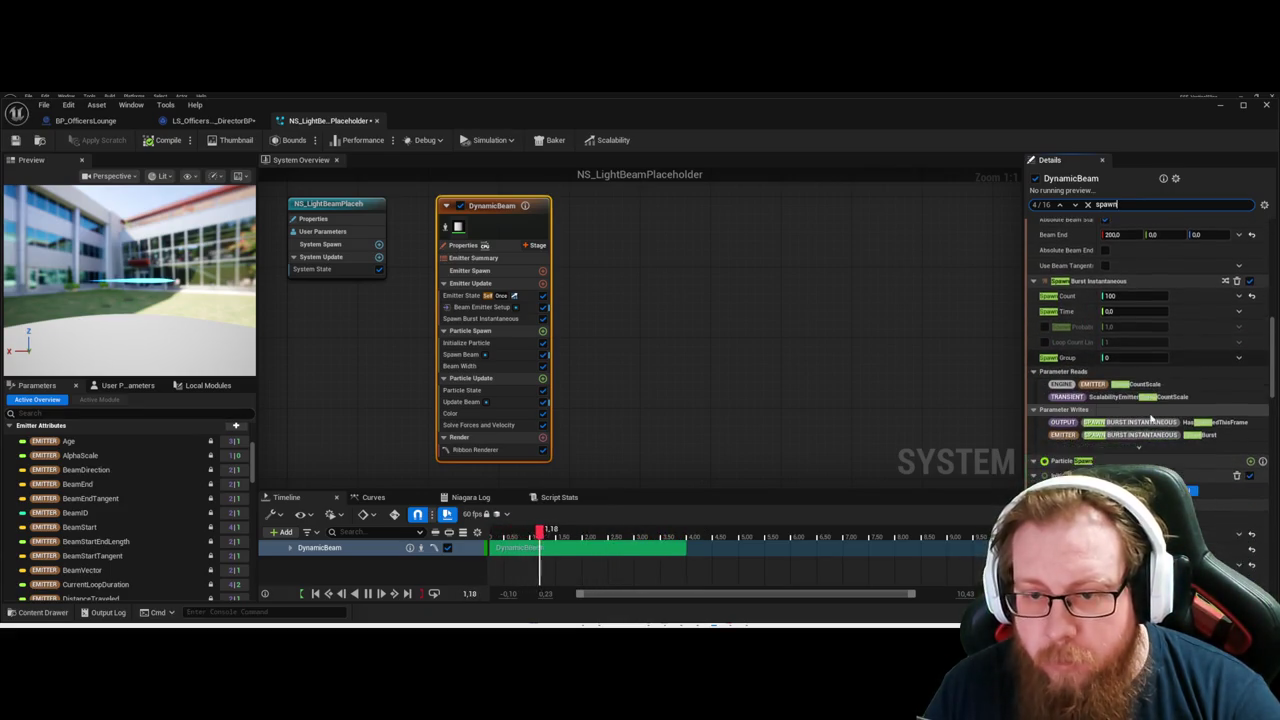
scroll(1151, 418, down, 2)
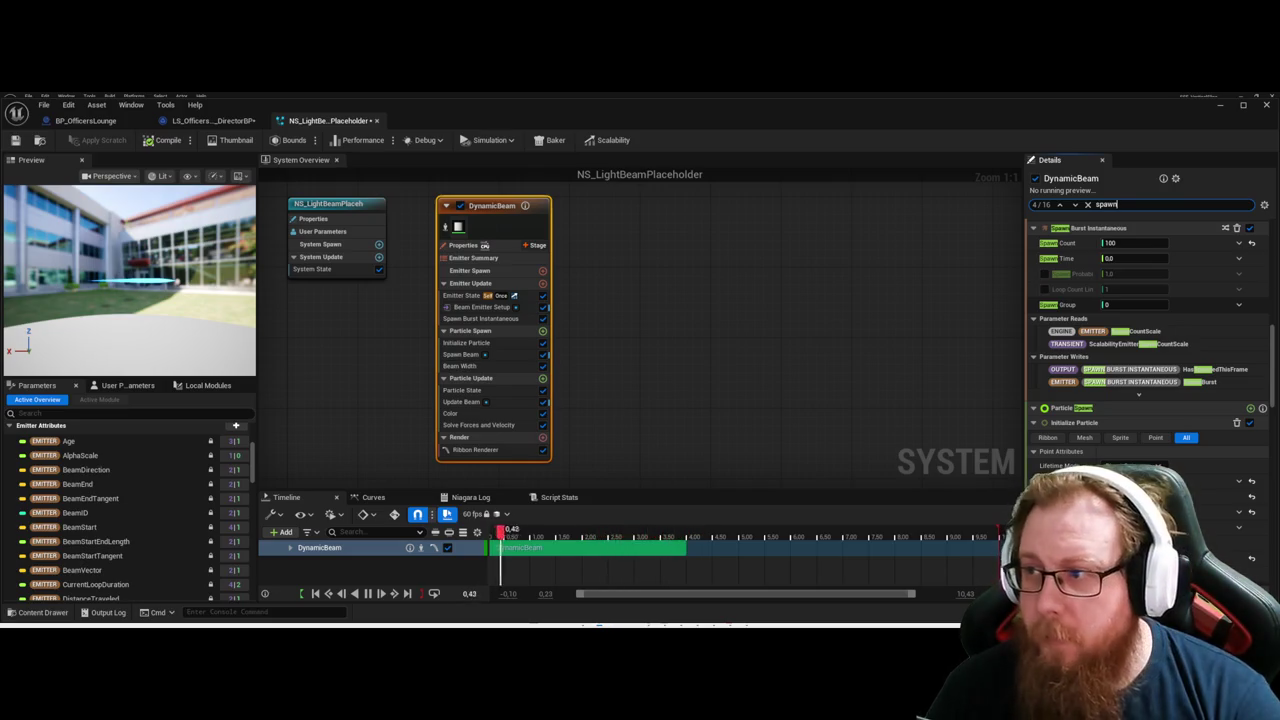
drag(787, 341, 794, 337)
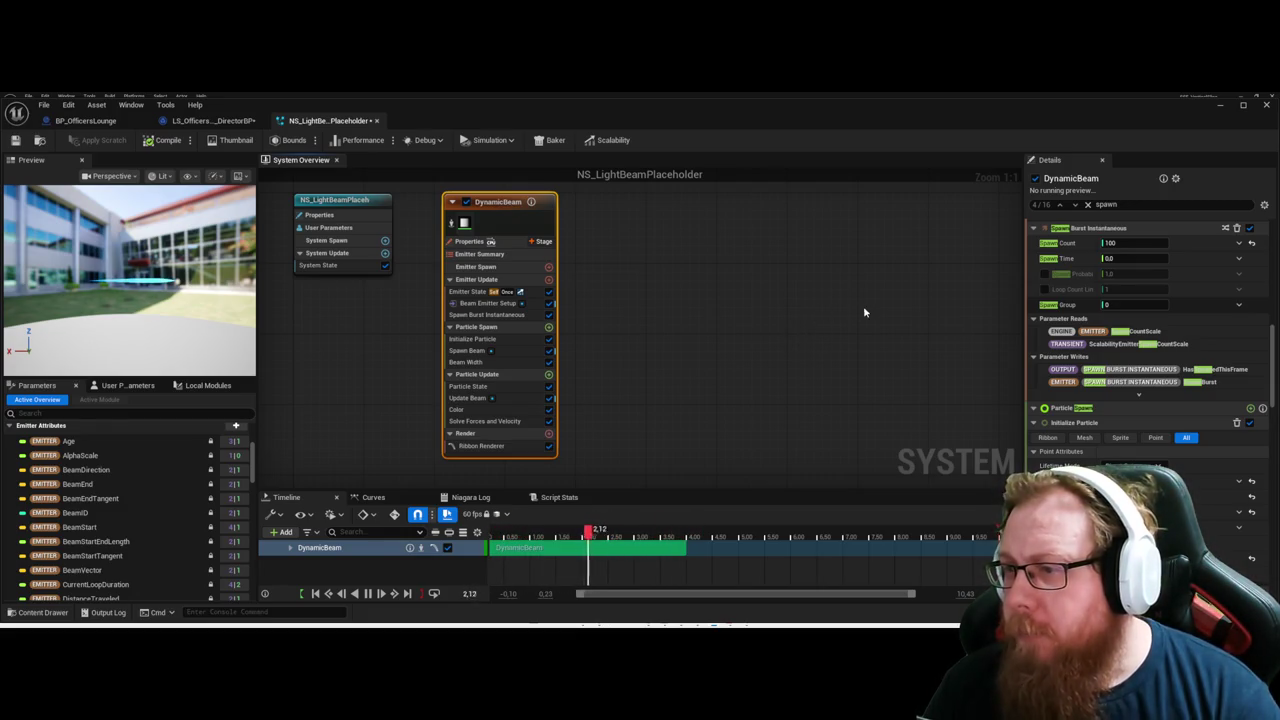
click(1089, 206)
Select the Emitter Spawn stage and scroll to DynamicBeam's Emitter State life-cycle settings.
scroll(1130, 323, up, 3)
scroll(1128, 323, up, 4)
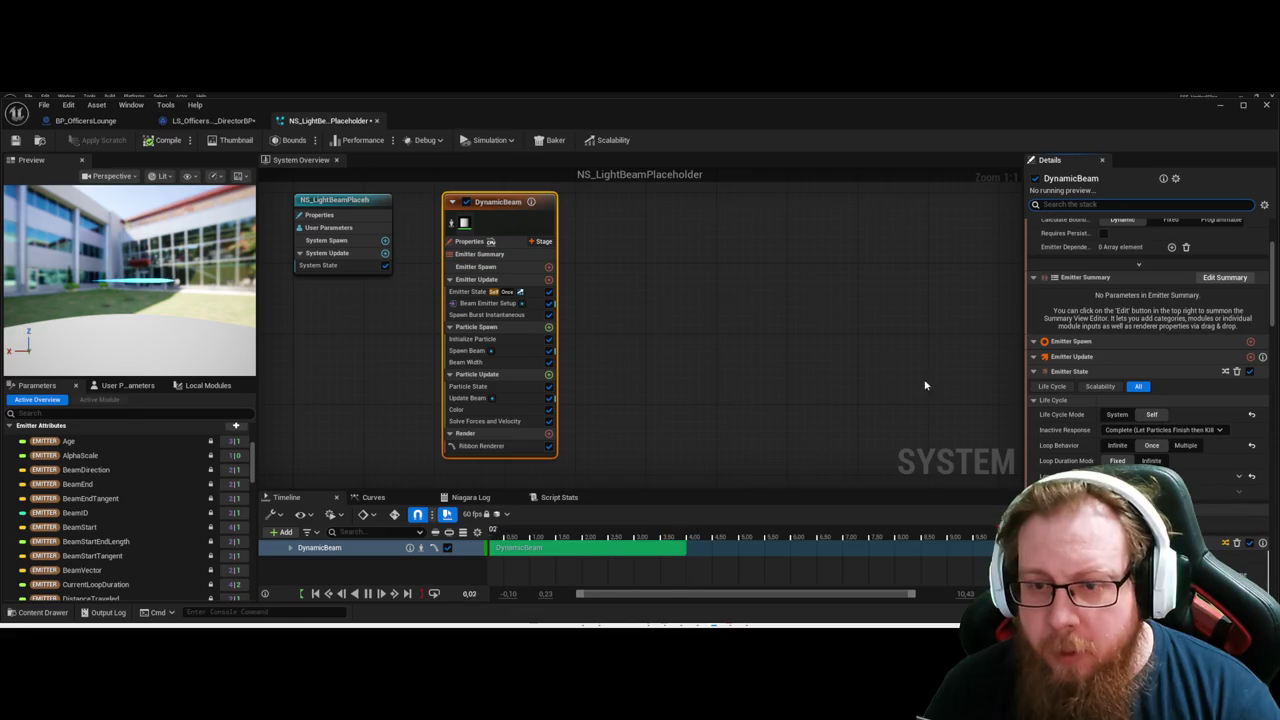
click(1130, 342)
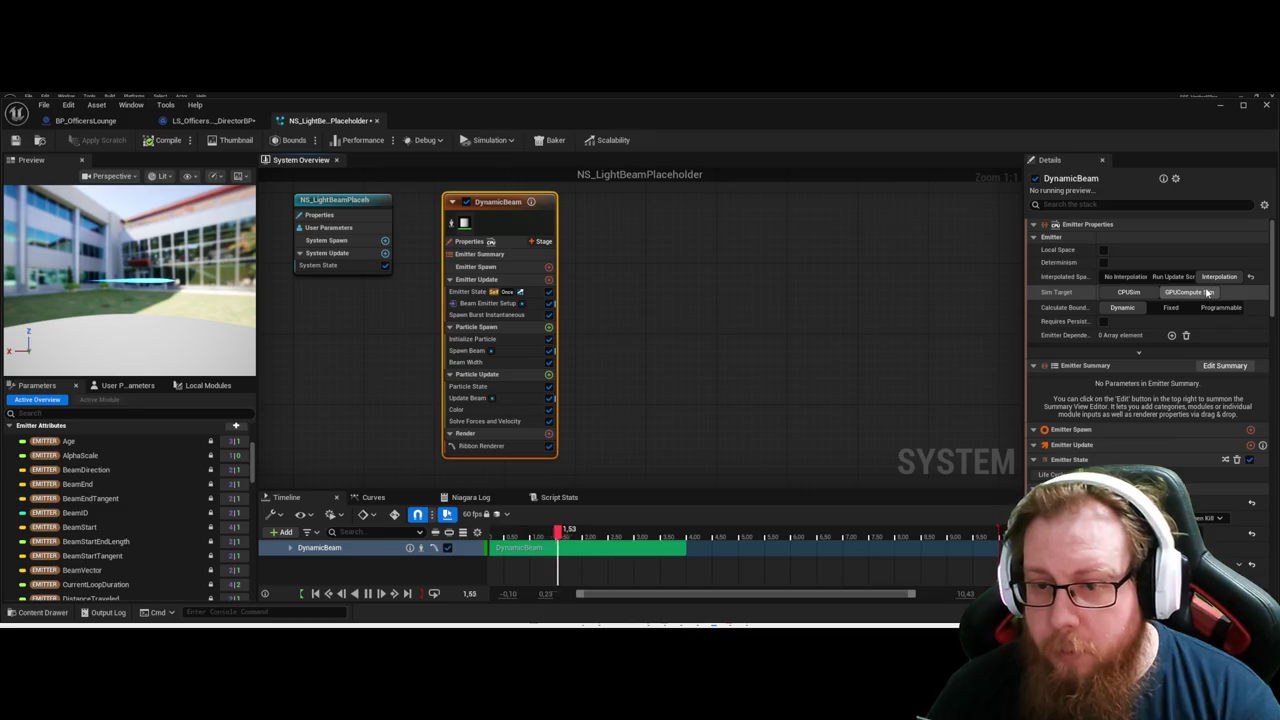
scroll(1104, 458, down, 2)
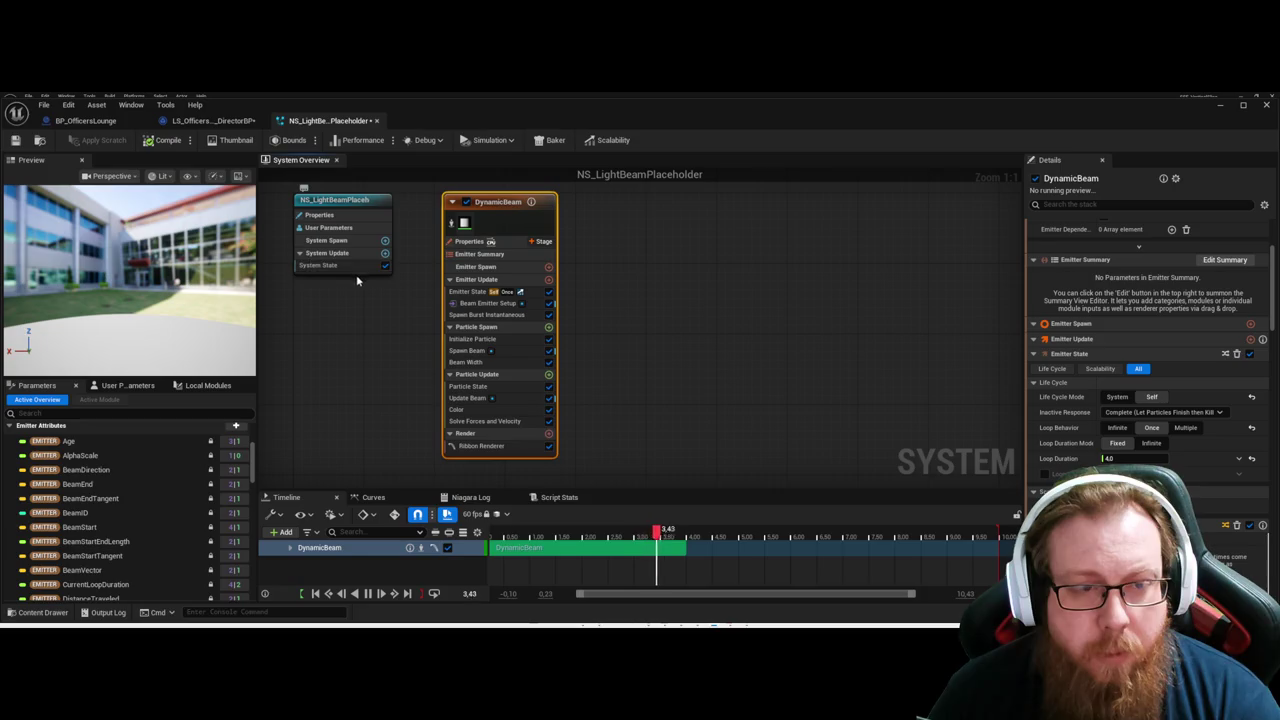
drag(837, 410, 799, 346)
Tick Absolute Beam Start and upgrade Beam Emitter Setup to its newest version.
scroll(1150, 350, down, 3)
scroll(1104, 397, down, 3)
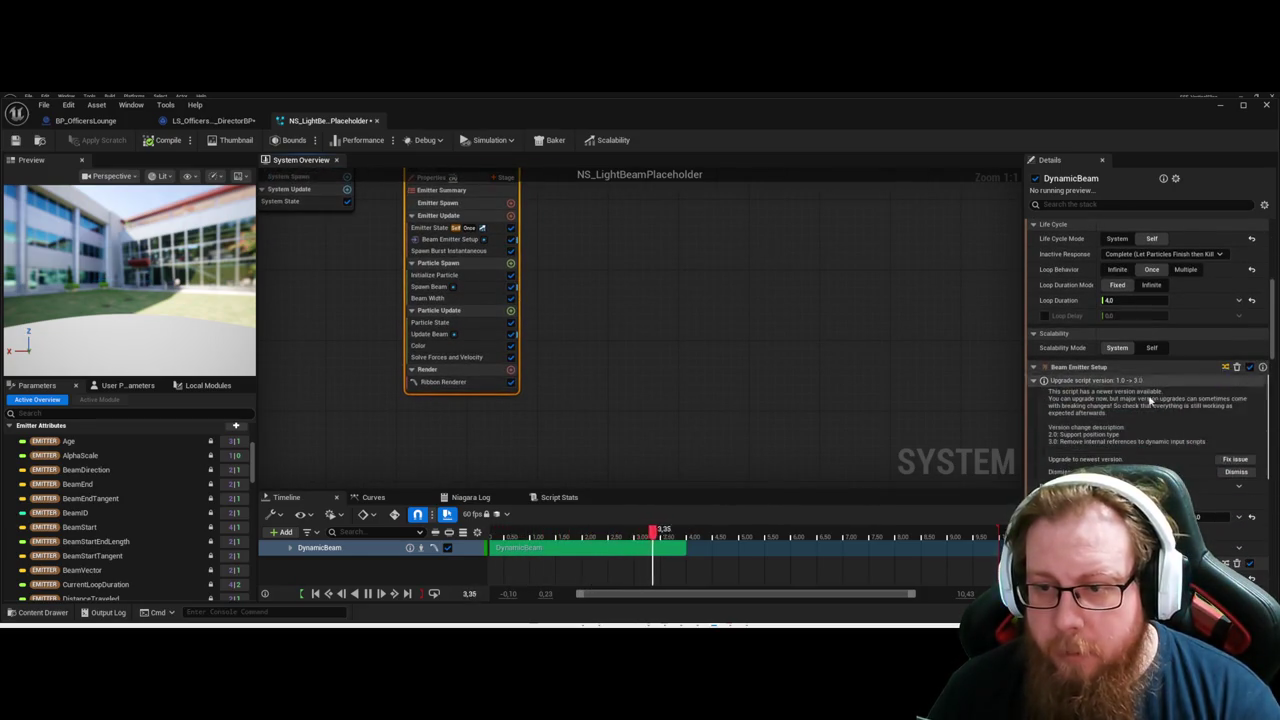
click(1104, 396)
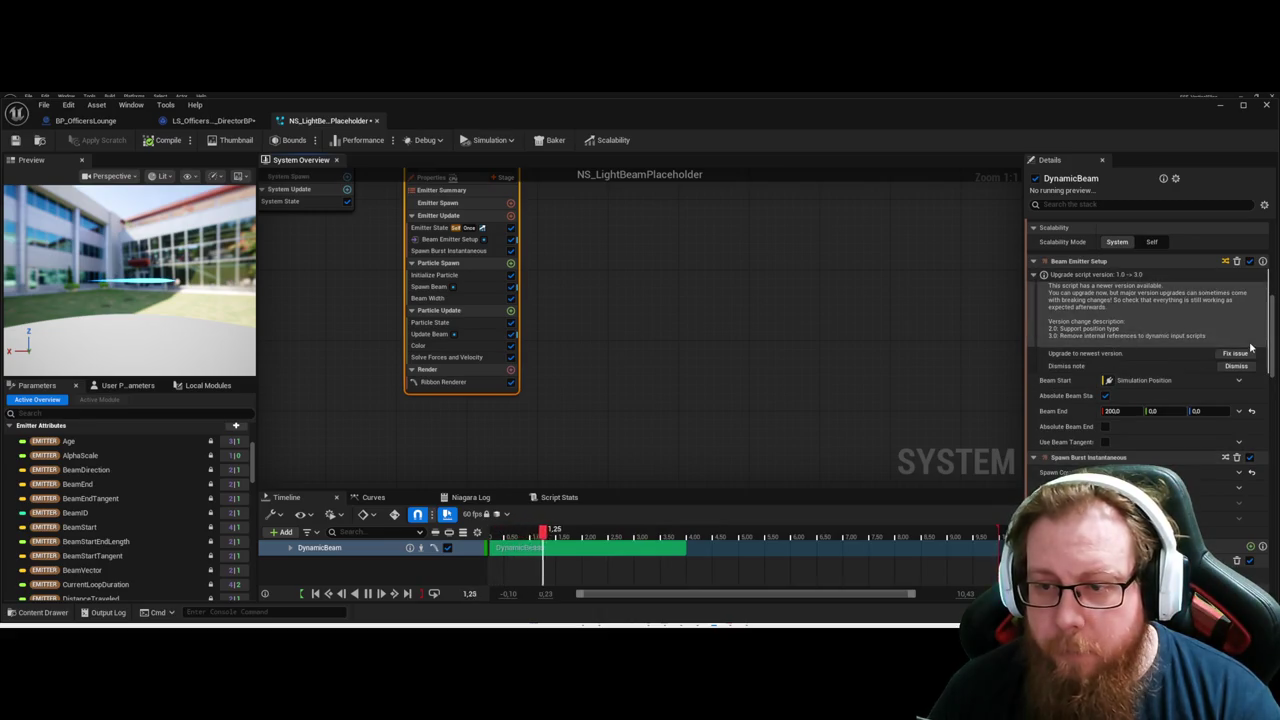
click(1236, 354)
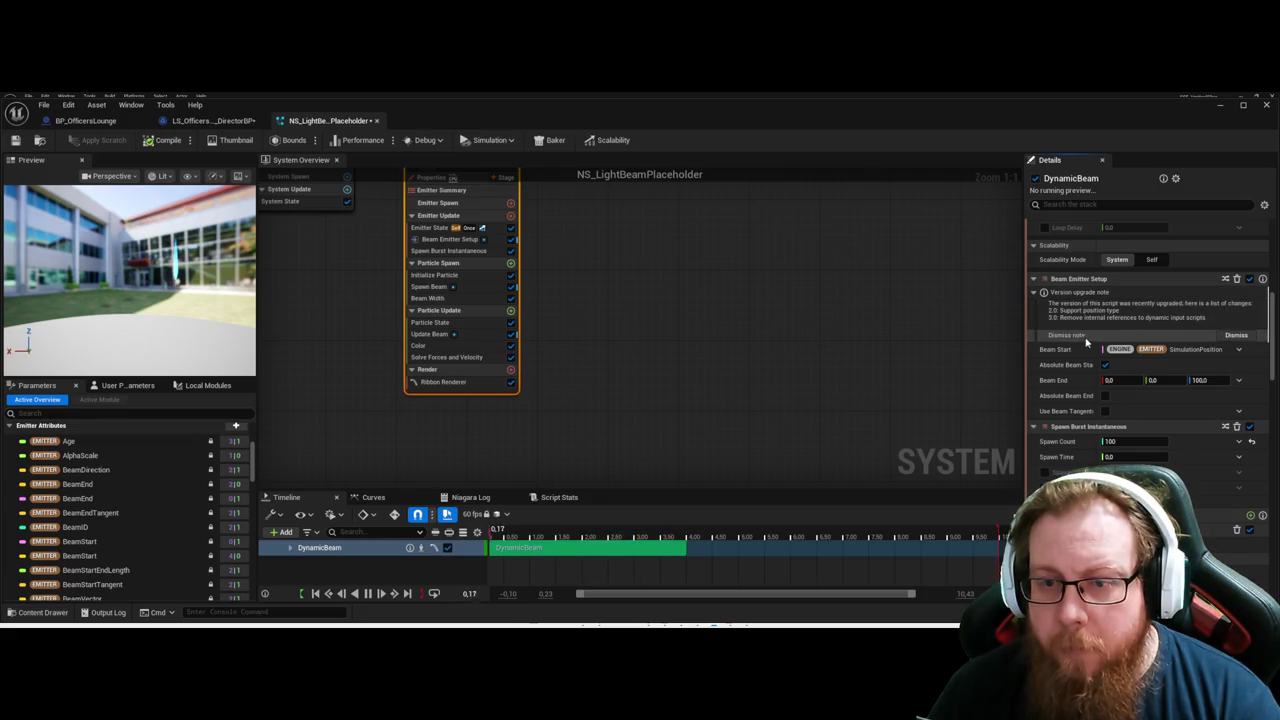
Set Beam Start to Add Vector to Position.
scroll(1135, 322, up, 1)
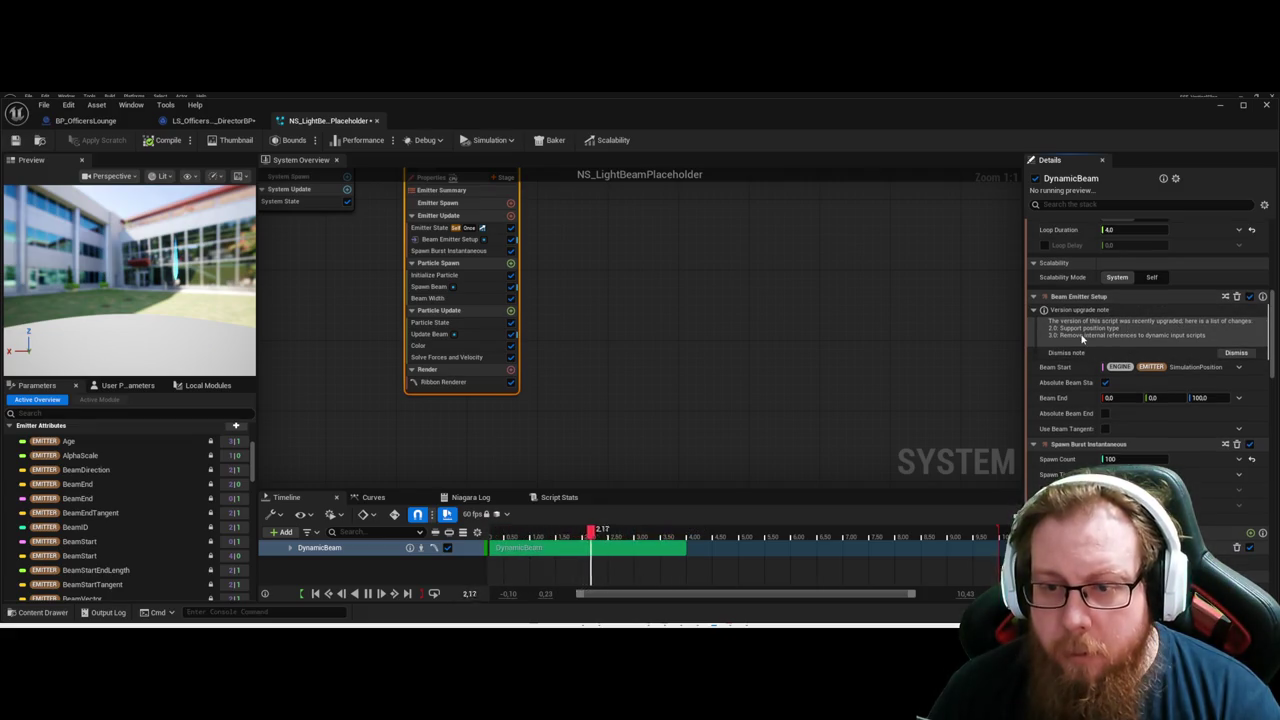
click(1062, 369)
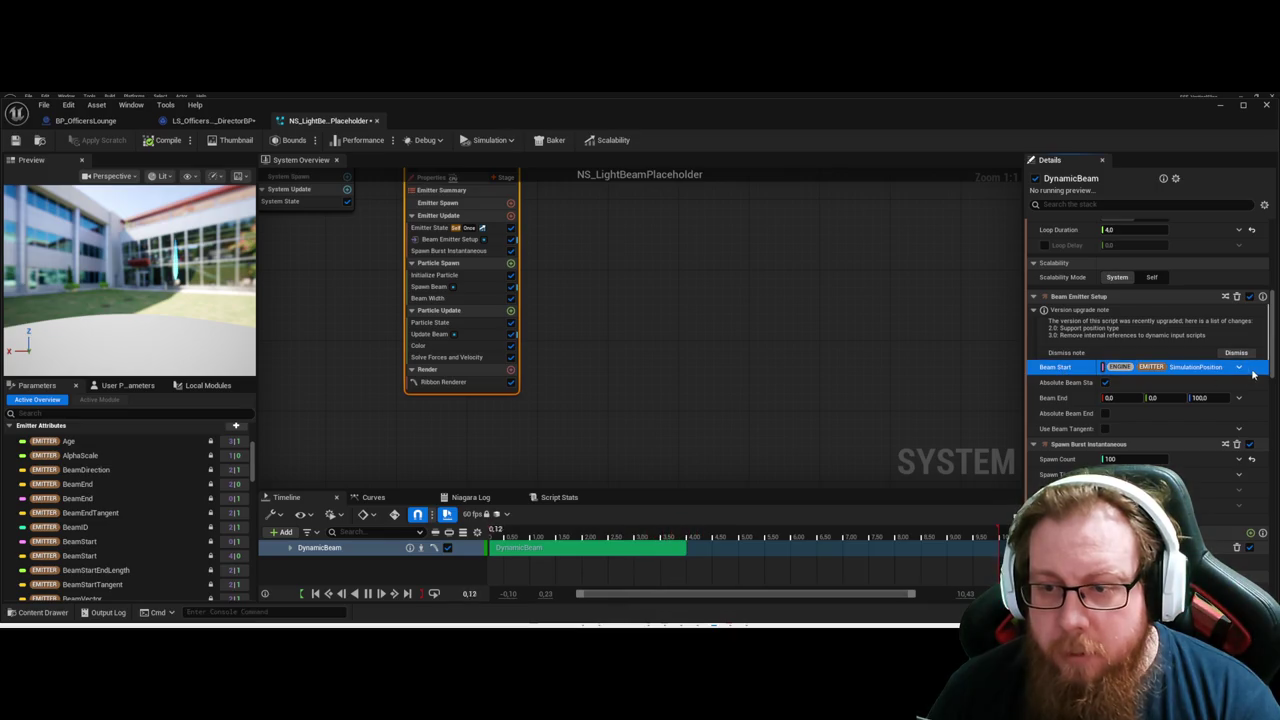
click(1240, 367)
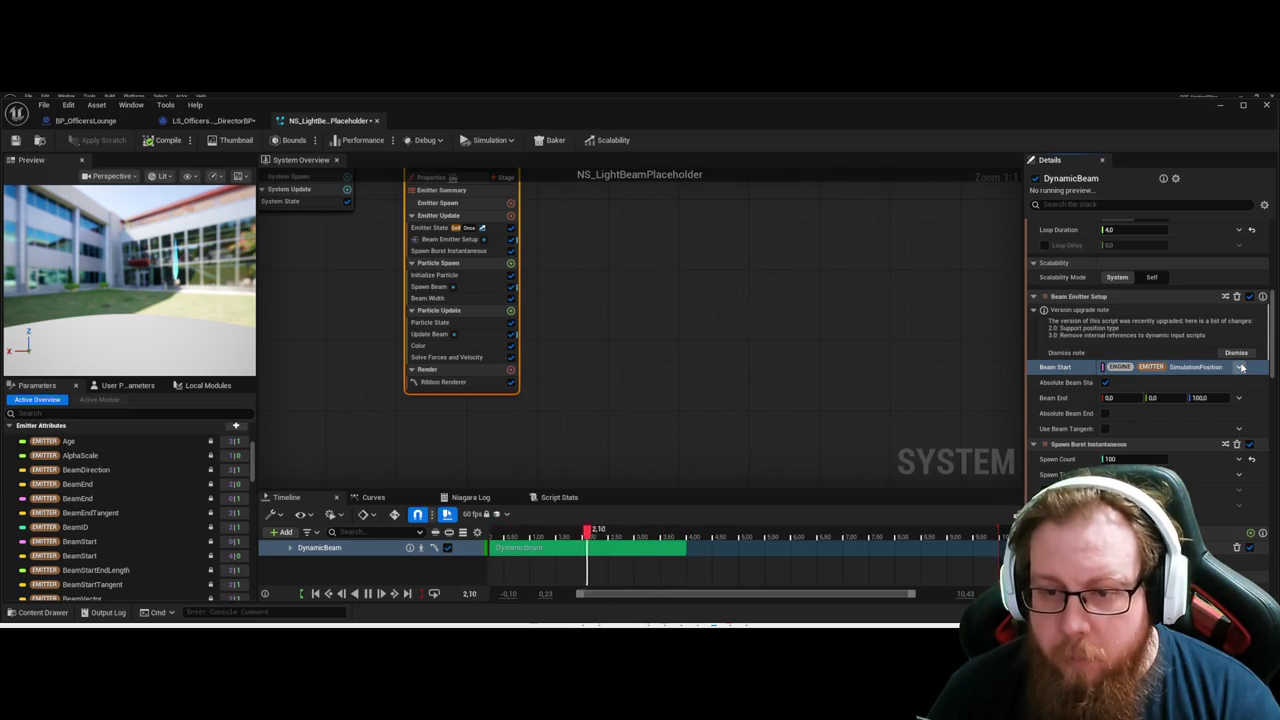
click(1035, 447)
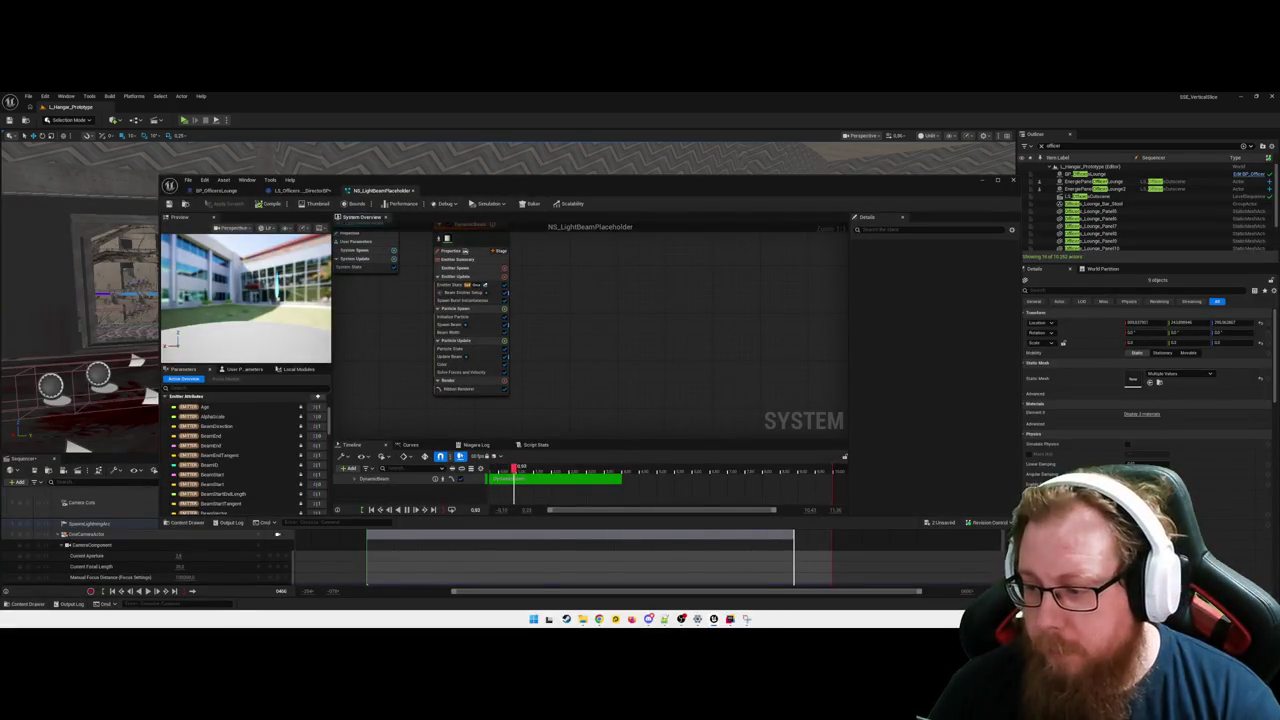
In the DirectorBP Sequencer Events graph, delete the old Niagara variable node.
click(300, 190)
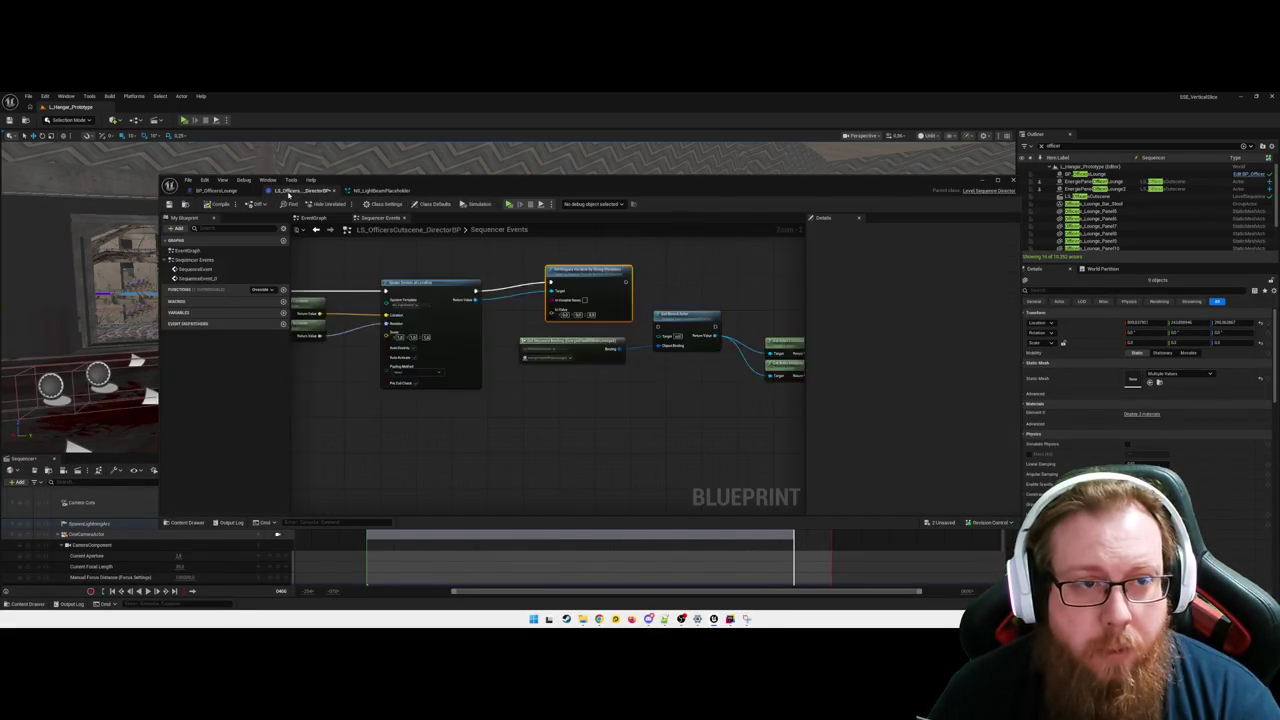
drag(640, 428, 611, 420)
click(556, 264)
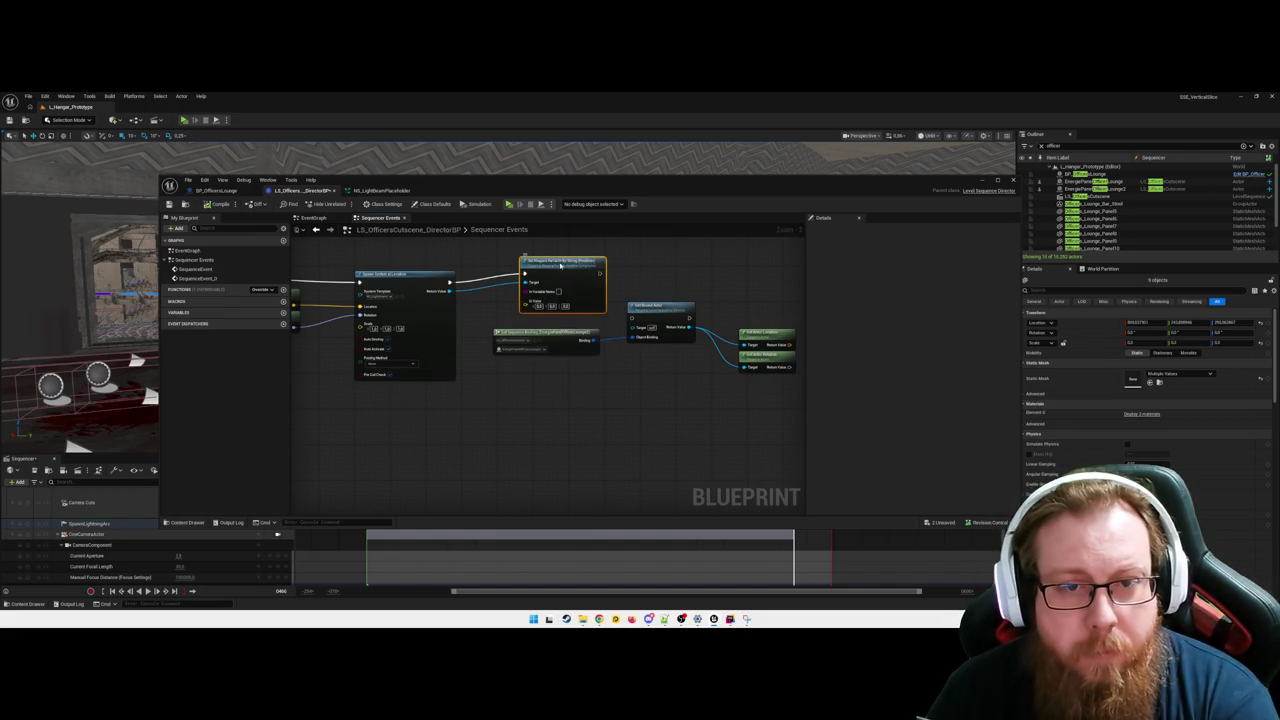
key(Delete)
Connect the spawned system's Return Value to a new Set Niagara Variable By String node.
drag(520, 277, 608, 277)
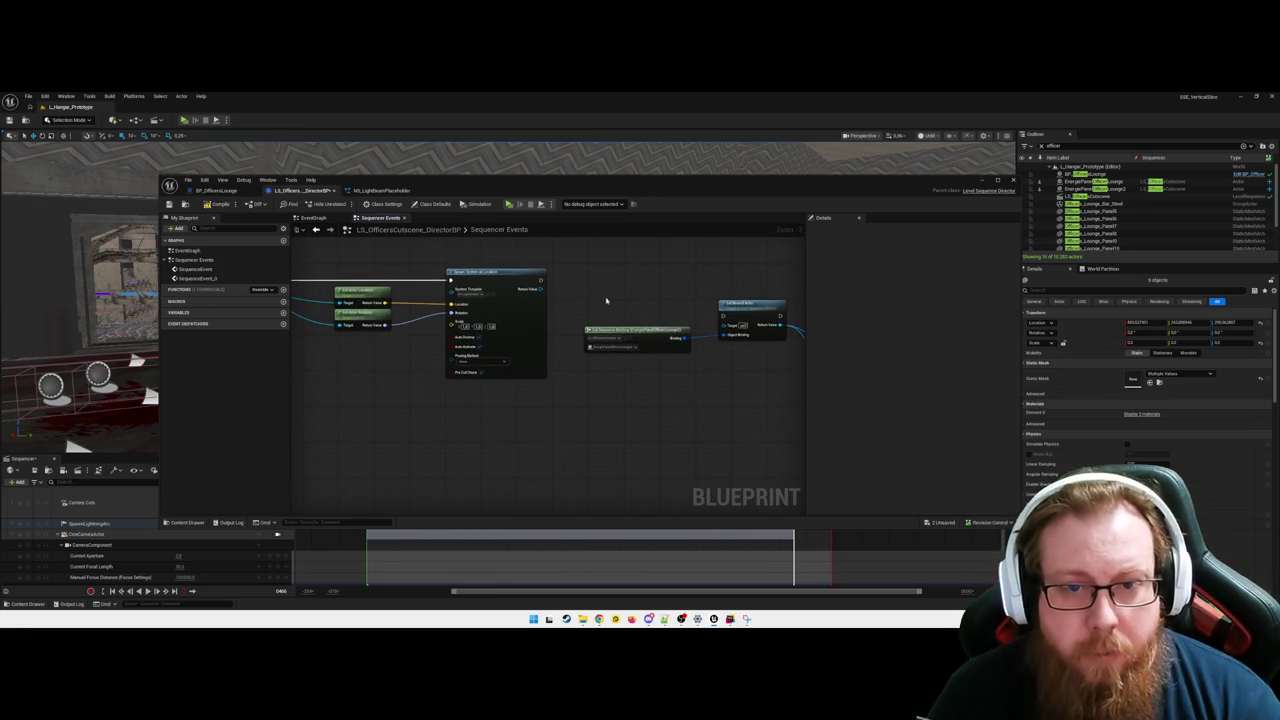
drag(540, 289, 588, 293)
text(beam)
key(BackSpace)
key(BackSpace)
key(BackSpace)
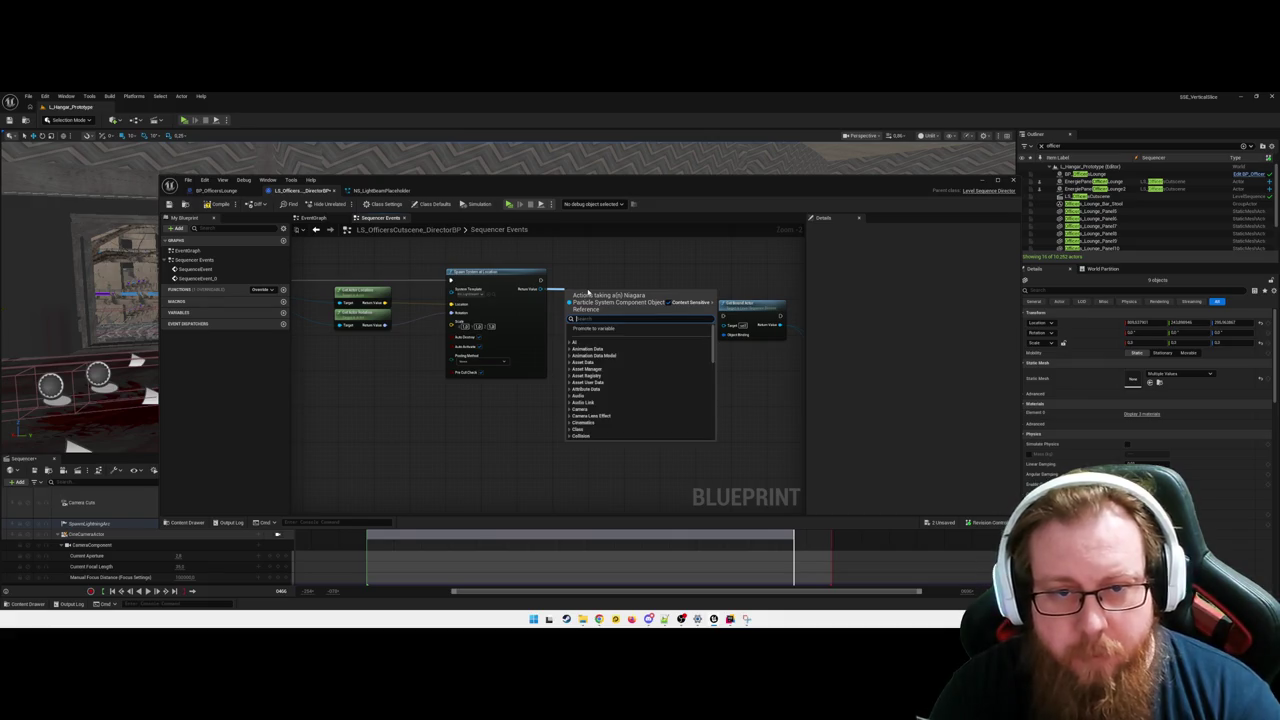
key(Escape)
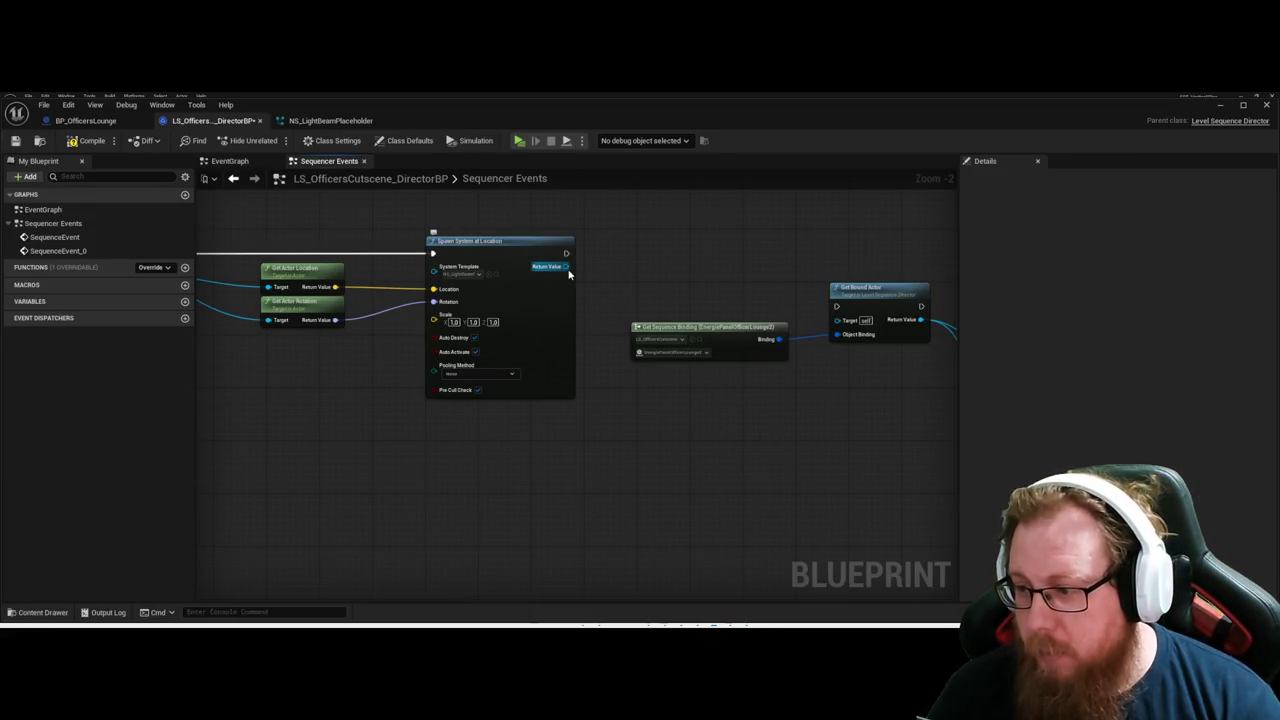
drag(567, 269, 678, 268)
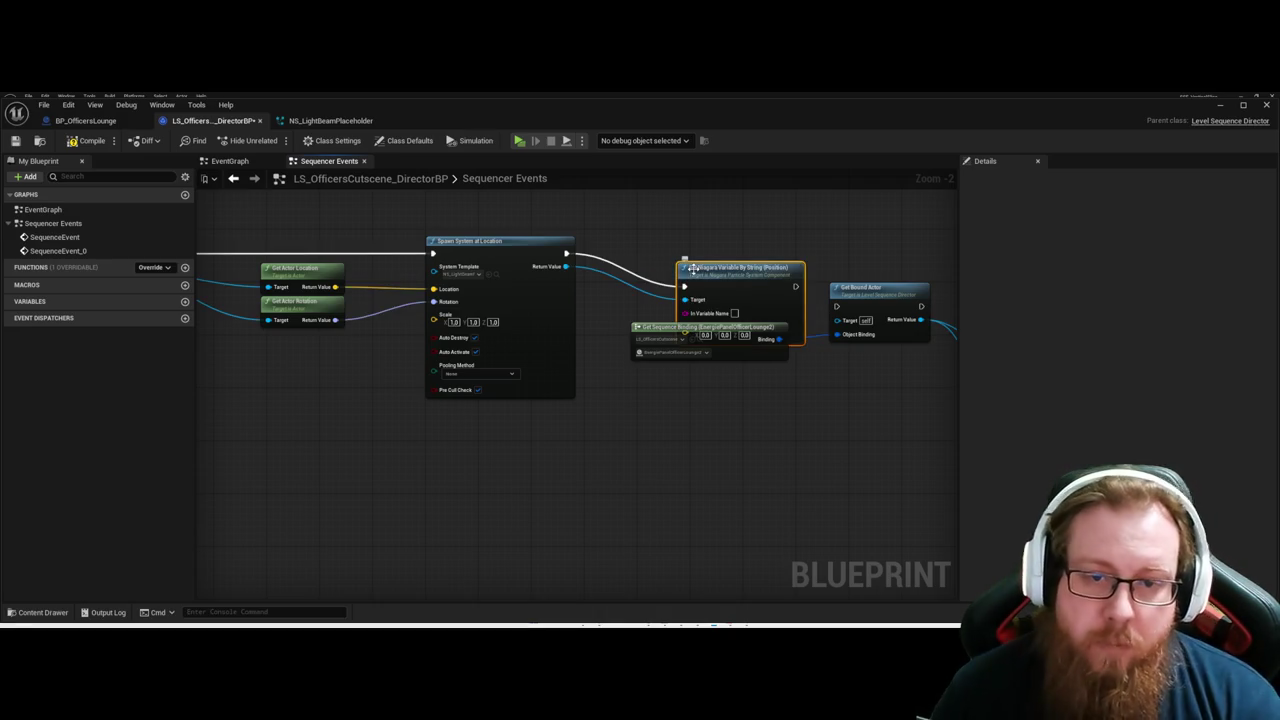
drag(723, 273, 723, 241)
Break Spawn System at Location's Location, Rotation and Get Bound Actor wires, then select the actor nodes.
drag(329, 419, 575, 415)
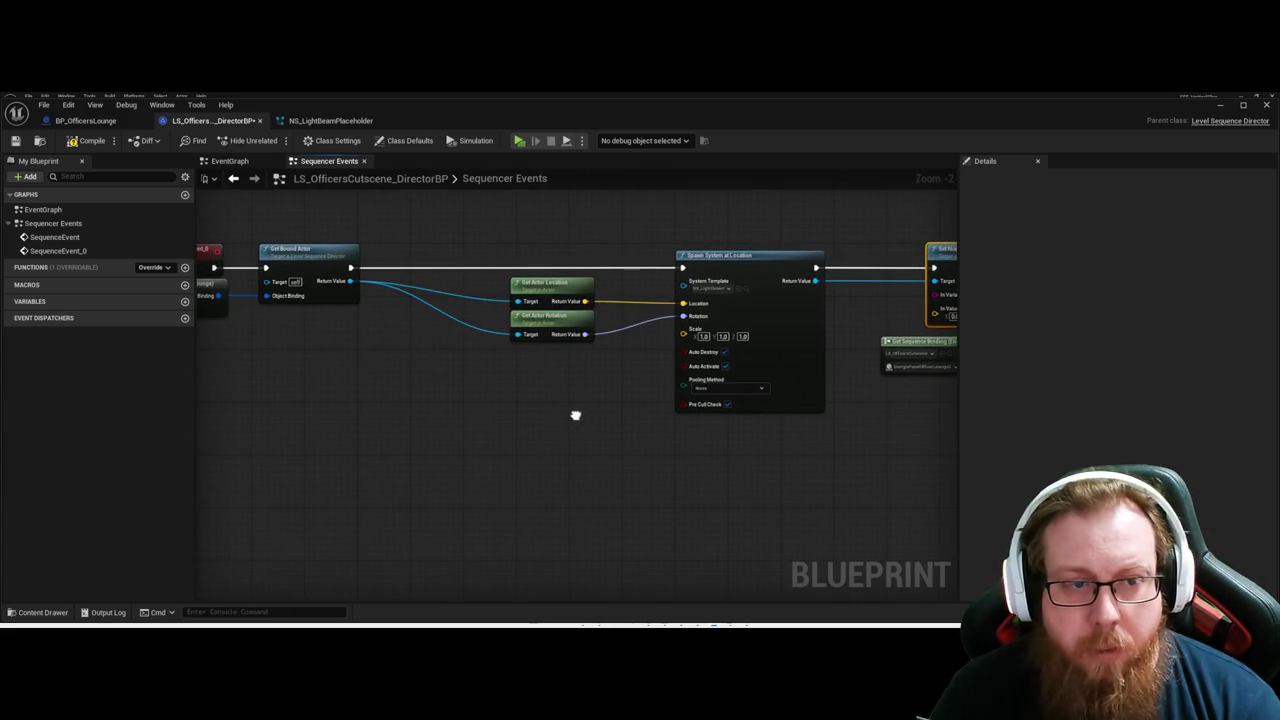
drag(575, 415, 548, 414)
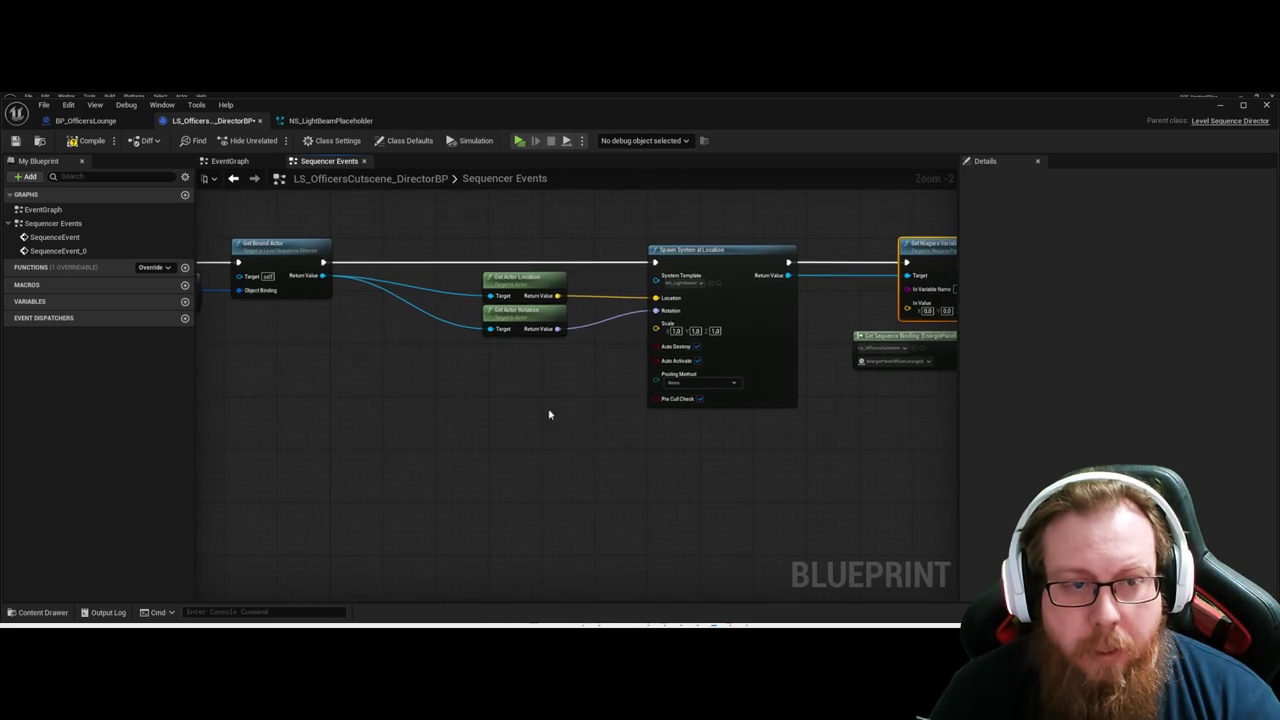
click(615, 300)
alt+click(615, 303)
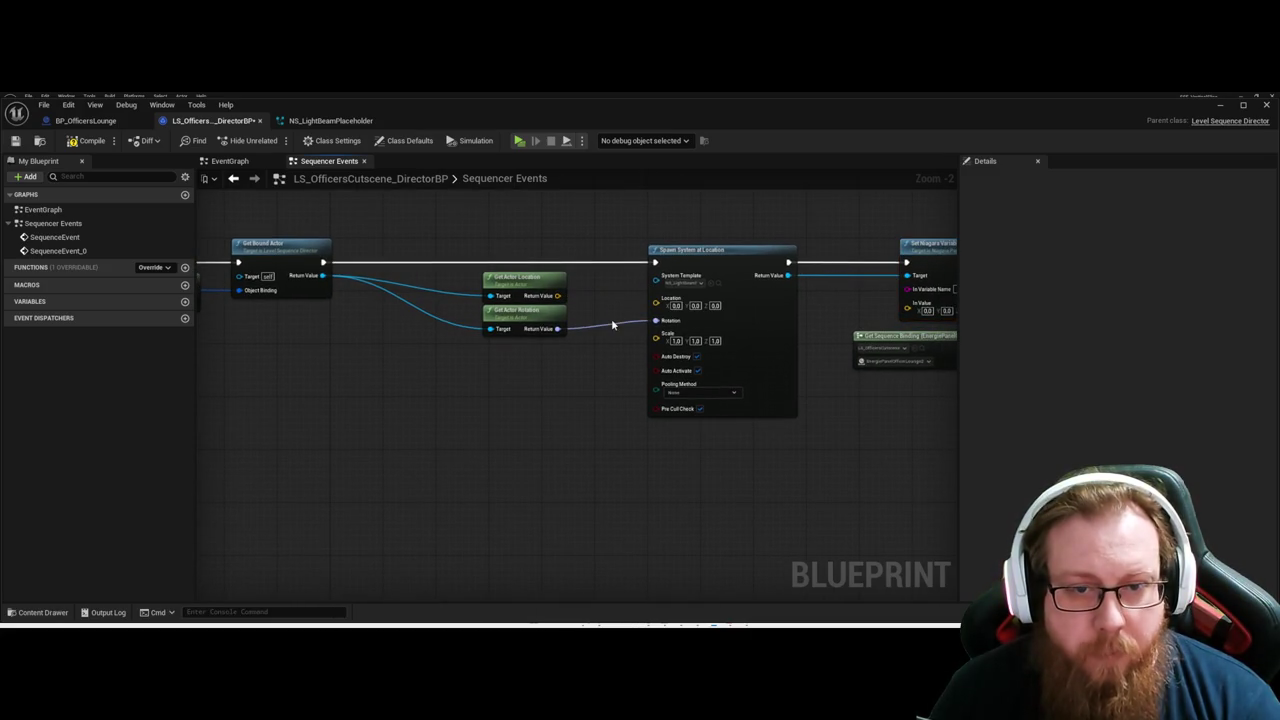
alt+click(611, 328)
drag(547, 394, 609, 408)
alt+click(300, 276)
alt+click(385, 276)
mouse_move(632, 436)
mouse_down()
mouse_move(403, 293)
mouse_move(292, 250)
mouse_up()
Delete the three actor nodes, shift Spawn System left, and paste the copied actor nodes.
scroll(487, 409, down, 1)
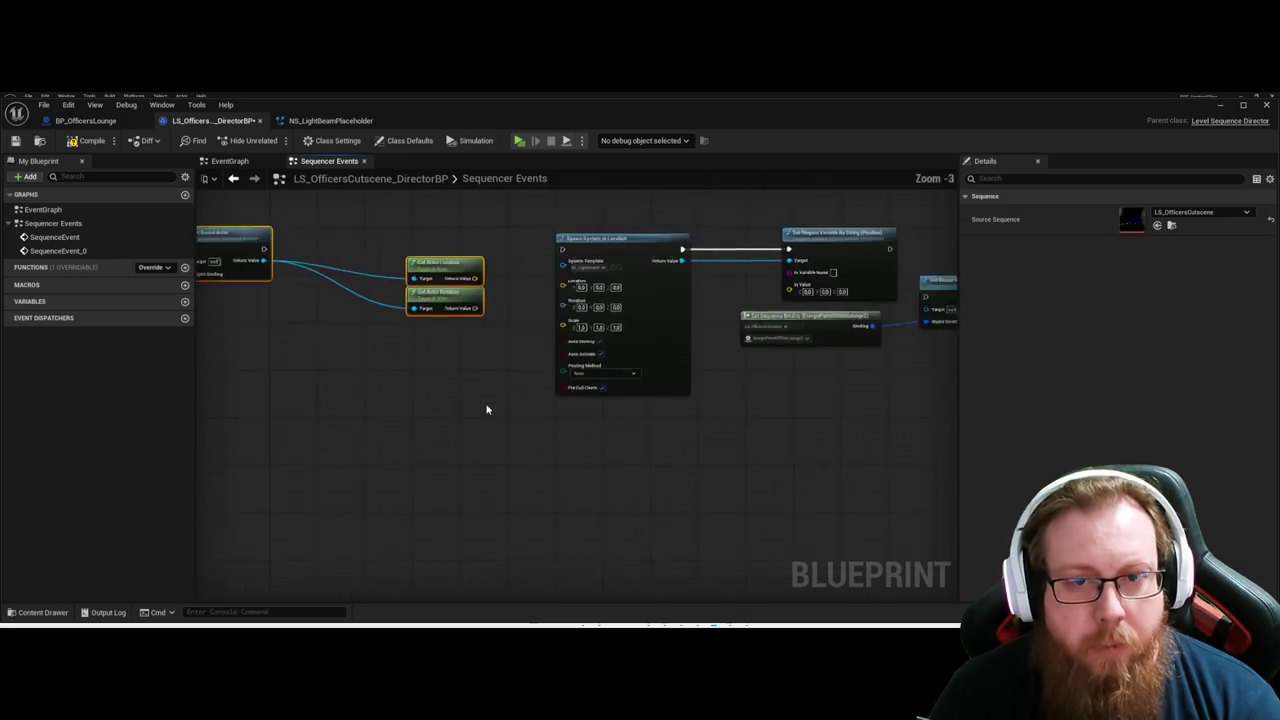
scroll(487, 409, down, 1)
key(Delete)
mouse_move(597, 282)
mouse_down()
mouse_move(306, 282)
mouse_move(344, 282)
mouse_up()
key(ctrl+v)
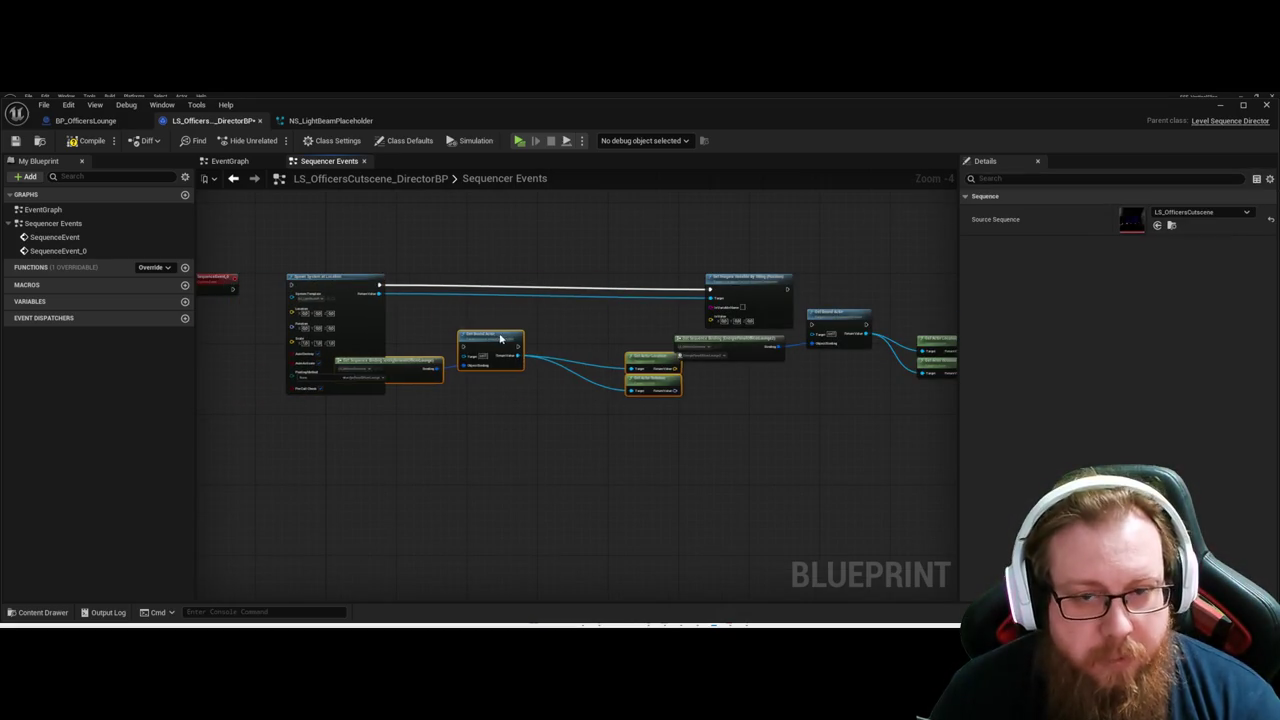
drag(513, 362, 543, 341)
click(474, 325)
Wire Spawn System at Location's exec through Get Bound Actor into Set Niagara Variable.
mouse_move(381, 288)
mouse_down()
mouse_move(489, 324)
mouse_move(709, 293)
mouse_up()
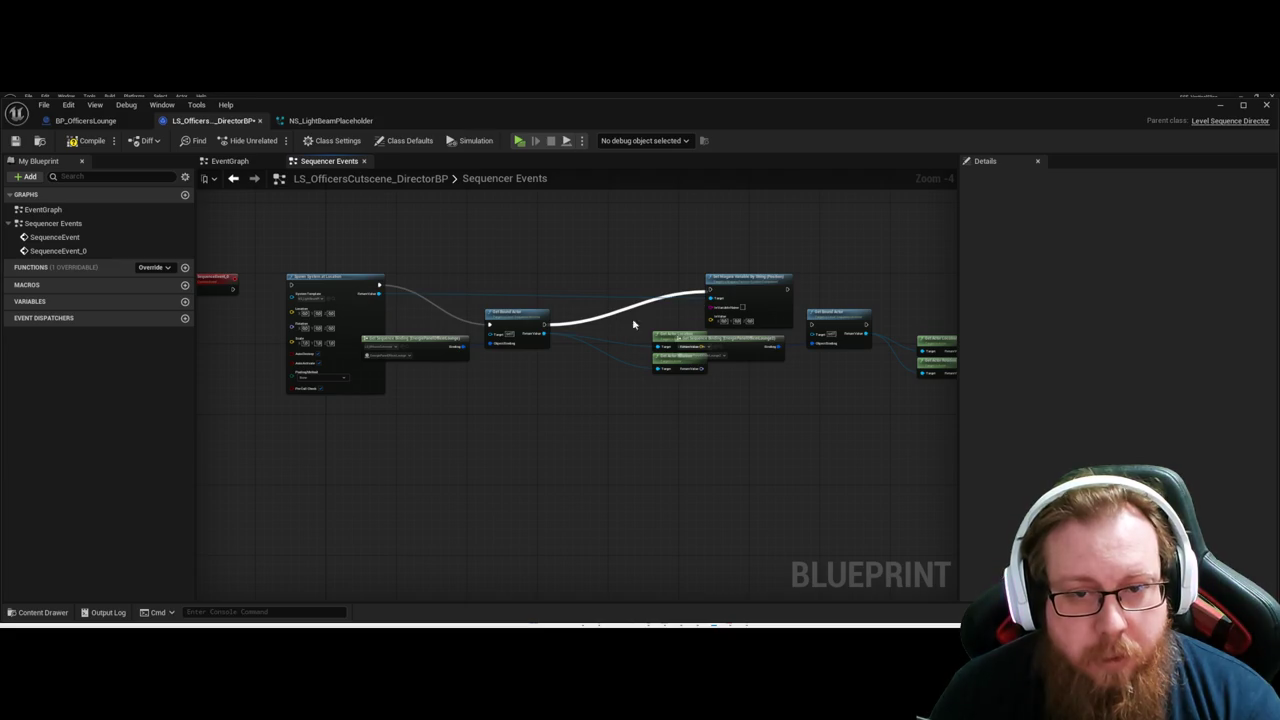
key(ctrl+z)
drag(543, 327, 709, 291)
mouse_move(664, 342)
mouse_down()
mouse_move(668, 323)
mouse_move(710, 317)
mouse_up()
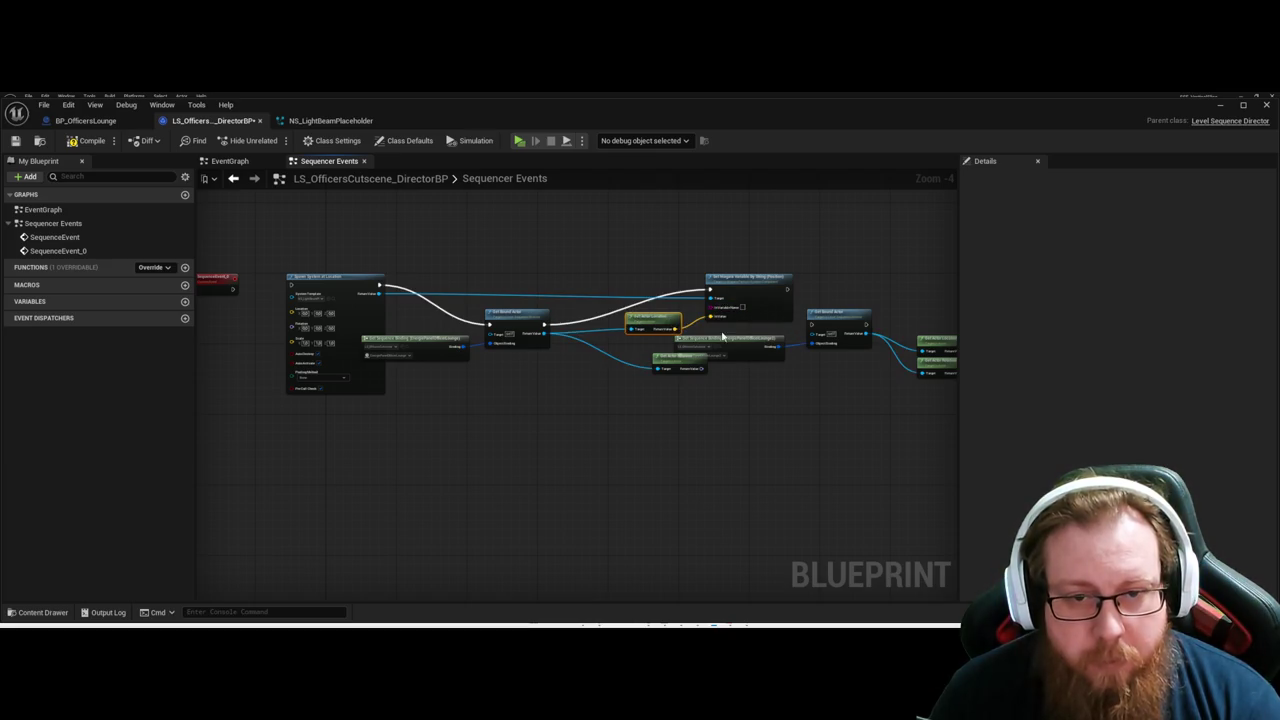
mouse_move(349, 233)
mouse_down()
mouse_move(356, 308)
mouse_move(401, 294)
mouse_move(860, 310)
mouse_up()
click(345, 302)
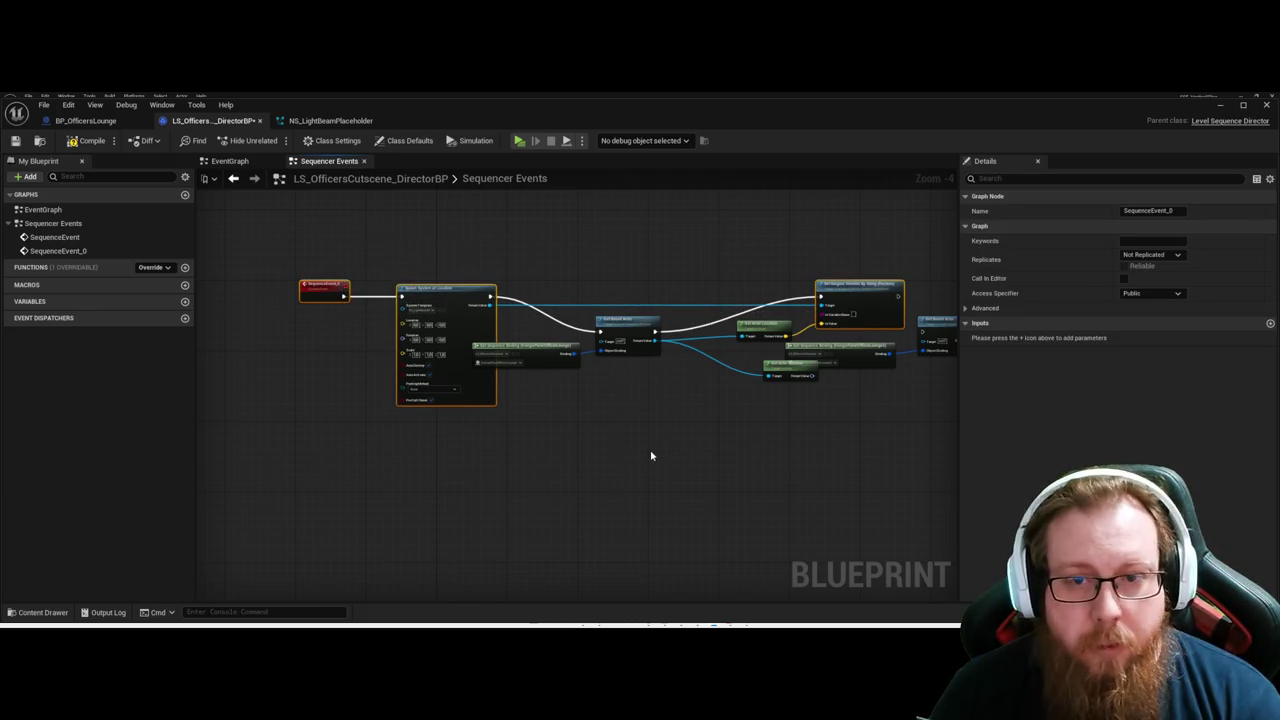
Reposition Get Bound Actor, Get Sequence Binding, Get Actor Location and Get Actor Rotation nodes.
click(651, 456)
mouse_move(585, 326)
mouse_down()
mouse_move(586, 258)
mouse_move(587, 294)
mouse_up()
click(600, 405)
scroll(599, 400, up, 2)
drag(597, 394, 617, 370)
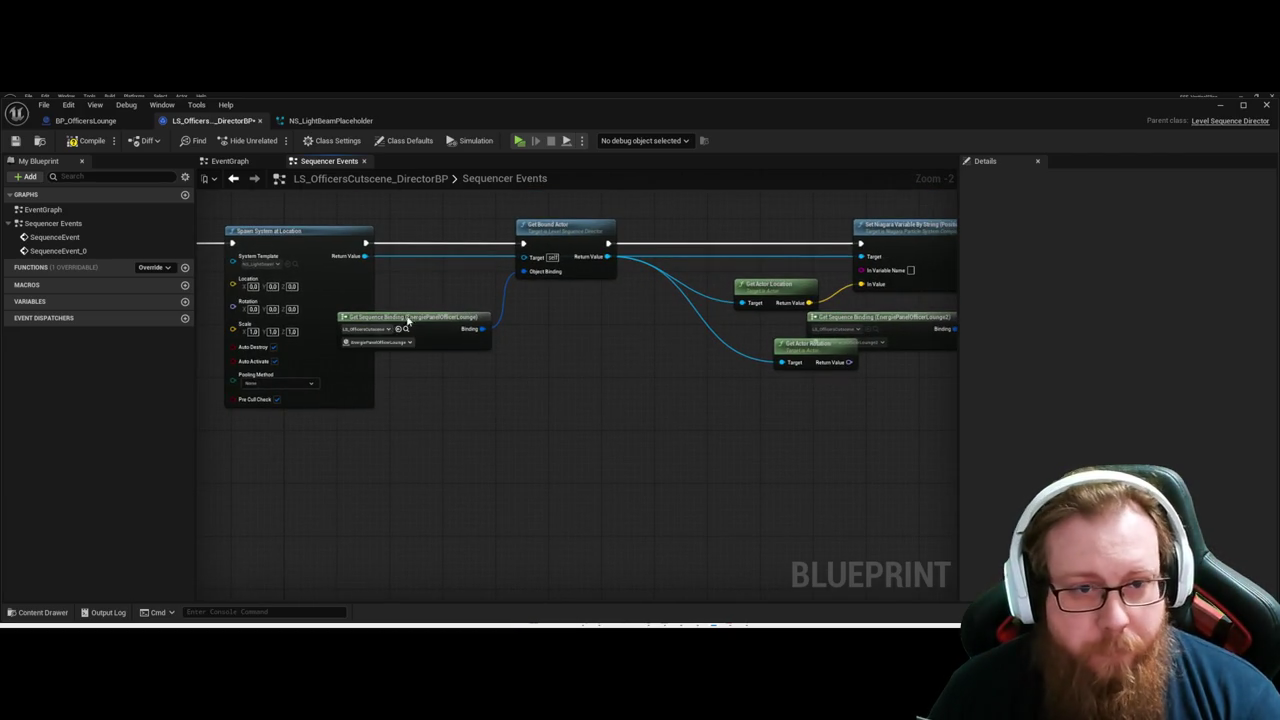
mouse_move(416, 315)
mouse_down()
mouse_move(469, 298)
mouse_move(450, 294)
mouse_up()
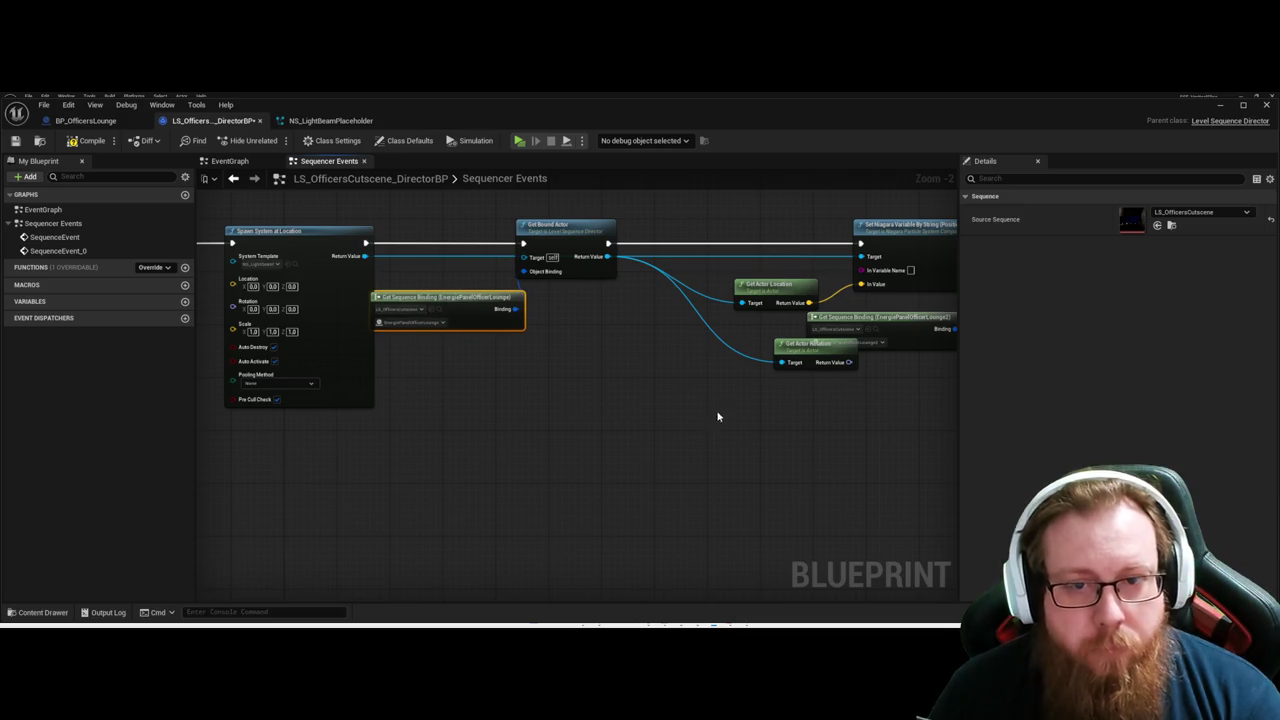
drag(717, 417, 699, 413)
mouse_move(768, 280)
mouse_down()
mouse_move(747, 279)
mouse_move(767, 281)
mouse_up()
drag(796, 417, 720, 402)
drag(722, 325, 676, 305)
scroll(889, 437, down, 2)
drag(889, 437, 709, 406)
Move the right-hand chain aside, place Get Actor Rotation beside Location, and add a reroute.
drag(650, 288, 846, 400)
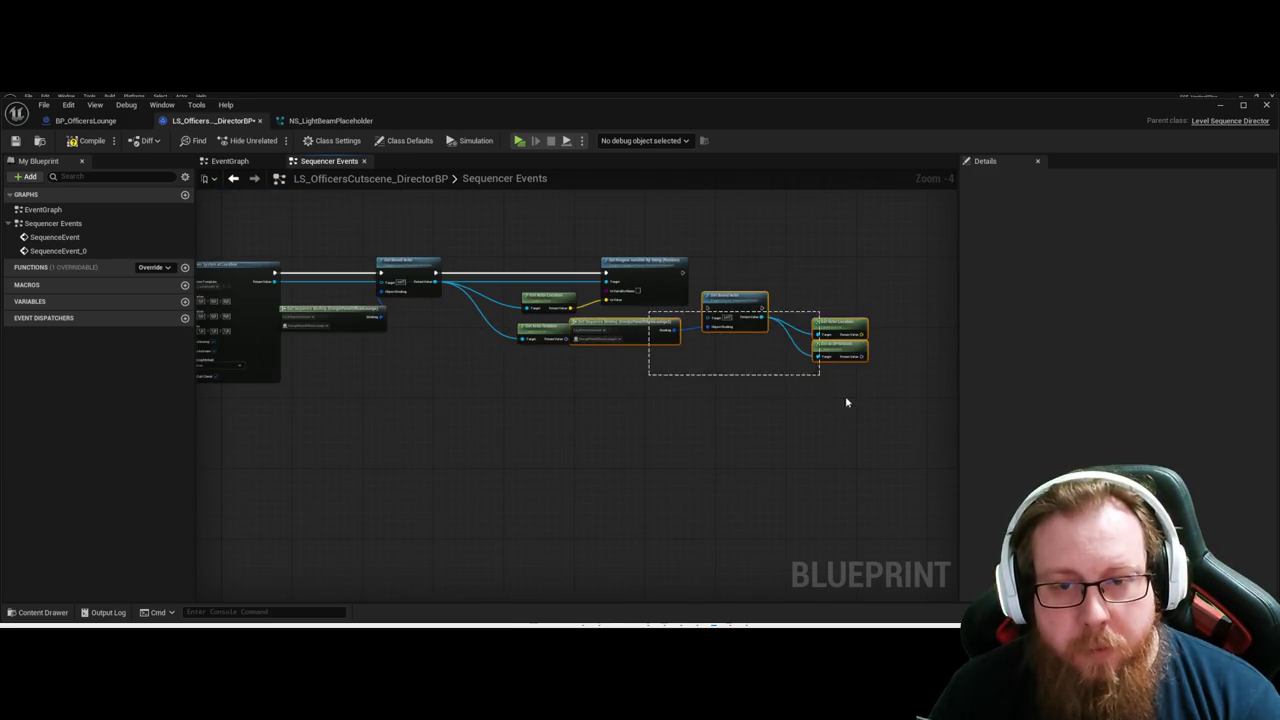
mouse_move(727, 300)
mouse_down()
mouse_move(822, 315)
mouse_move(857, 360)
mouse_up()
click(606, 465)
scroll(643, 380, up, 2)
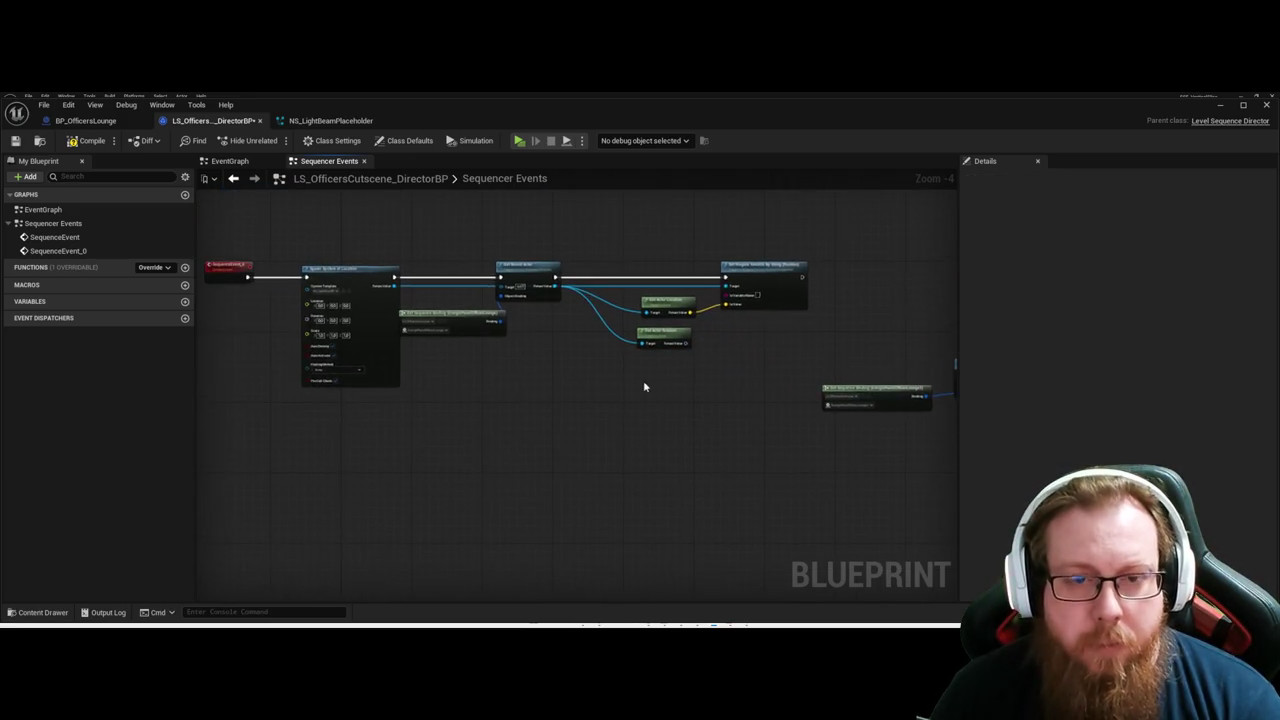
click(688, 344)
drag(688, 344, 688, 330)
click(526, 435)
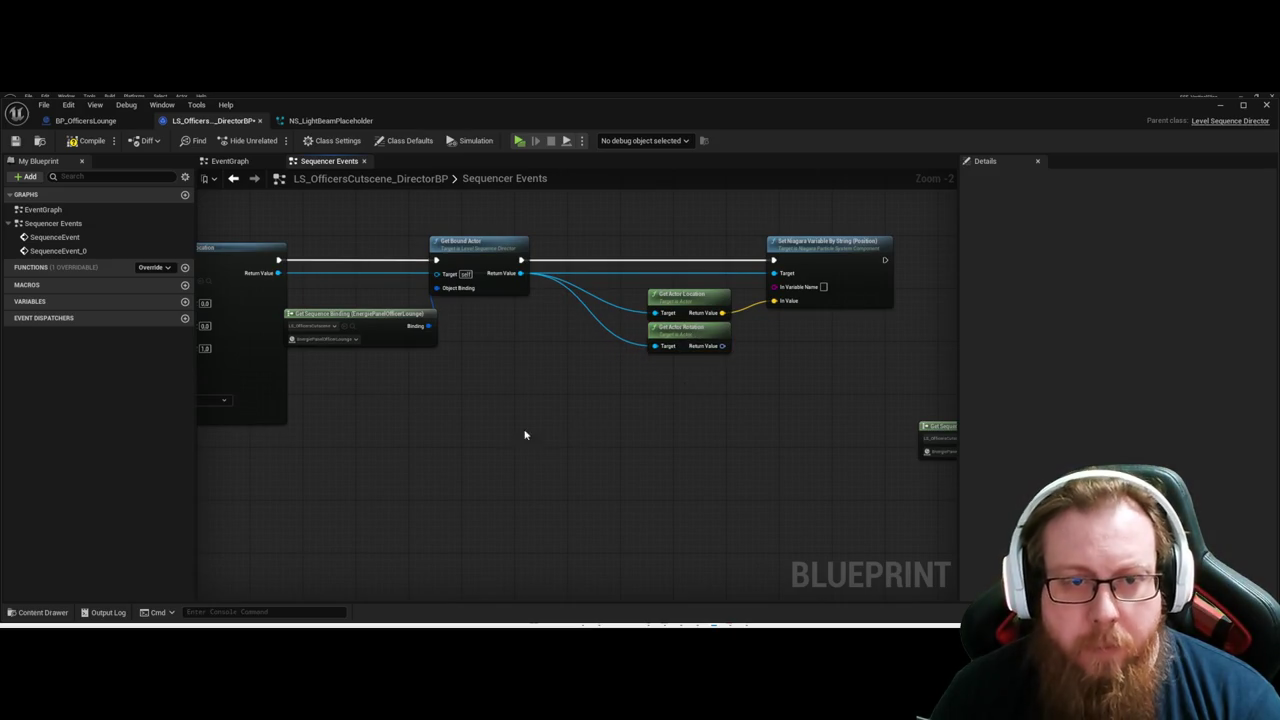
double_click(326, 266)
Add two reroute points on the spawned system's wire and lift them above the execution line.
double_click(716, 272)
drag(309, 265, 308, 262)
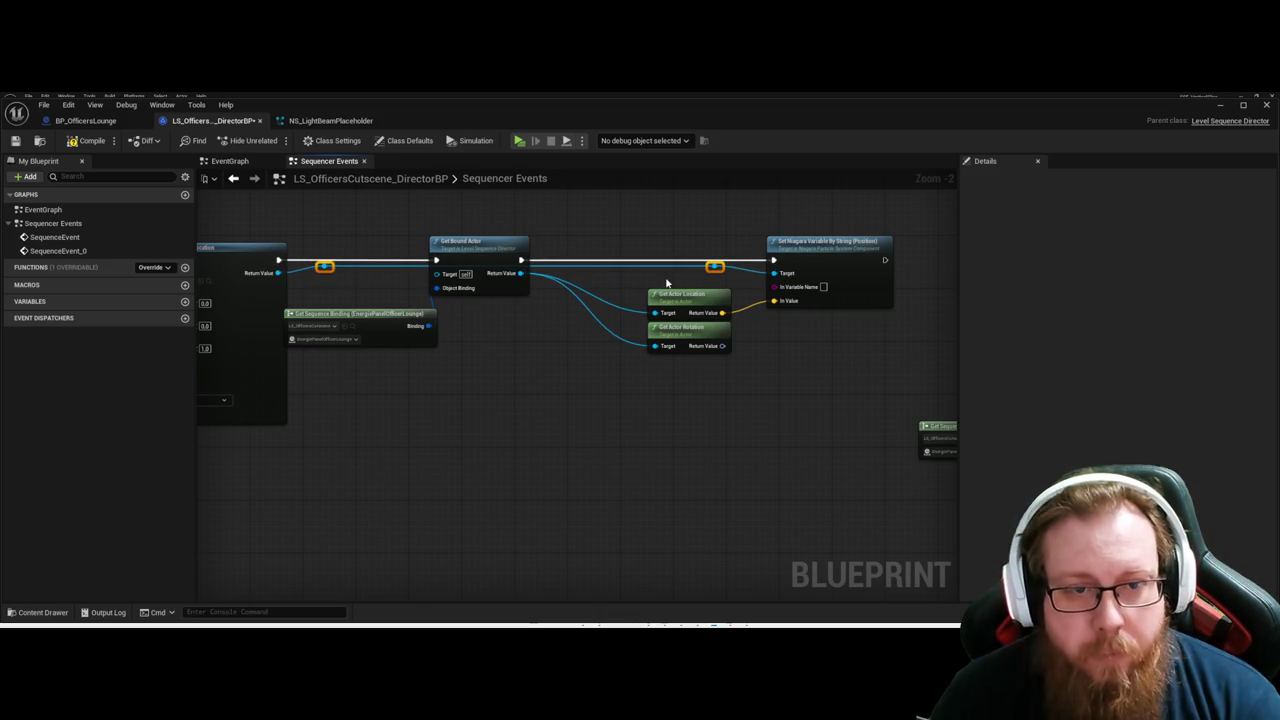
key(Up)
key(Up)
key(Up)
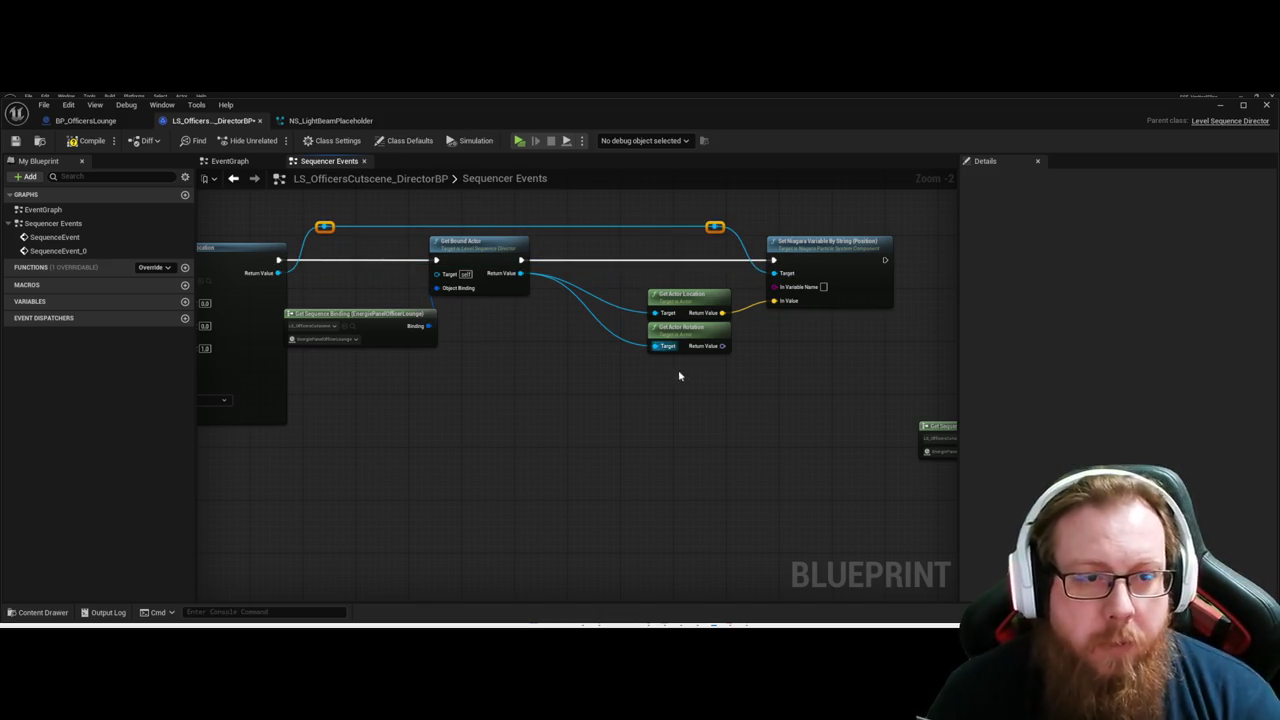
click(639, 433)
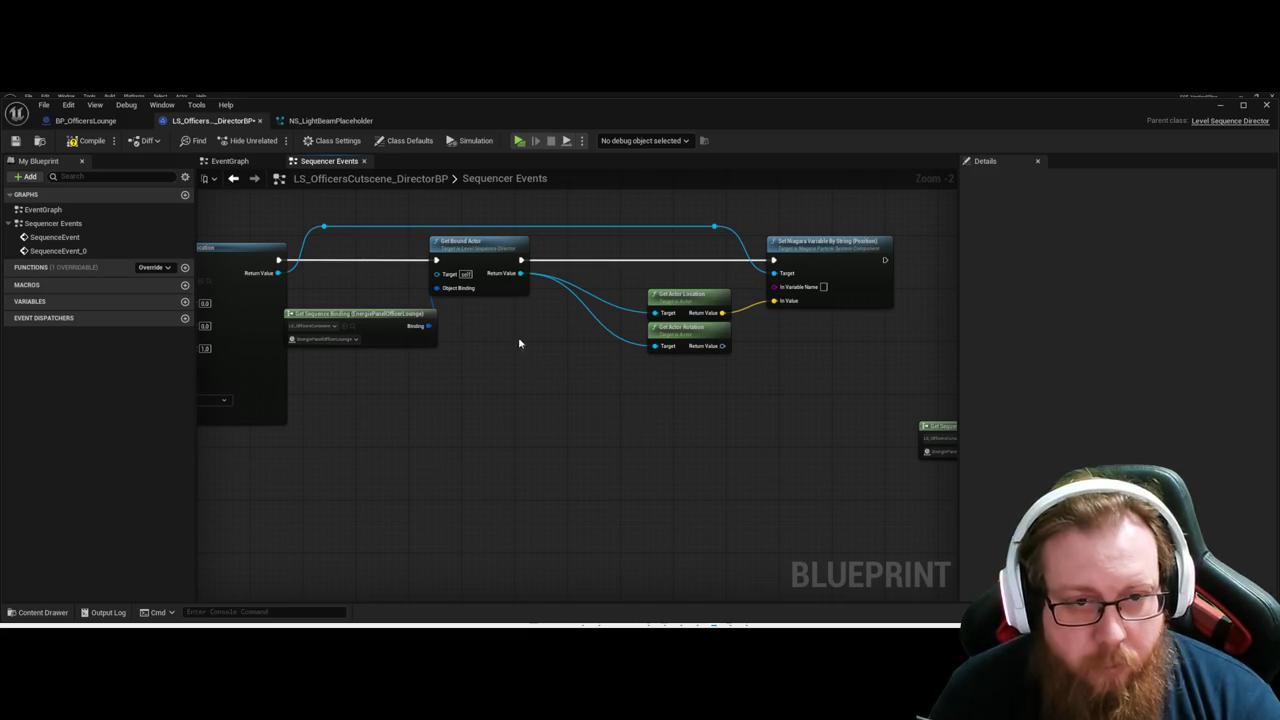
Align Get Bound Actor, Get Sequence Binding and Get Actor Location into a tidy row.
drag(470, 246, 503, 246)
click(416, 391)
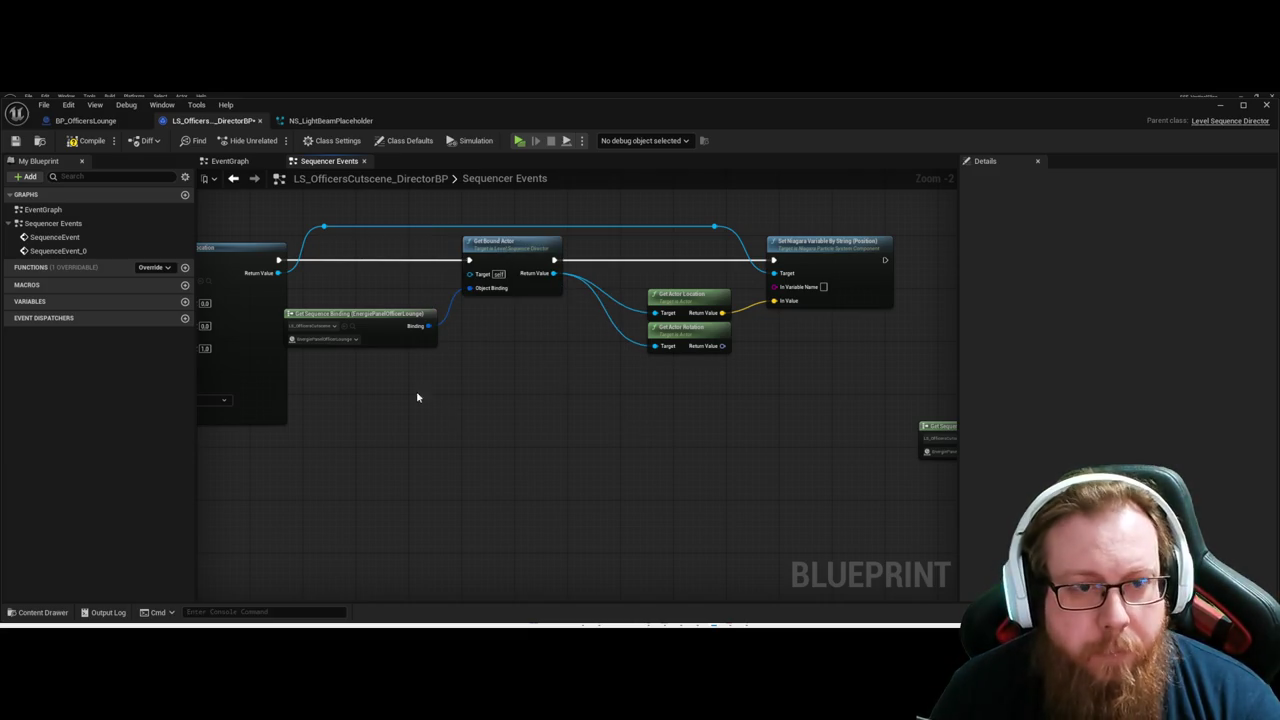
click(433, 315)
click(501, 288)
mouse_move(371, 334)
mouse_down()
mouse_move(372, 275)
mouse_move(384, 275)
mouse_up()
click(546, 386)
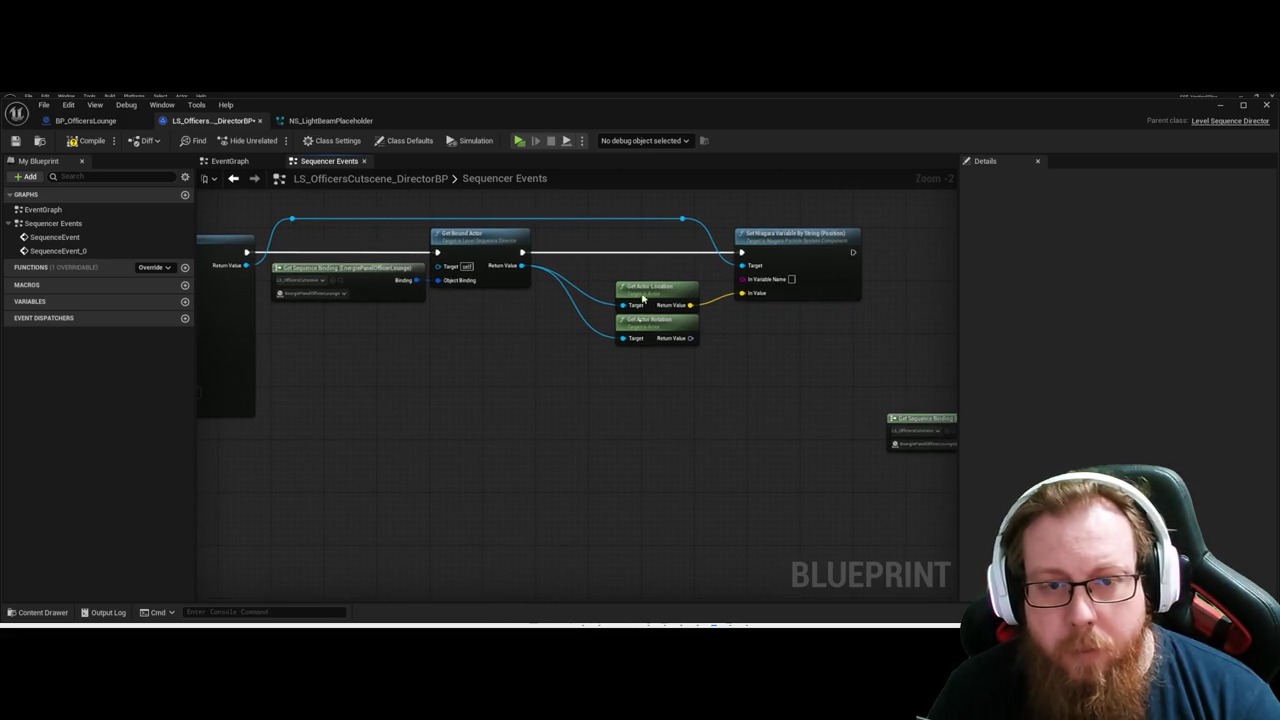
drag(643, 286, 643, 266)
Delete the Get Actor Rotation node and save the blueprint.
click(756, 295)
click(690, 338)
key(Delete)
key(ctrl+s)
Set the first Set Niagara Variable node's In Variable Name to BeamStart.
drag(737, 371, 487, 392)
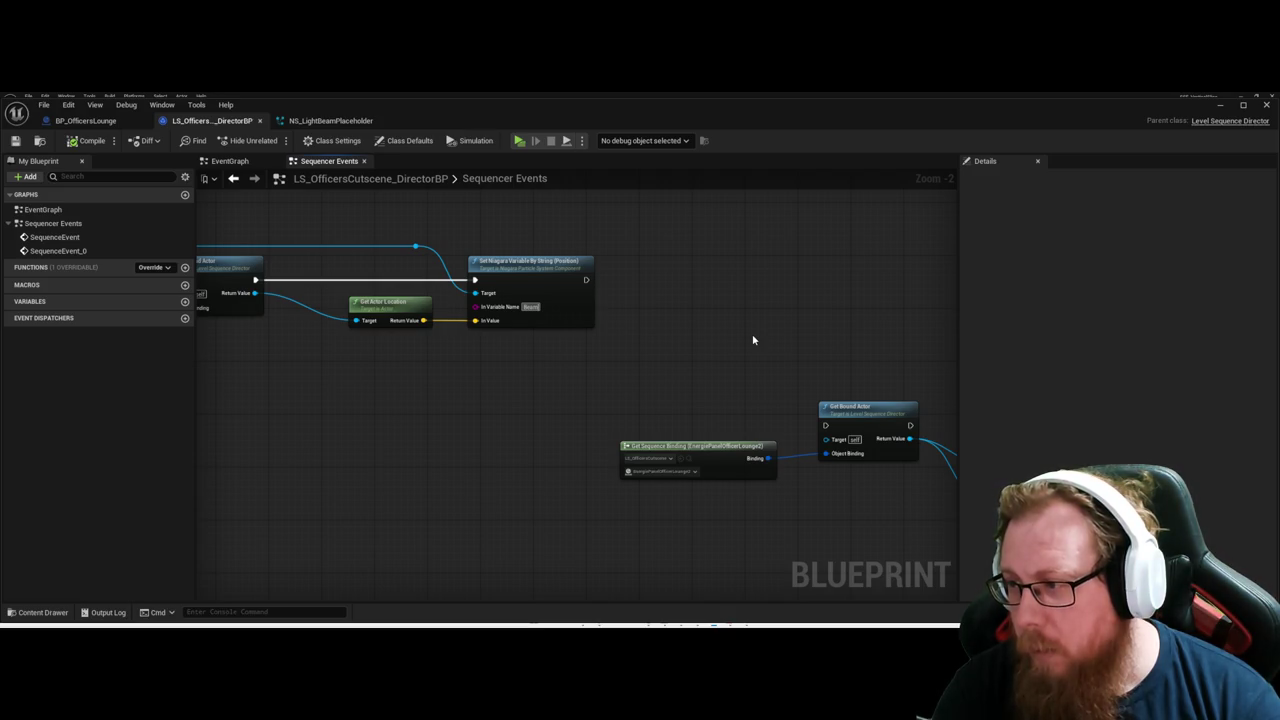
text(End)
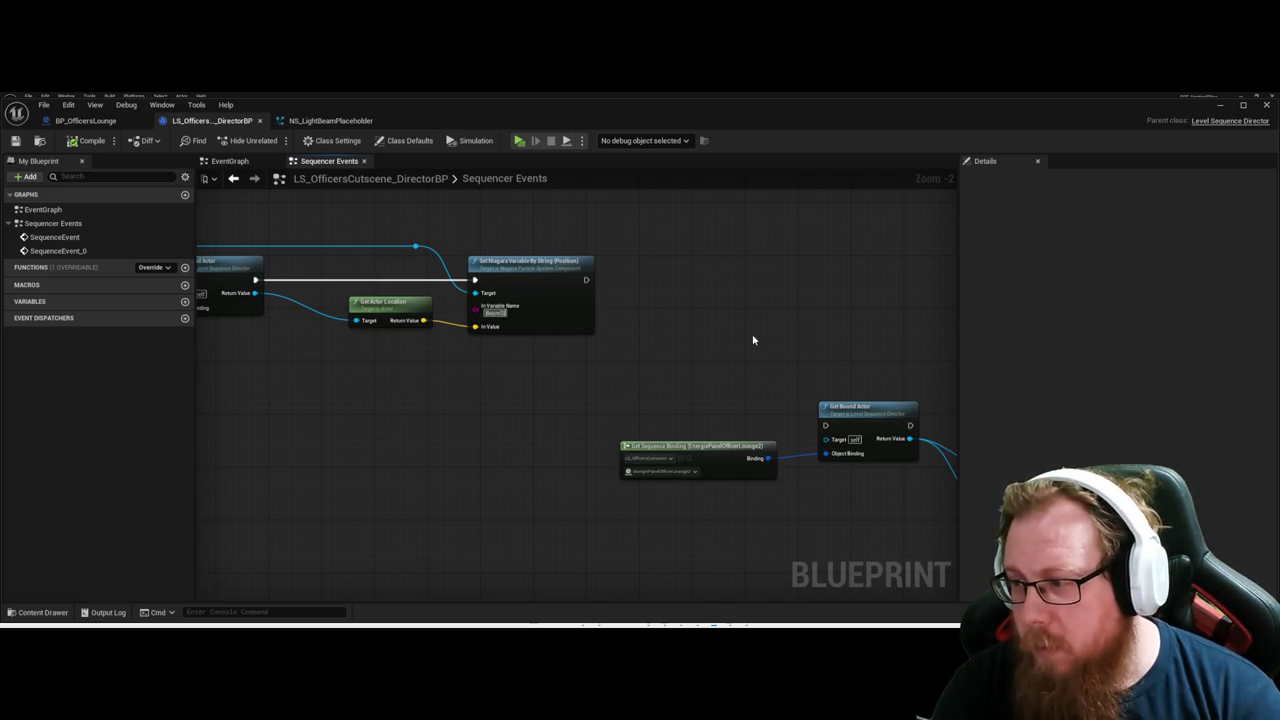
key(Return)
Duplicate the Set Niagara Variable By String node, rename its variable to BeamEnd, and move it up.
click(535, 262)
click(733, 290)
key(ctrl+v)
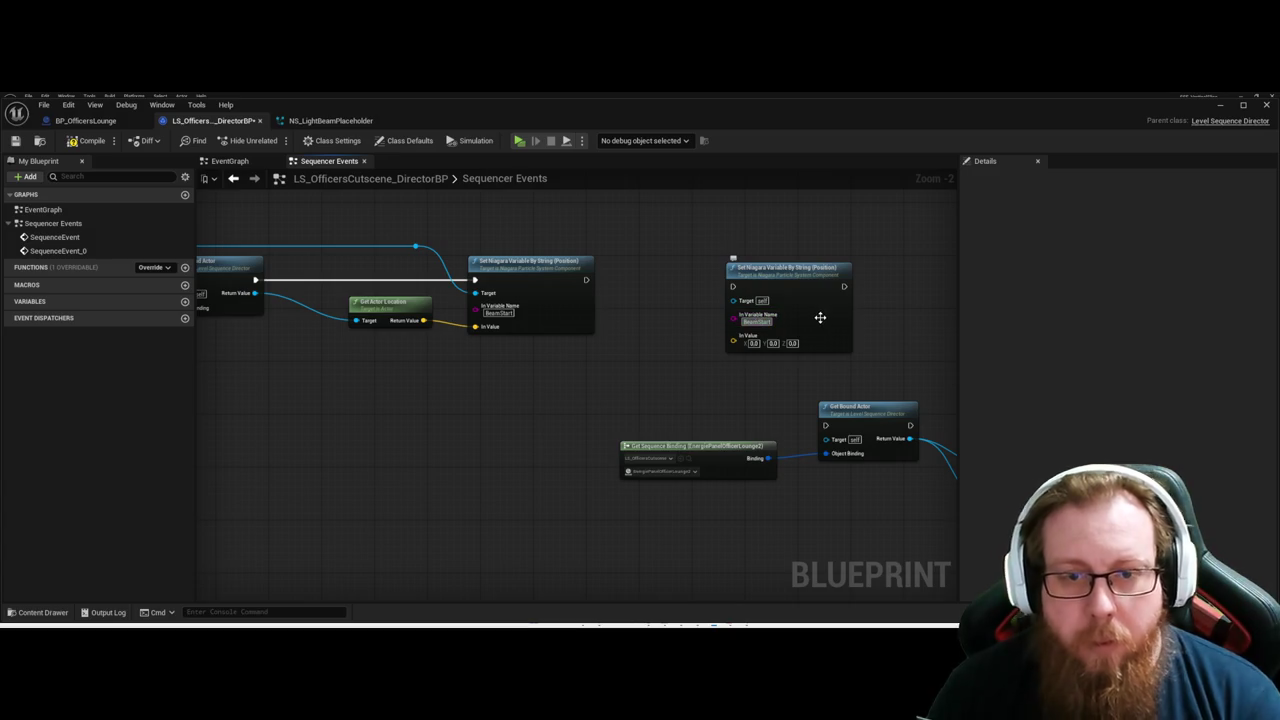
key(Return)
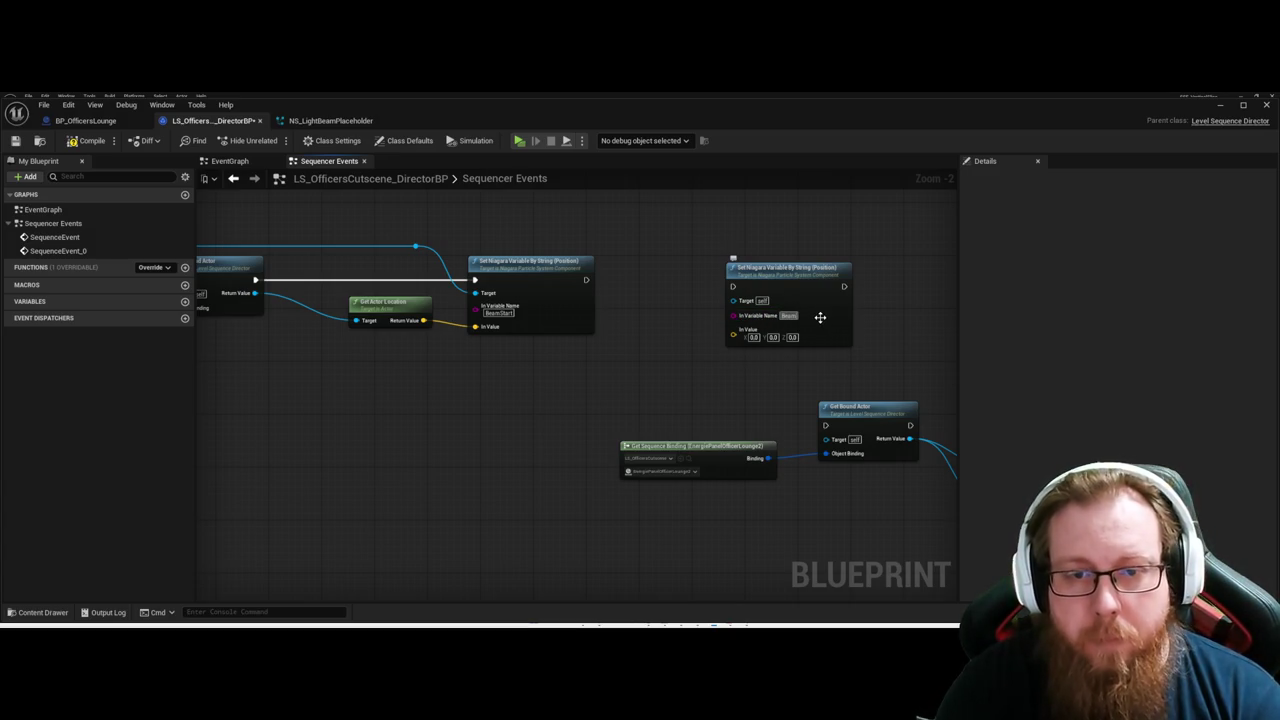
text(End)
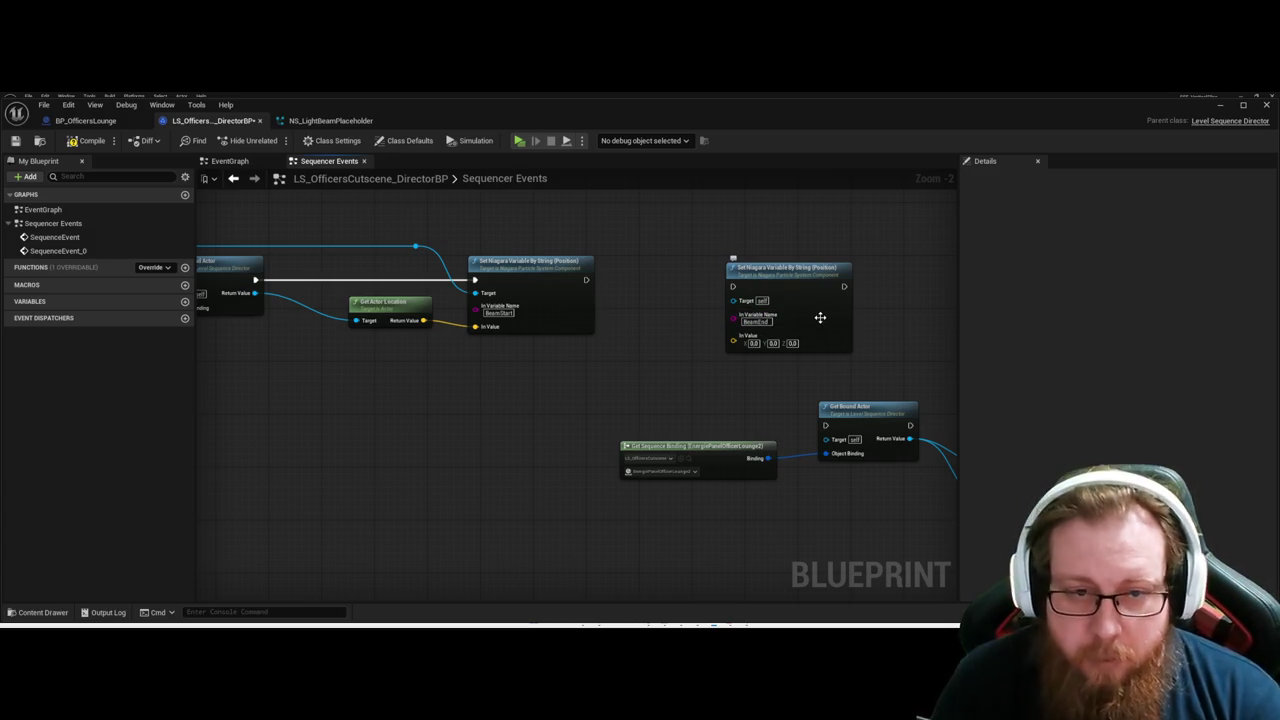
drag(802, 286, 784, 232)
drag(790, 335, 455, 340)
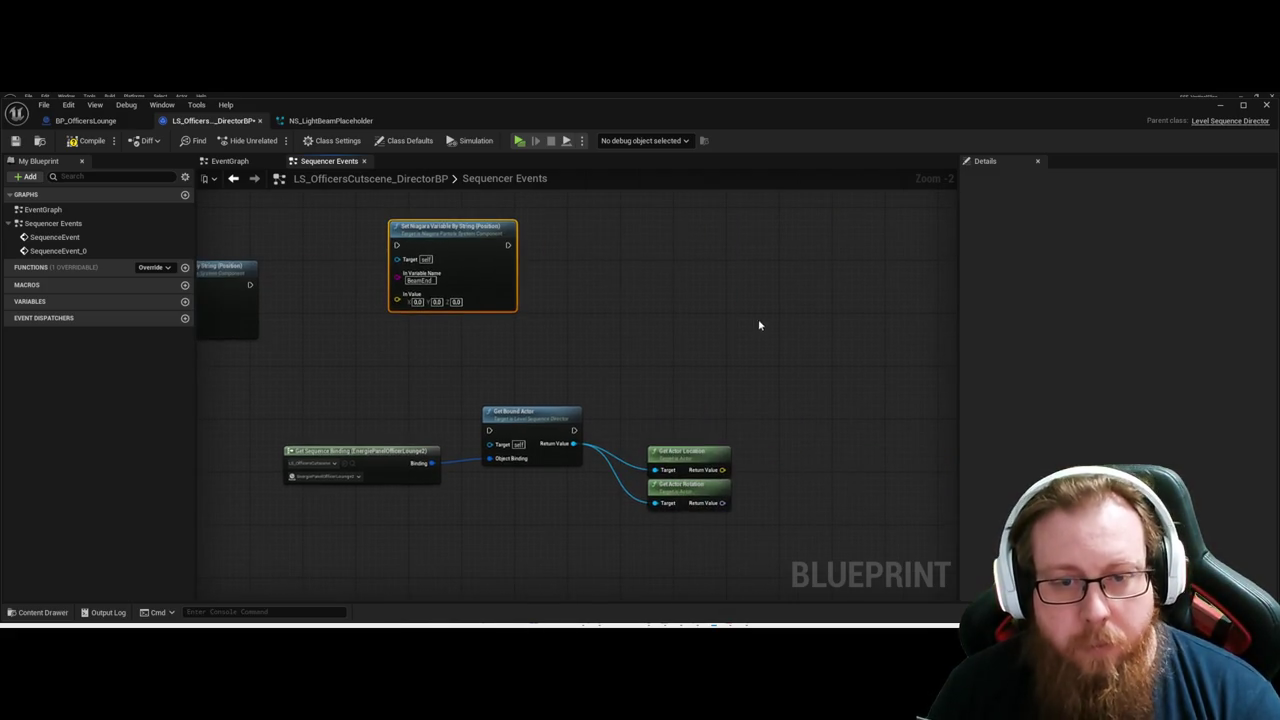
Delete the second Get Actor Rotation and wire the second Get Bound Actor's location into BeamEnd's In Value.
click(674, 488)
key(Delete)
drag(493, 393, 653, 380)
mouse_move(410, 272)
mouse_down()
mouse_move(431, 260)
mouse_move(650, 414)
mouse_up()
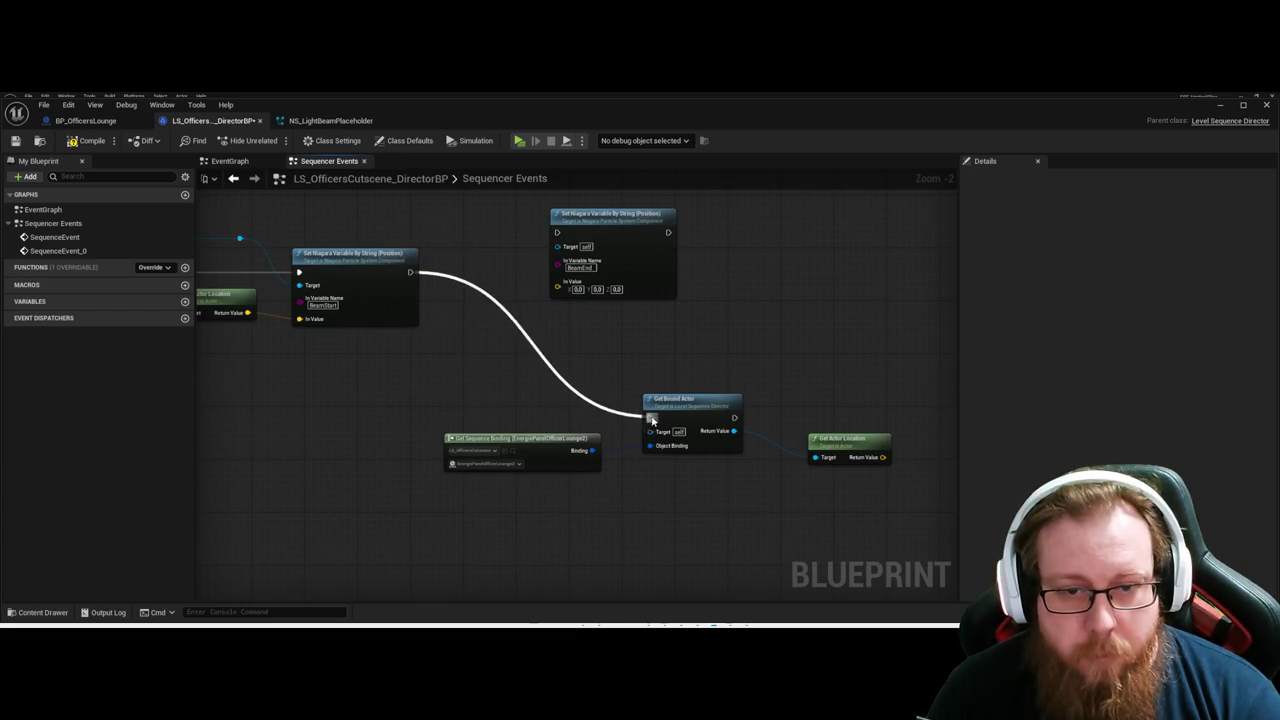
drag(624, 218, 881, 251)
mouse_move(744, 372)
mouse_down()
mouse_move(353, 243)
mouse_move(402, 215)
mouse_move(468, 210)
mouse_move(685, 218)
mouse_up()
mouse_move(740, 400)
mouse_down()
mouse_move(623, 289)
mouse_move(685, 272)
mouse_up()
drag(634, 389, 672, 427)
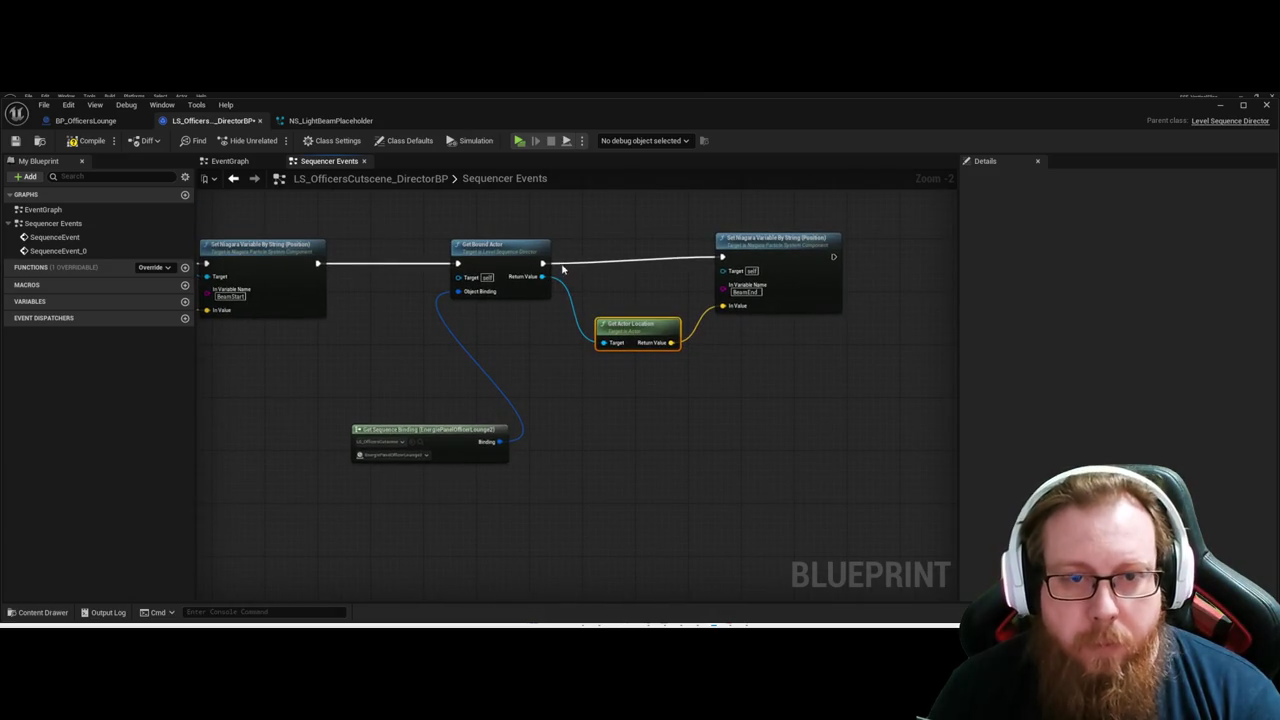
Straighten and align the BeamEnd chain's Get Sequence Binding, Get Bound Actor and Get Actor Location nodes.
click(540, 262)
key(q)
mouse_move(654, 338)
mouse_down()
mouse_move(652, 300)
mouse_move(652, 312)
mouse_up()
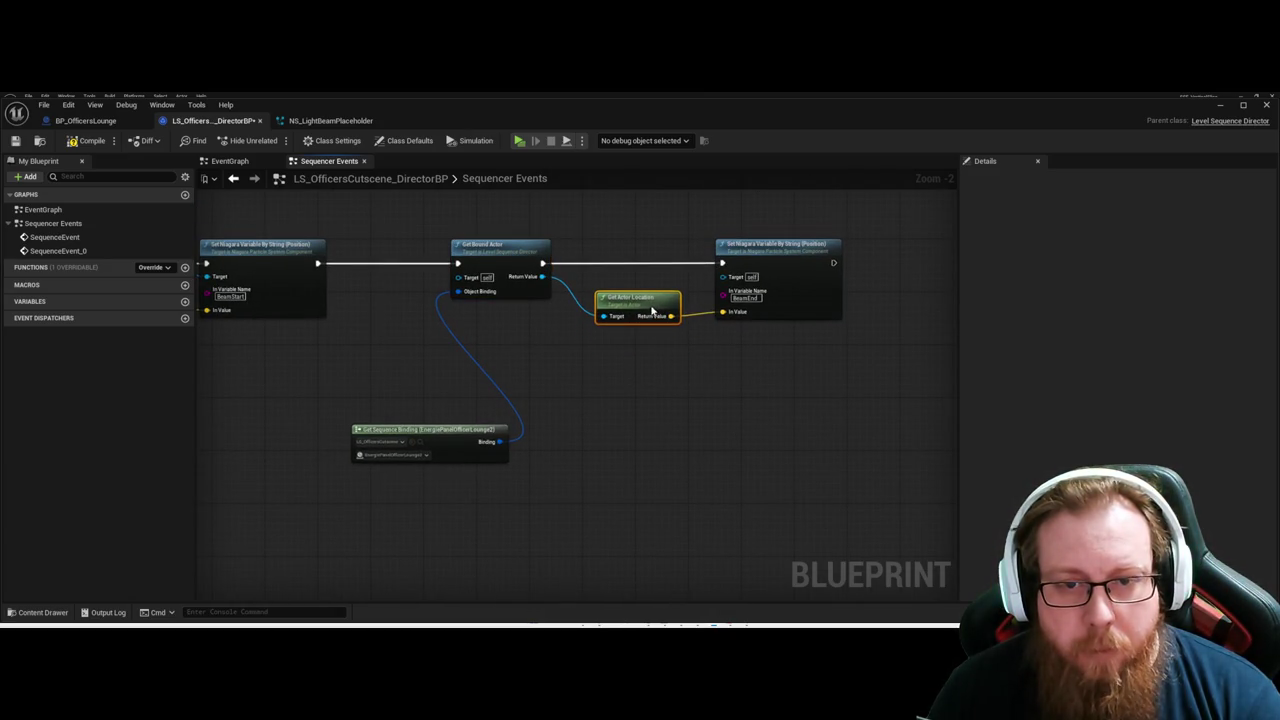
click(728, 313)
click(877, 390)
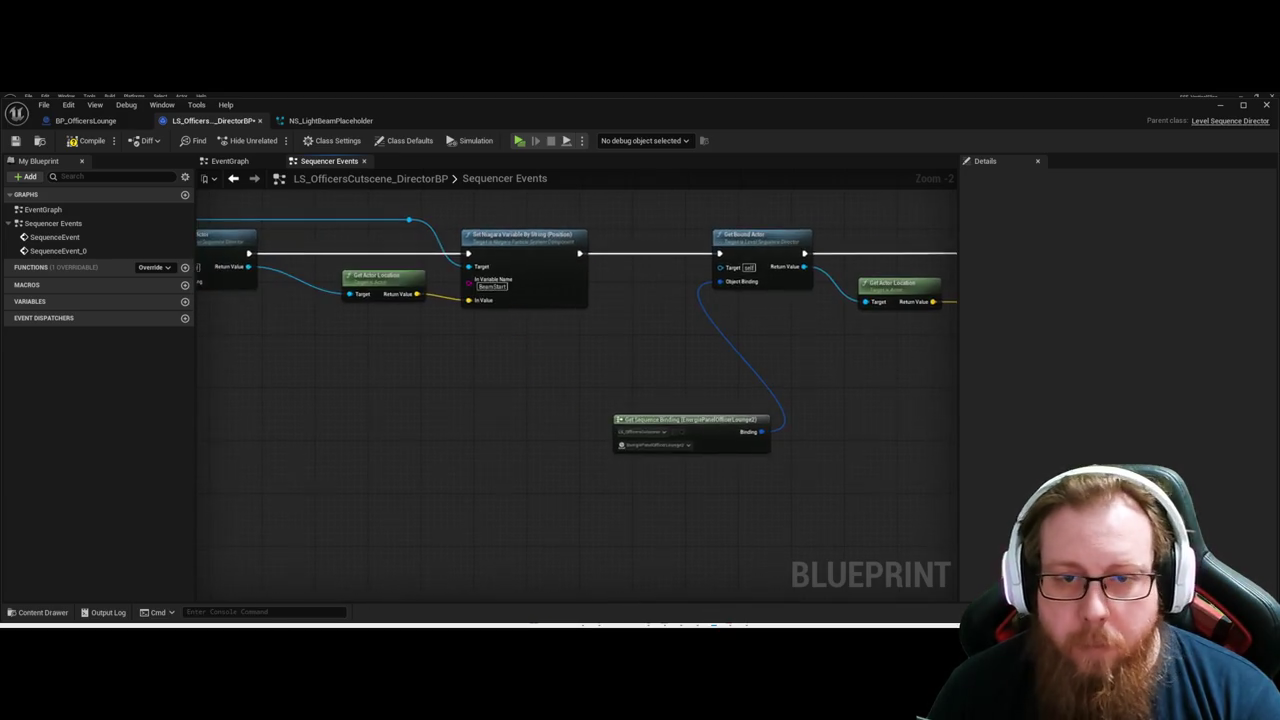
scroll(549, 349, down, 1)
mouse_move(385, 238)
mouse_down()
mouse_move(740, 334)
mouse_move(658, 357)
mouse_move(614, 469)
mouse_move(634, 500)
mouse_up()
click(634, 500)
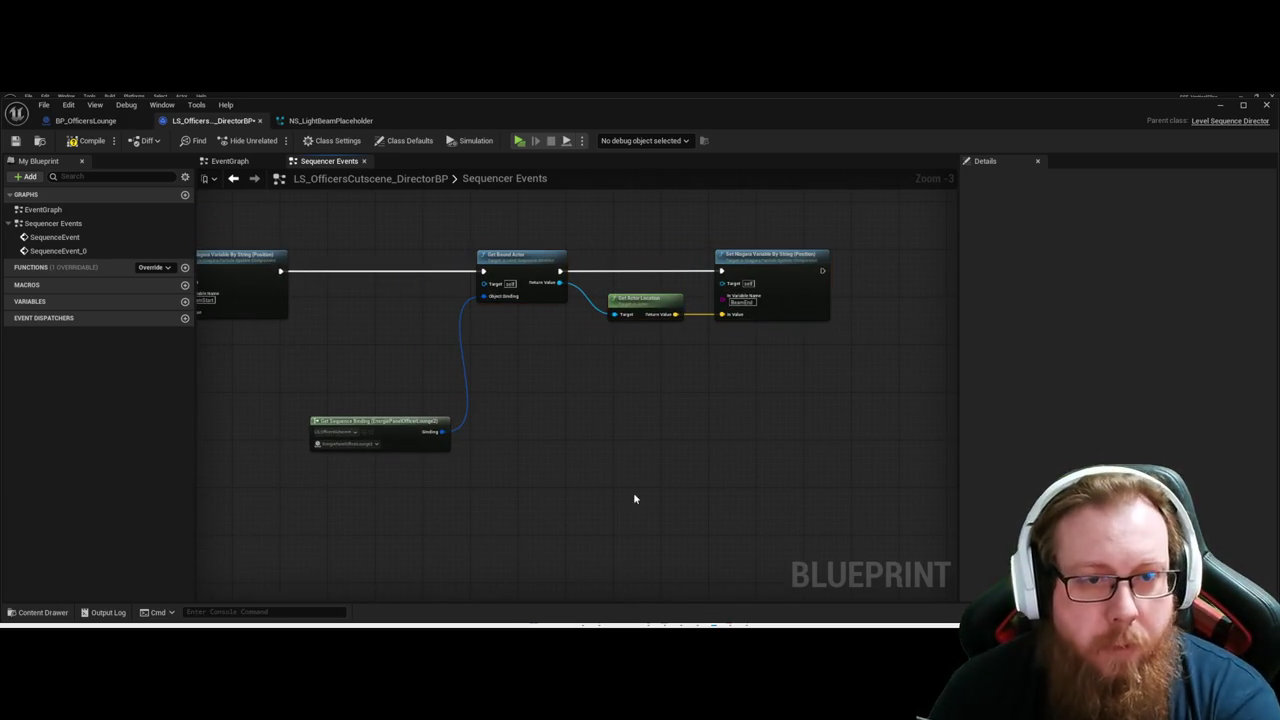
click(500, 297)
key(q)
click(608, 426)
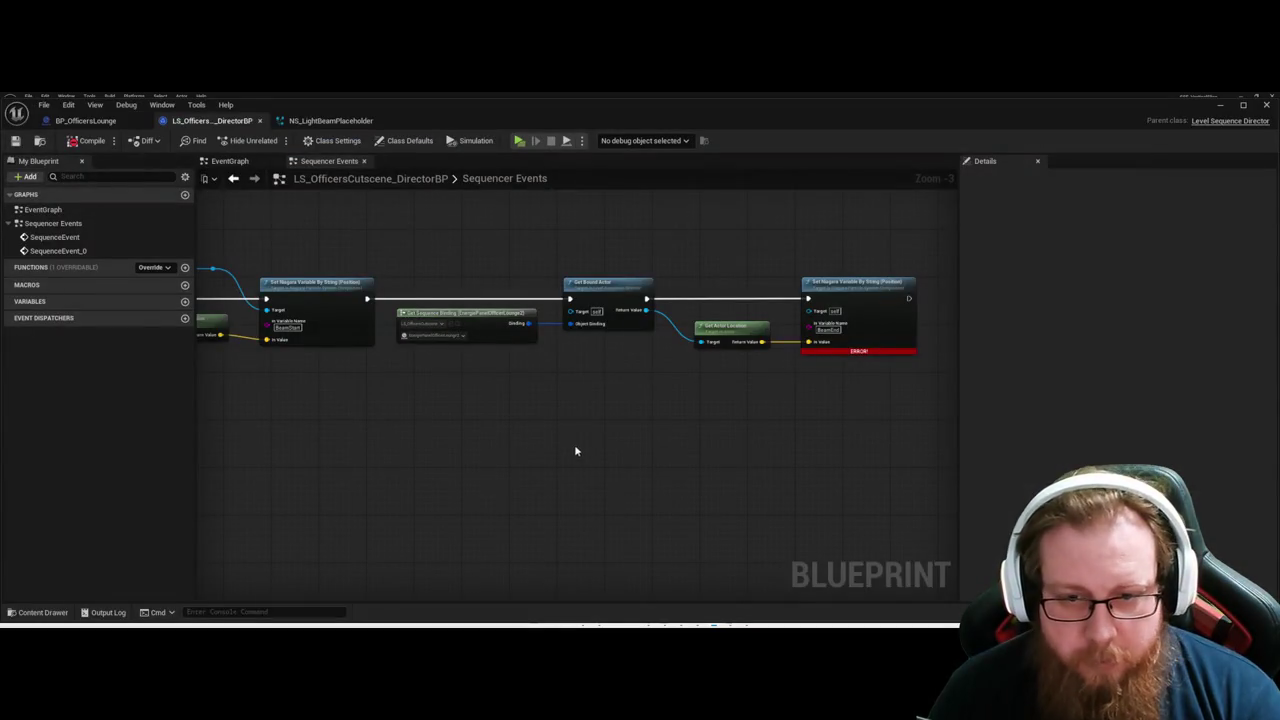
Drag the Niagara component wire to the second Set Niagara Variable node.
click(752, 444)
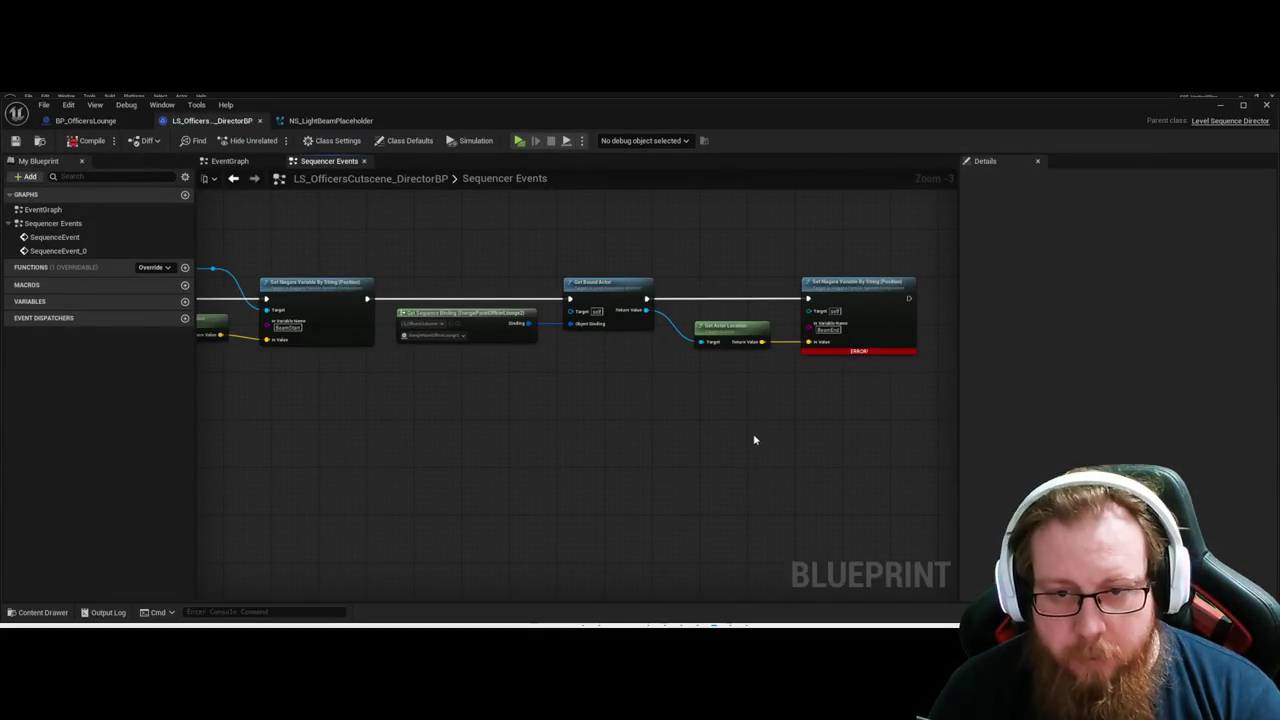
drag(415, 429, 557, 458)
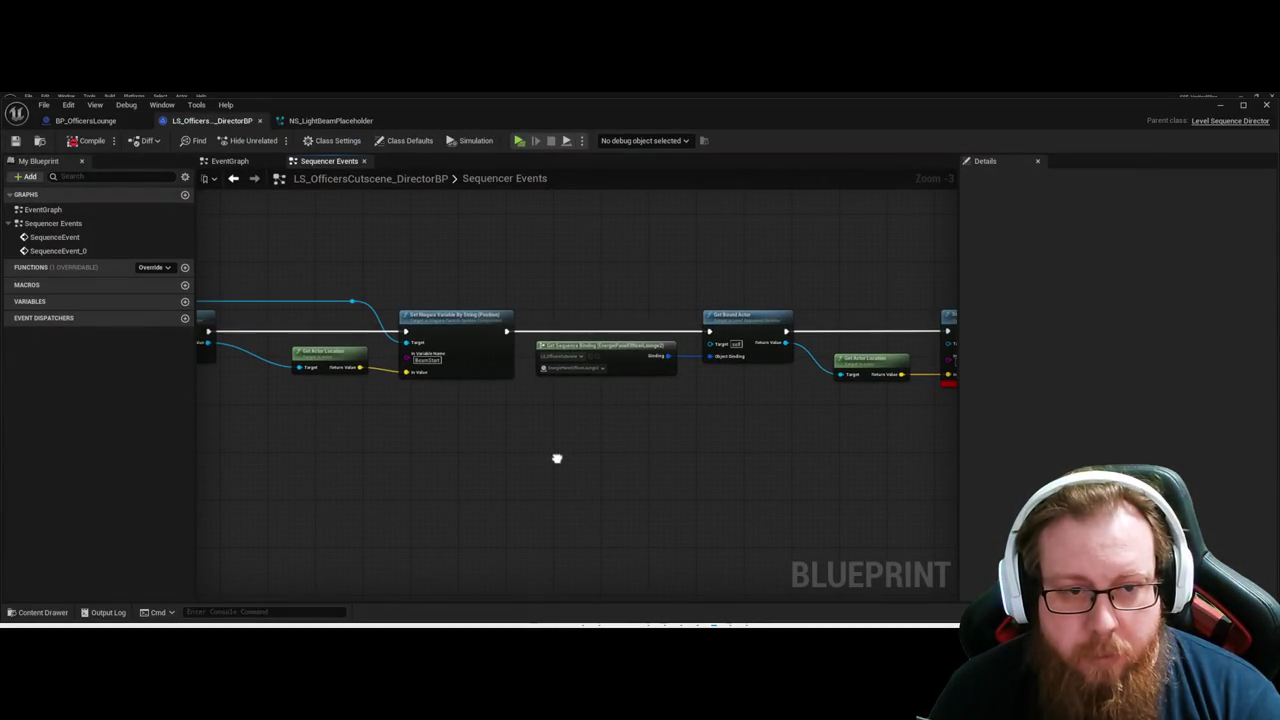
mouse_move(352, 300)
mouse_down()
mouse_move(806, 289)
mouse_move(862, 306)
mouse_up()
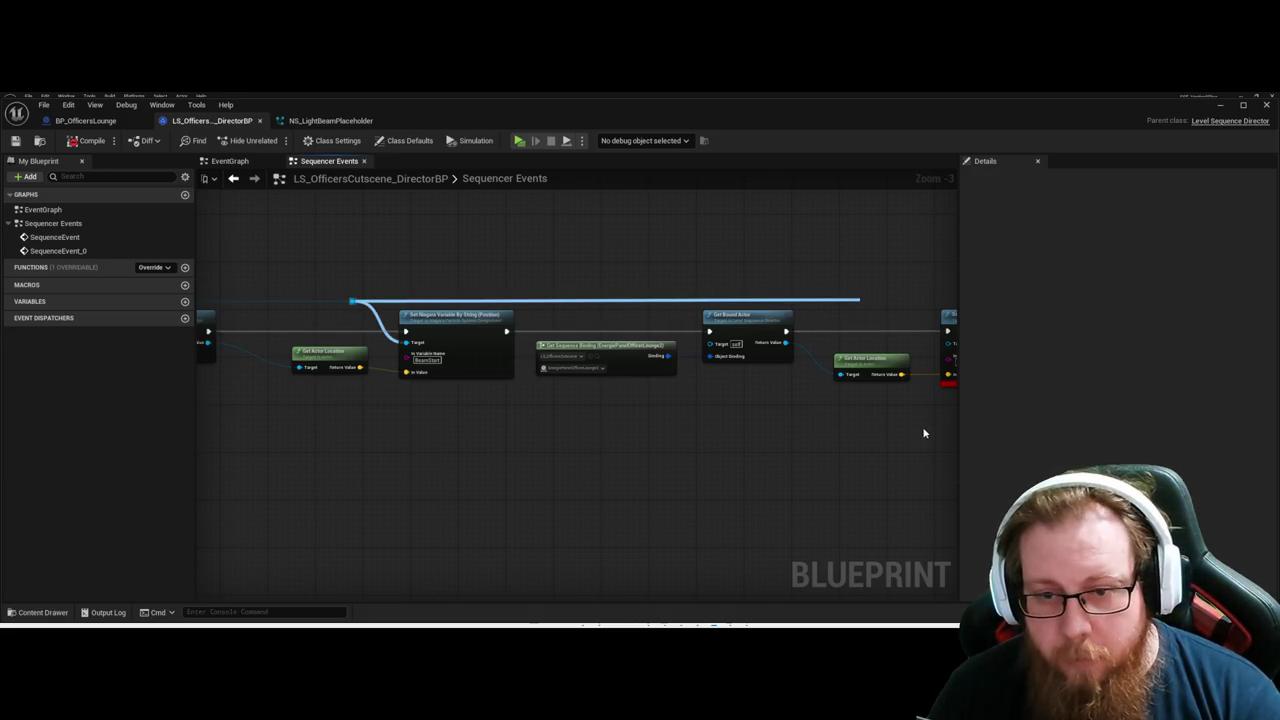
mouse_move(939, 438)
mouse_down()
mouse_move(934, 500)
mouse_move(894, 486)
mouse_move(766, 240)
mouse_move(728, 289)
mouse_up()
Compile the blueprint to clear the error and straighten the Niagara component's wire.
key(super+Down)
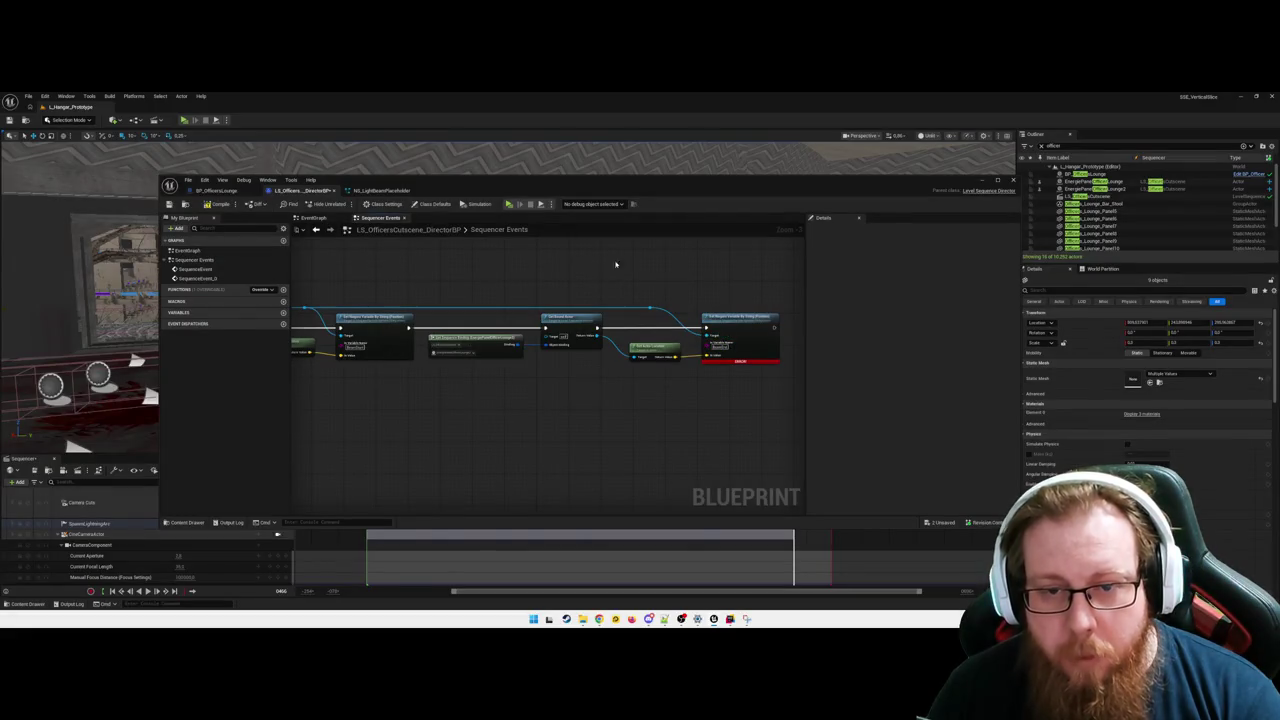
key(ctrl+s)
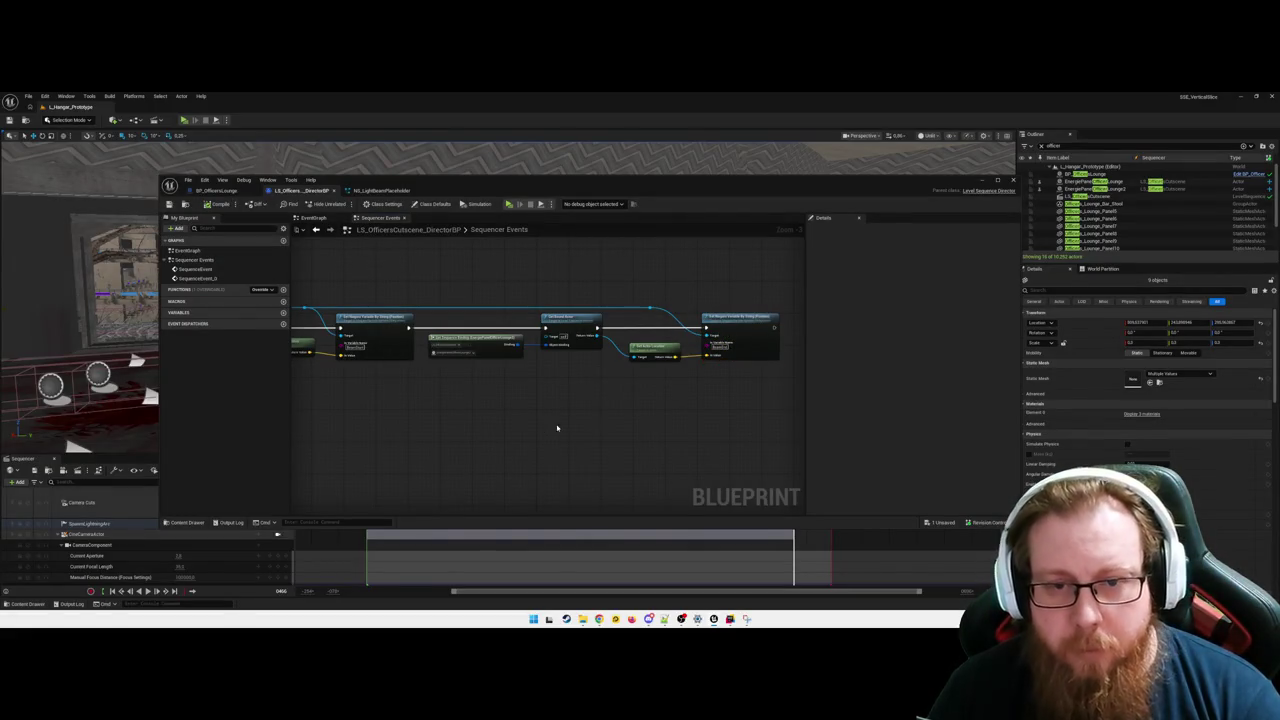
right_click(706, 355)
key(Escape)
right_click(706, 356)
right_click(706, 355)
mouse_move(742, 406)
click(850, 407)
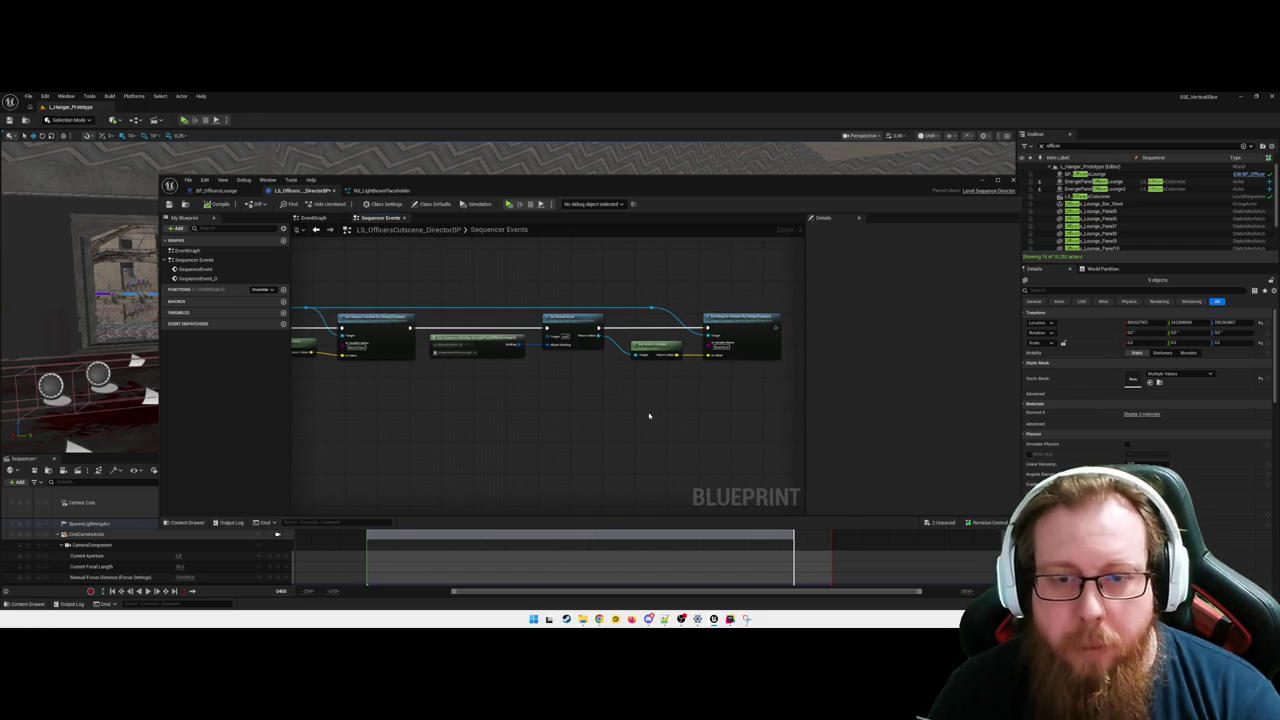
Maximize the Blueprint window and bring the start of the node chain into view.
scroll(551, 434, down, 2)
key(super+Up)
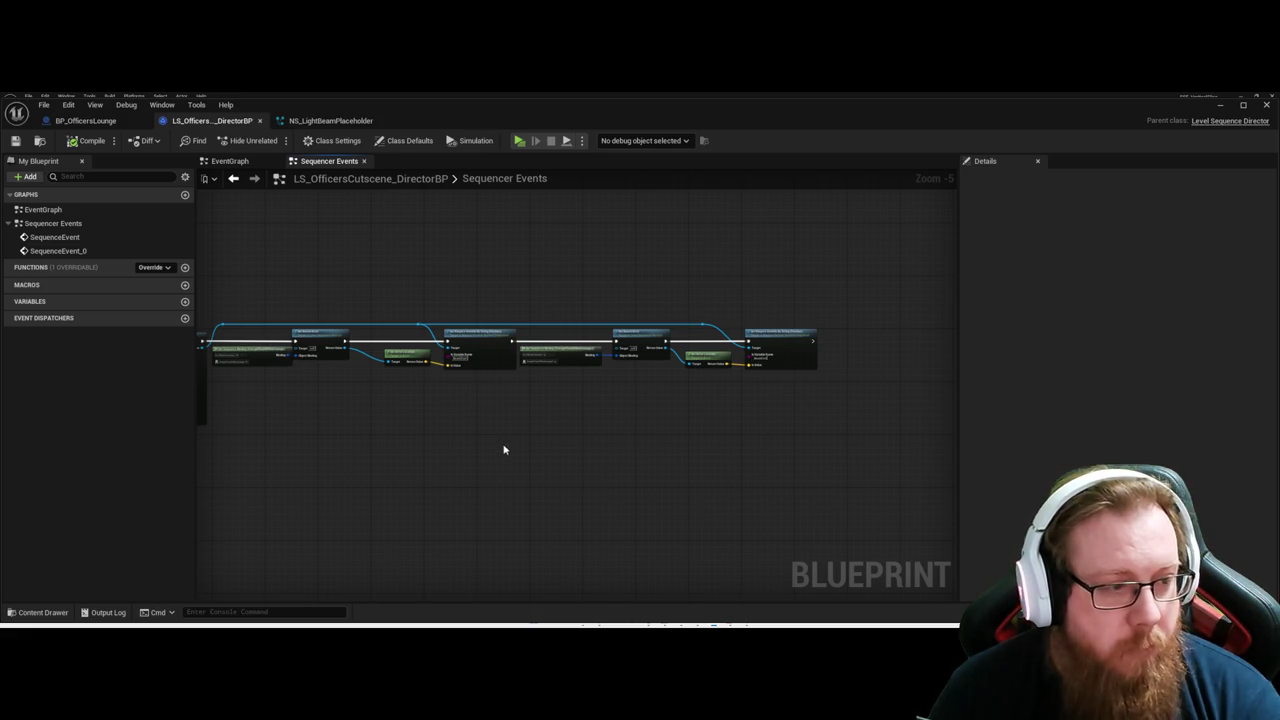
scroll(500, 450, up, 1)
mouse_move(483, 465)
mouse_down()
mouse_move(623, 466)
mouse_move(437, 432)
mouse_up()
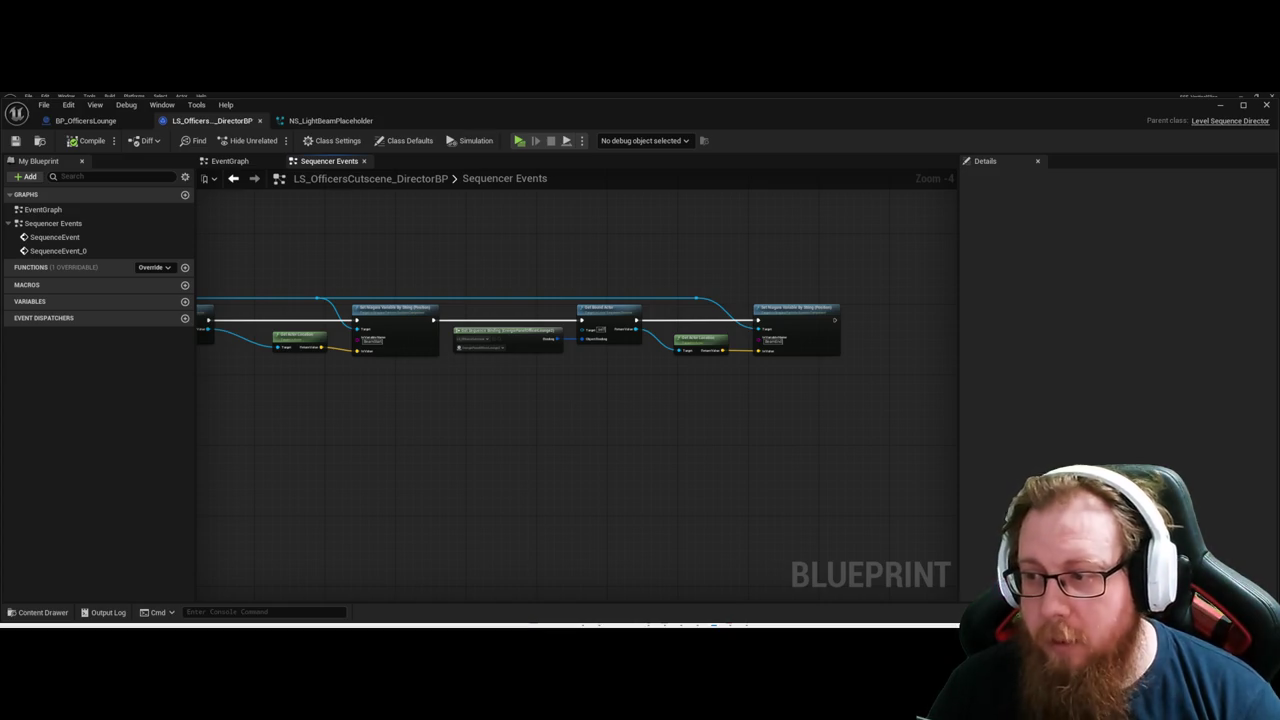
Save the modified director blueprint via Save Selected.
mouse_move(651, 446)
mouse_down()
mouse_move(640, 437)
mouse_move(669, 439)
mouse_up()
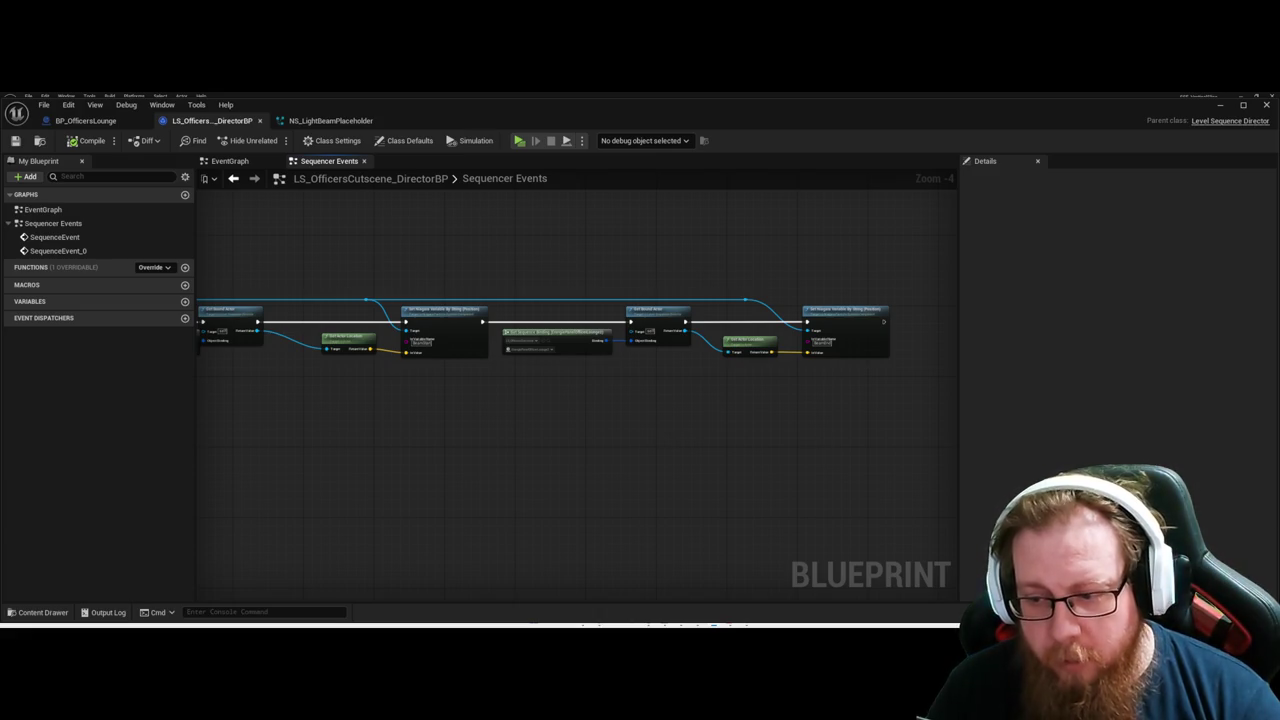
key(ctrl+shift+s)
click(857, 680)
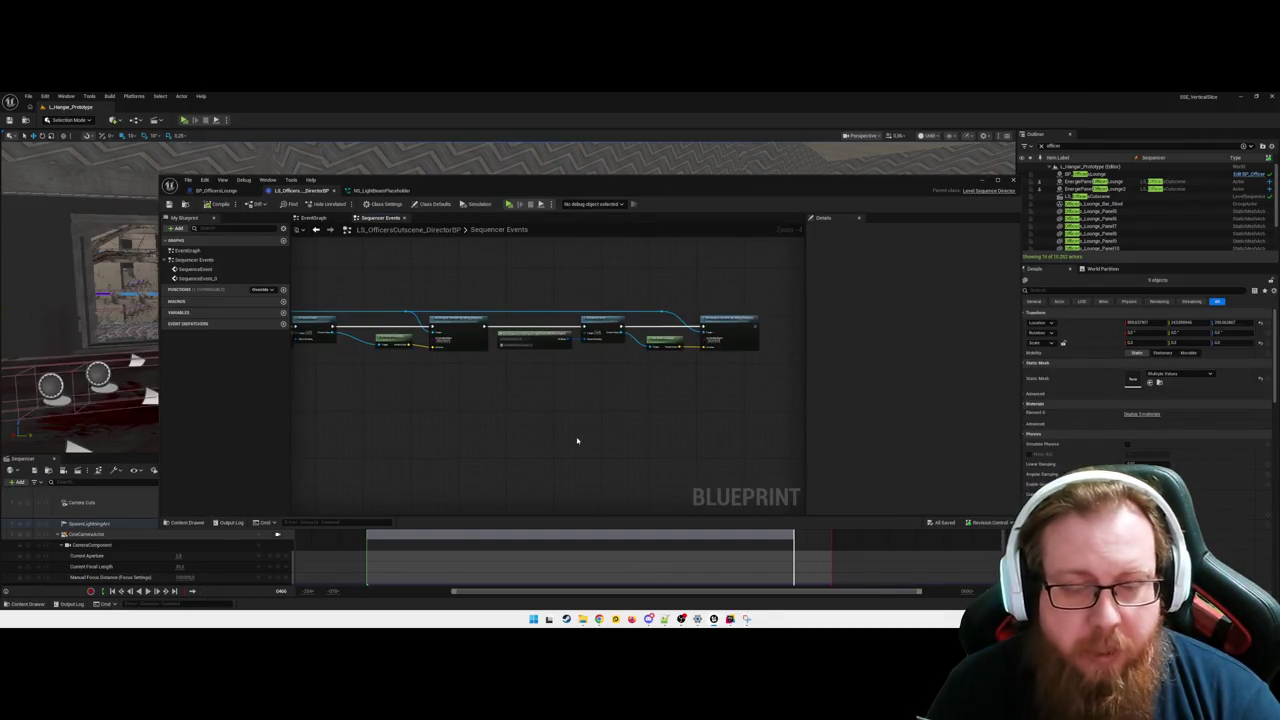
Fit the chain in the graph, straighten a wire connection, and maximize the Blueprint window.
key(Home)
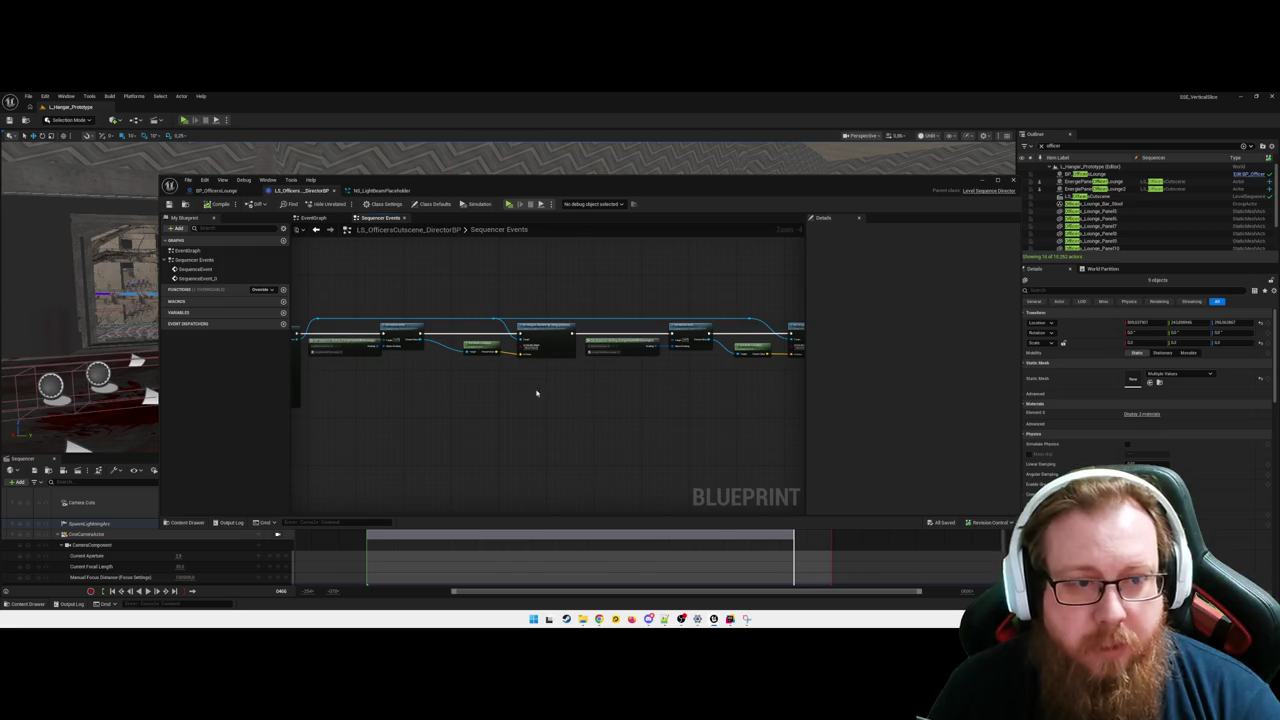
key(Home)
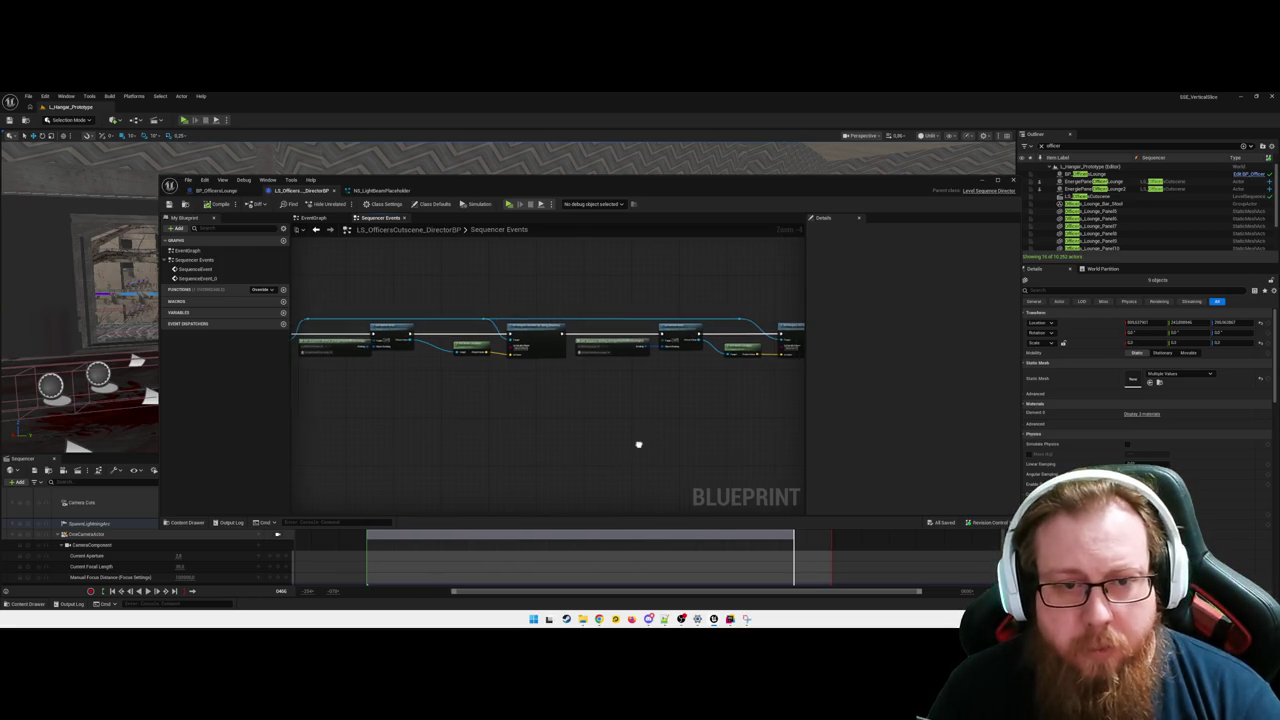
right_click(518, 360)
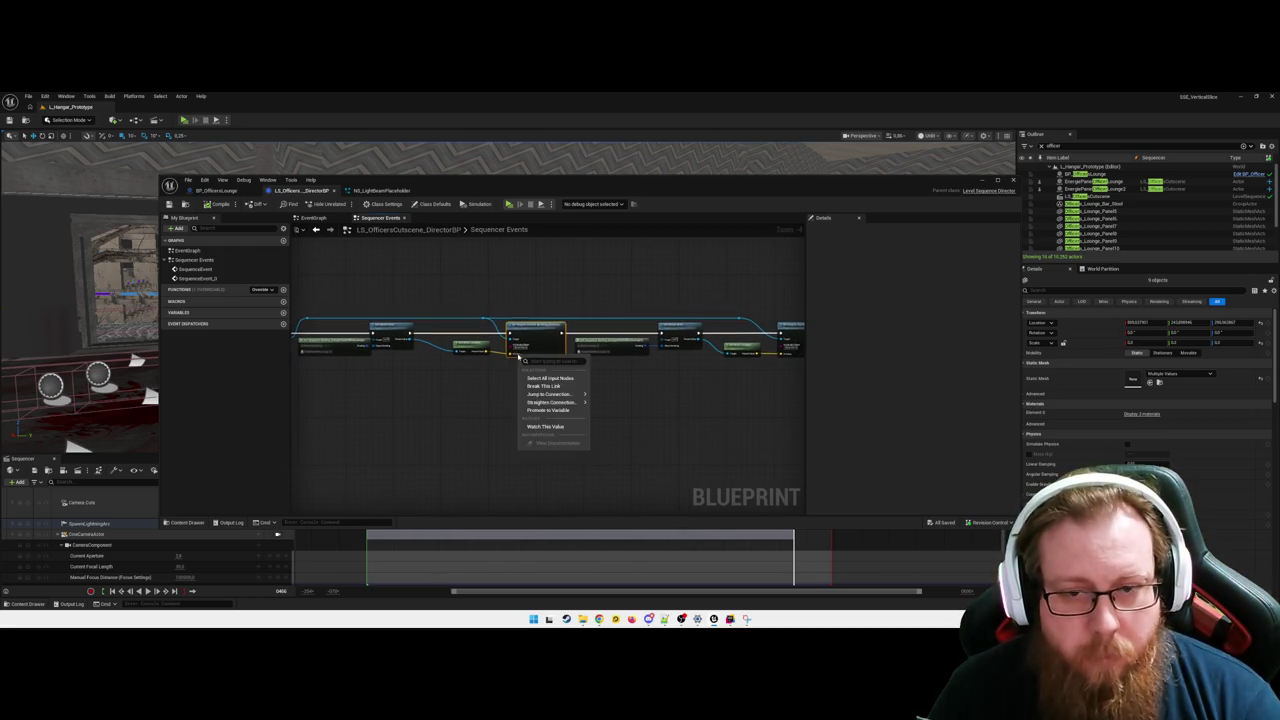
click(545, 411)
key(super+Up)
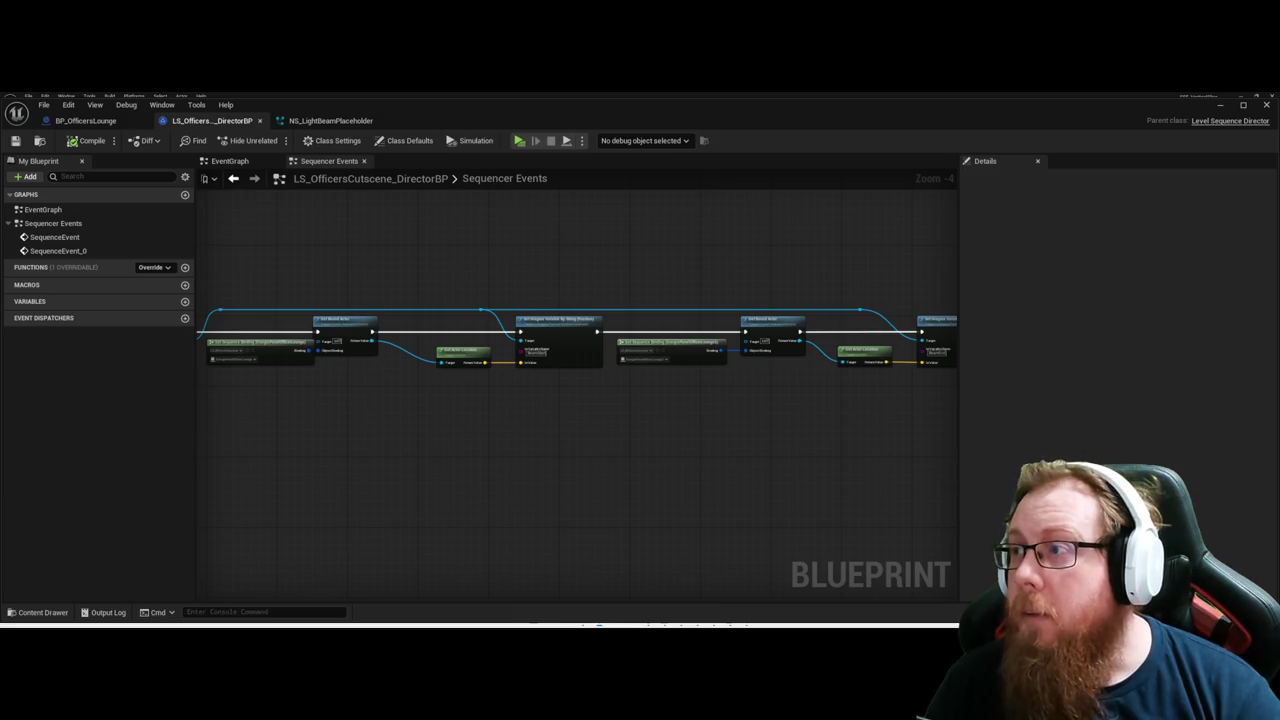
Minimize the director blueprint to reveal the lounge level.
drag(478, 484, 405, 458)
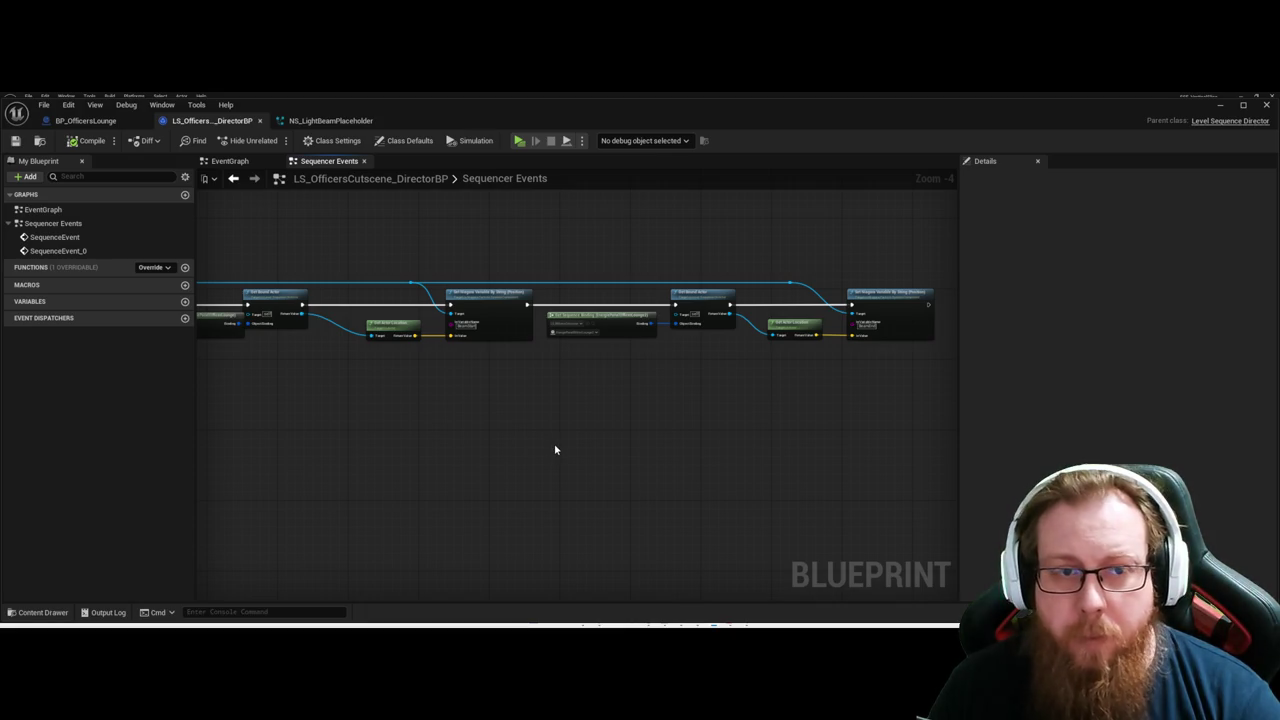
scroll(554, 449, down, 1)
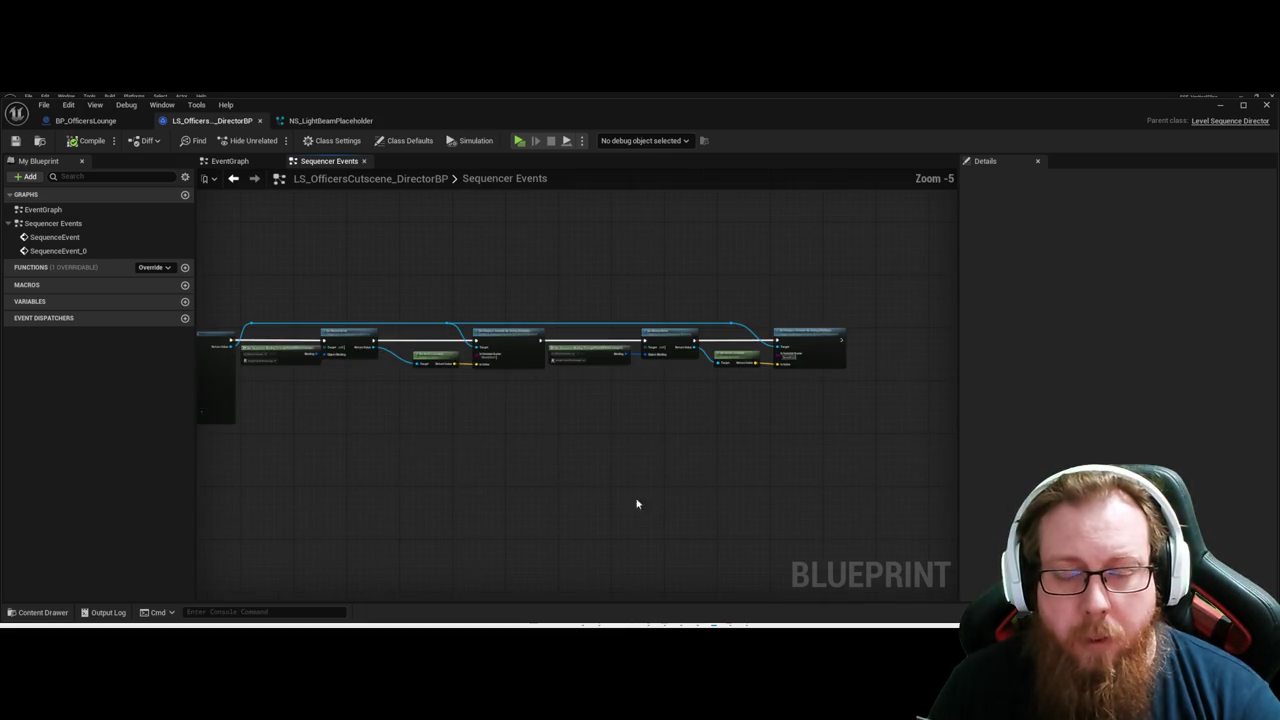
click(1220, 104)
Orbit around the lounge, glance at the FX assets, then add an Is Valid check on Get Bound Actor.
mouse_move(598, 413)
mouse_down()
mouse_move(580, 413)
mouse_move(598, 413)
mouse_up()
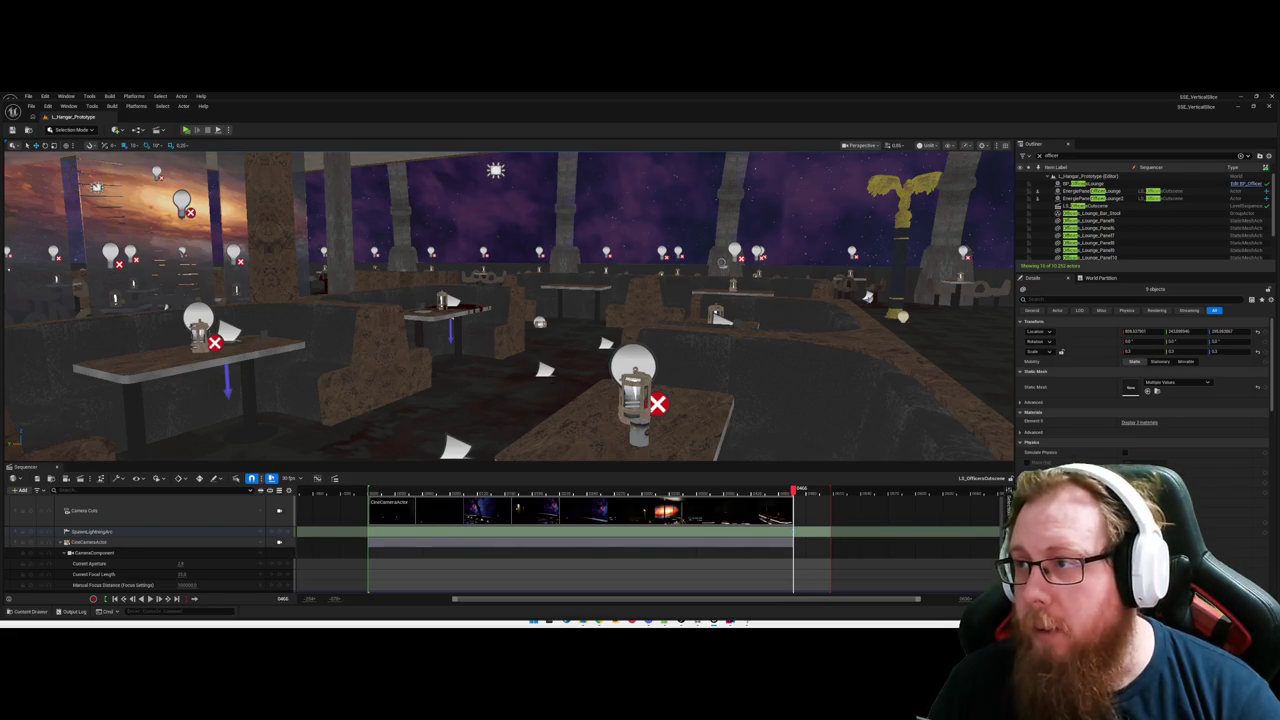
drag(518, 392, 502, 430)
key(ctrl+space)
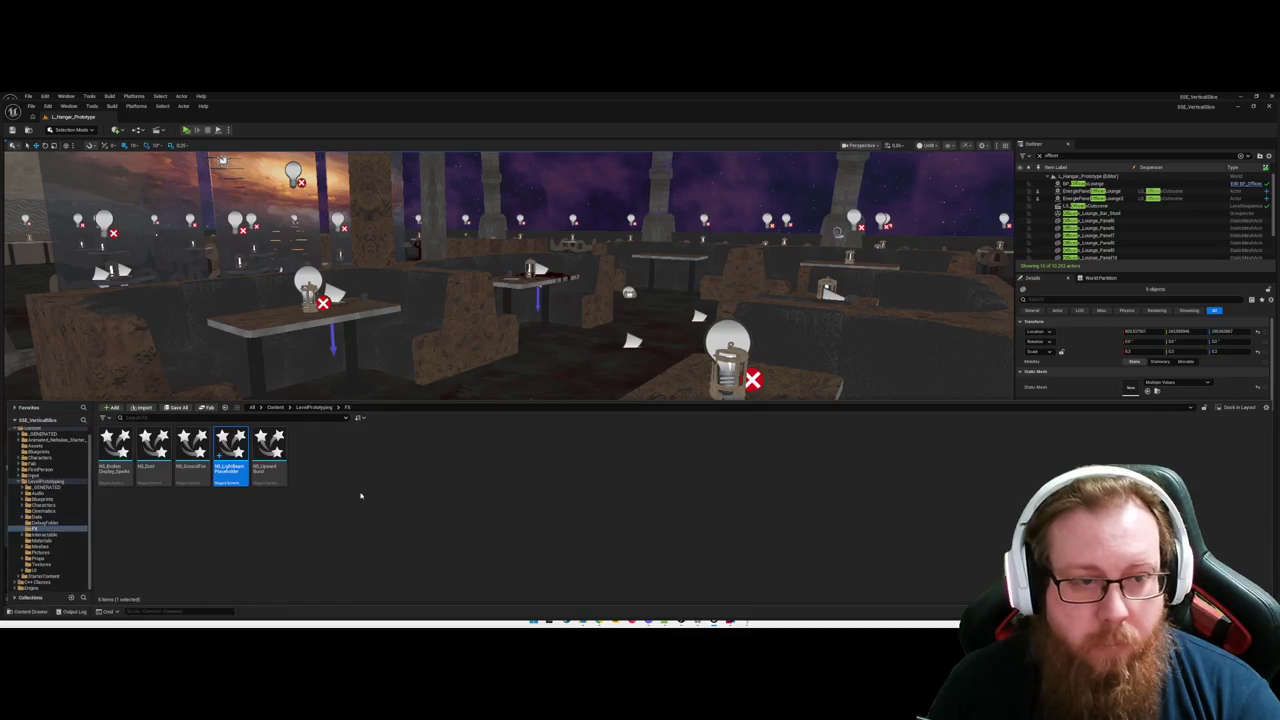
key(ctrl+space)
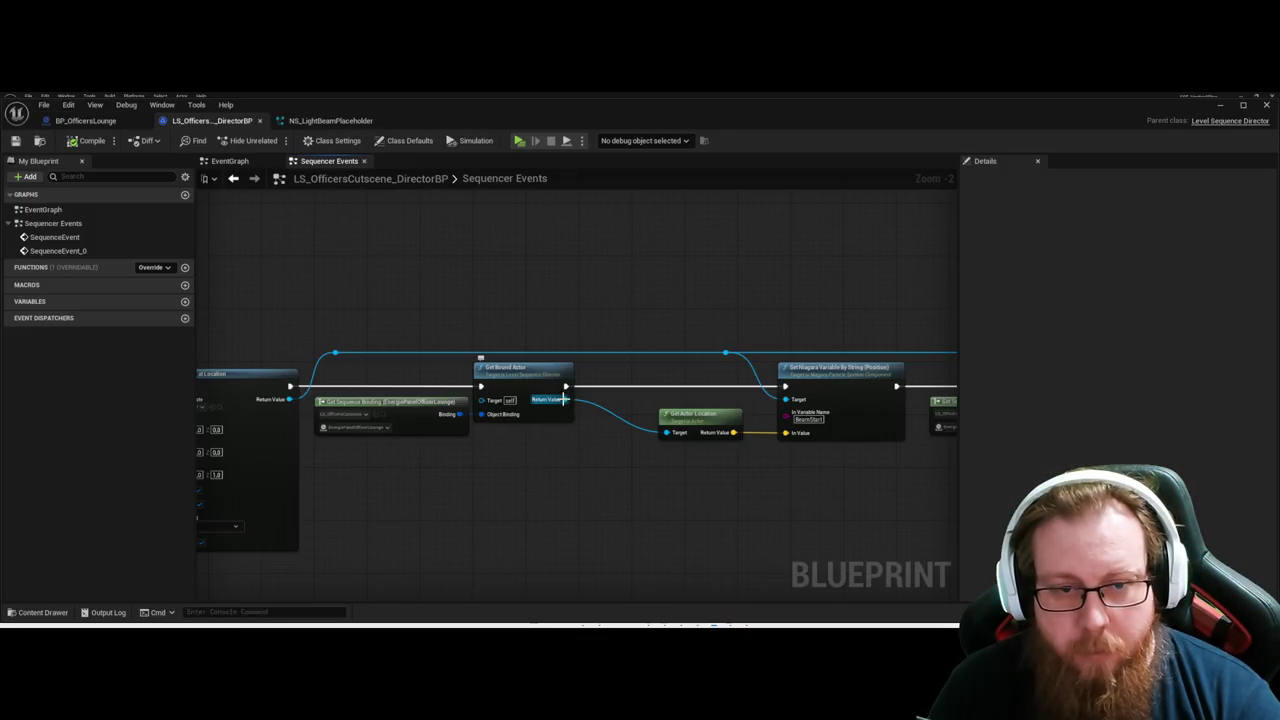
drag(565, 399, 614, 509)
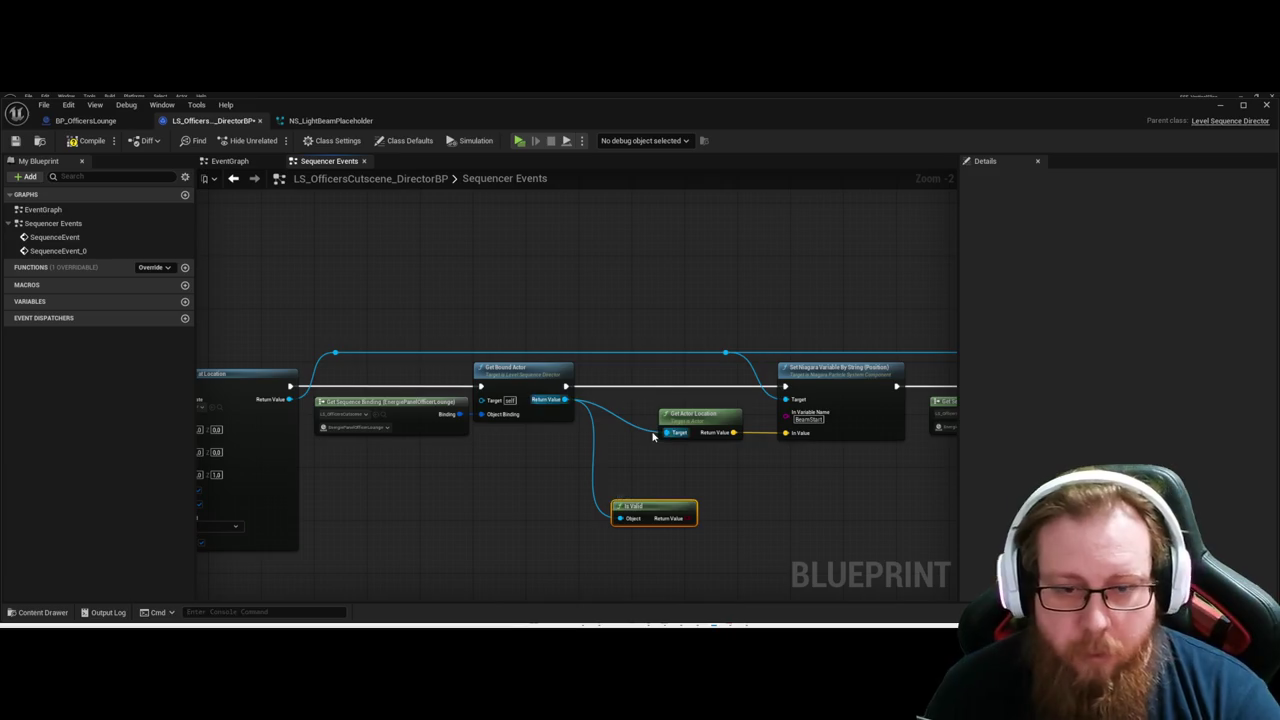
Add a Branch fed by Is Valid and route the first chain's execution through its True output.
drag(717, 525, 705, 527)
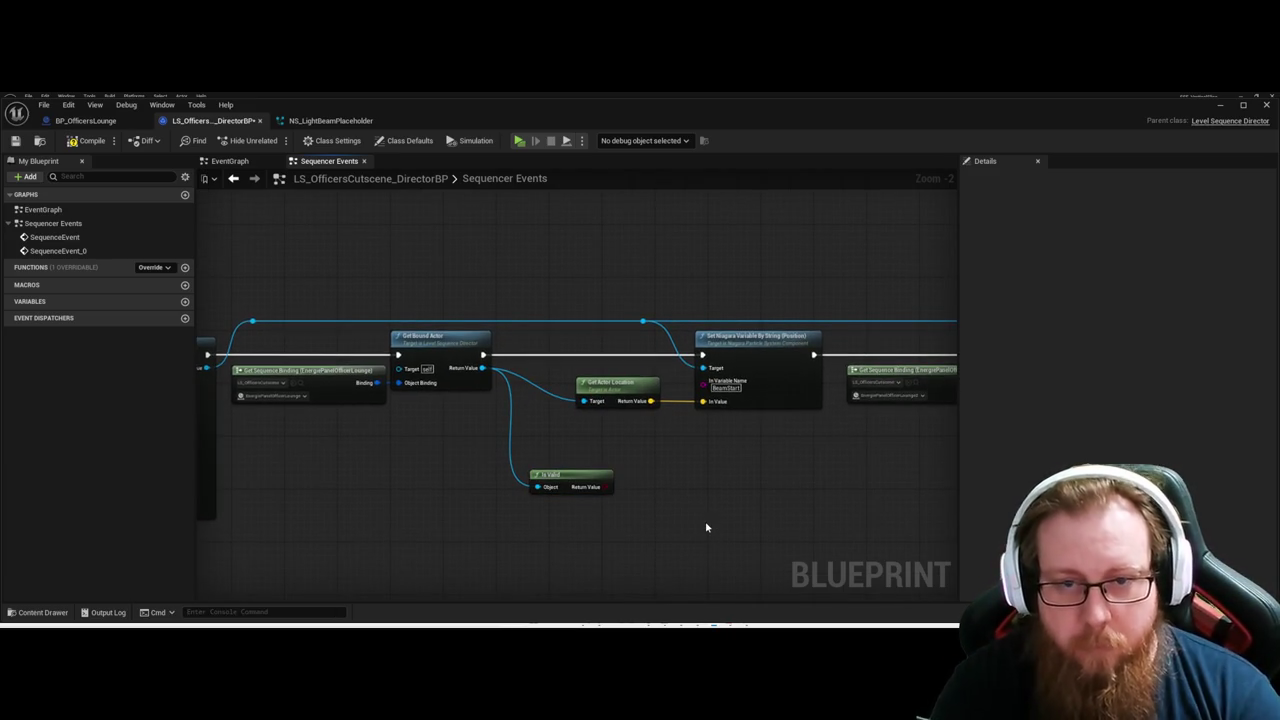
click(705, 524)
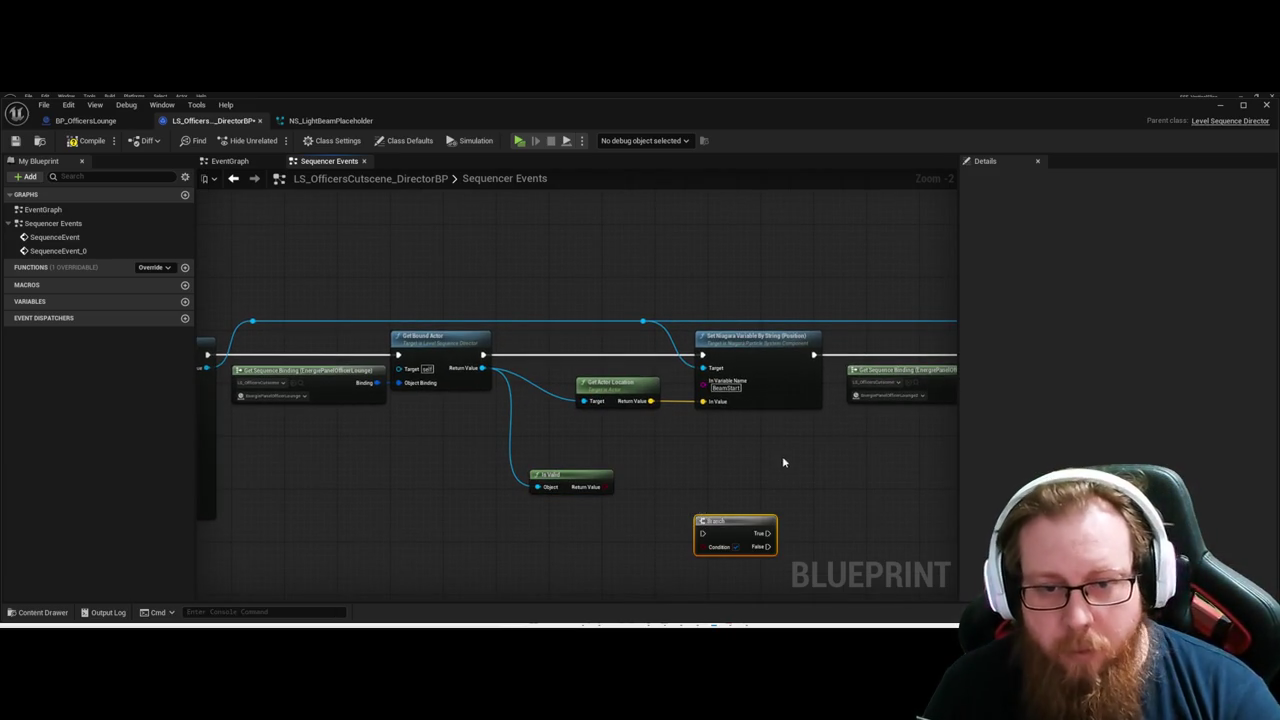
mouse_move(725, 533)
mouse_down()
mouse_move(671, 474)
mouse_move(652, 492)
mouse_up()
scroll(663, 551, down, 1)
drag(677, 543, 560, 546)
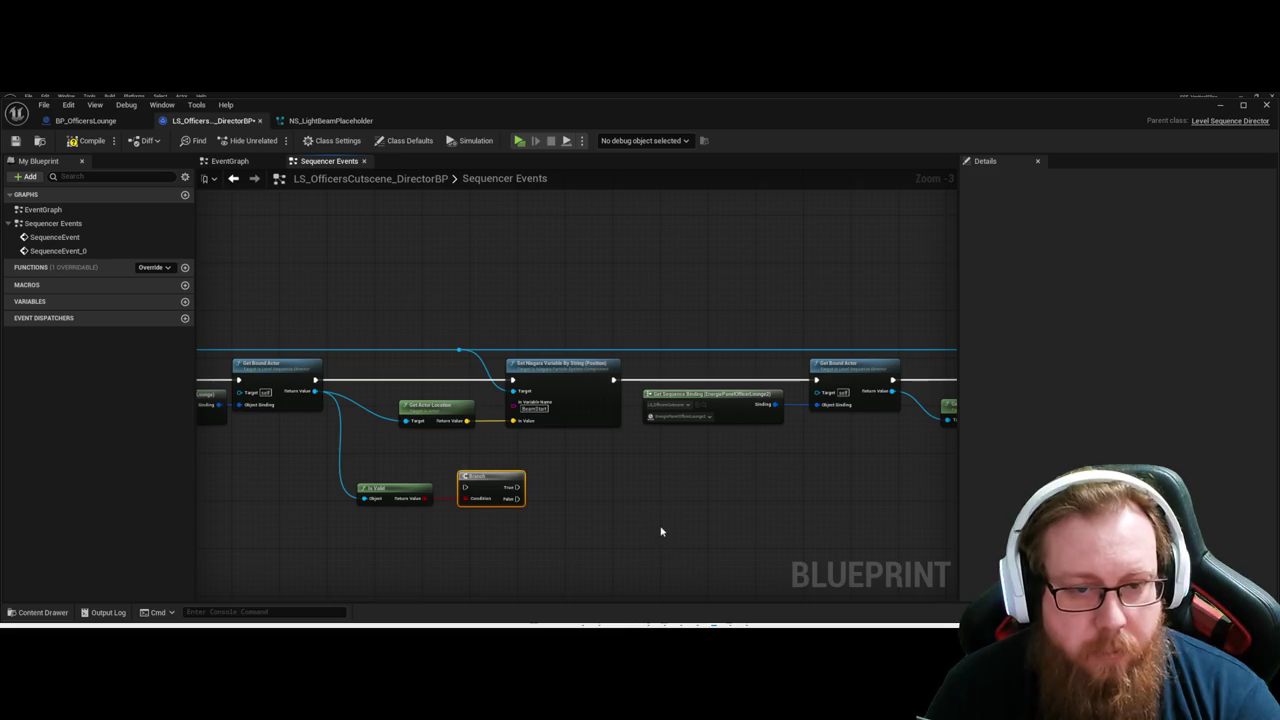
mouse_move(480, 476)
mouse_down()
mouse_move(424, 370)
mouse_move(410, 370)
mouse_up()
drag(316, 380, 516, 381)
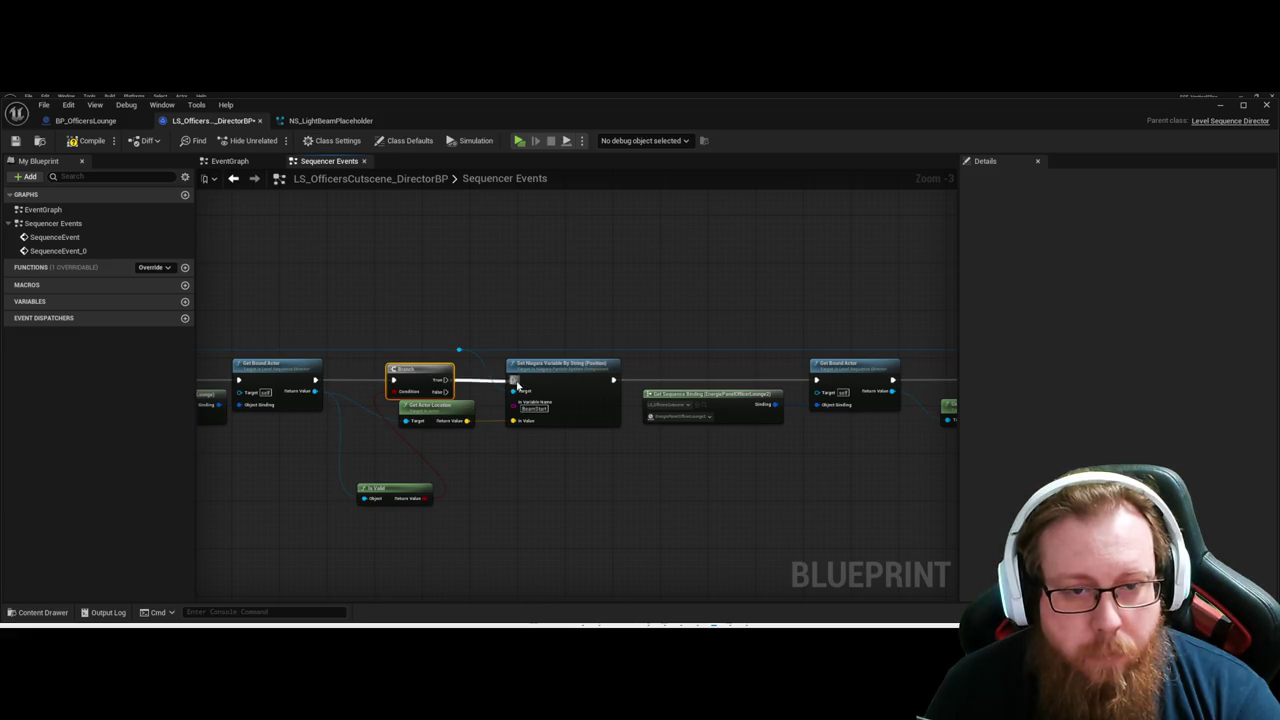
click(557, 495)
mouse_move(392, 492)
mouse_down()
mouse_move(378, 242)
mouse_move(357, 280)
mouse_move(362, 307)
mouse_up()
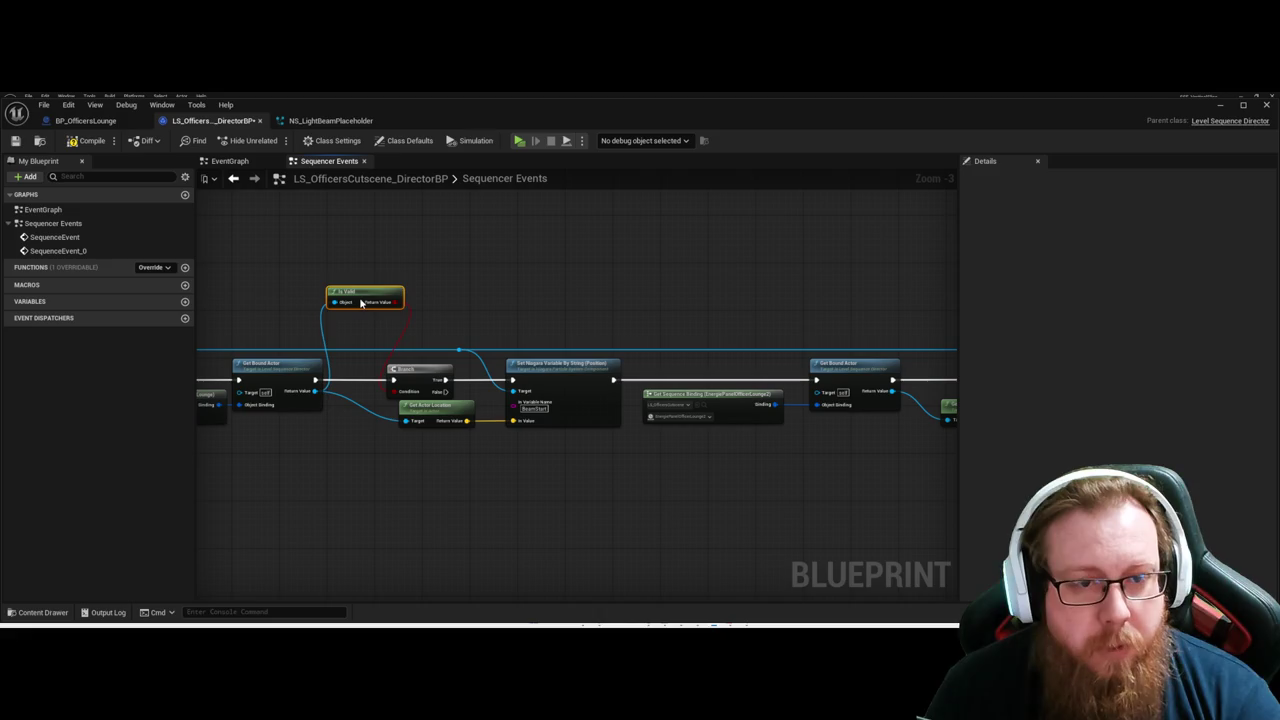
click(548, 298)
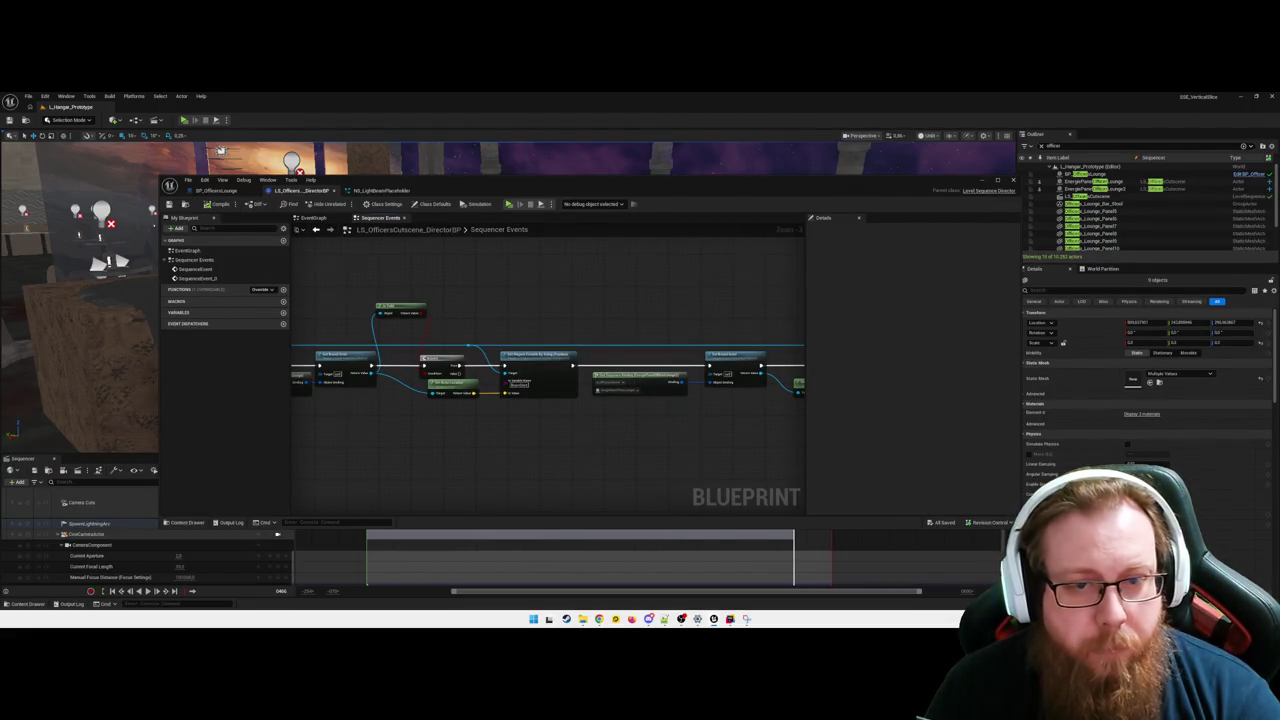
Add Is Valid and Branch nodes after the second Get Bound Actor.
drag(548, 375, 553, 310)
text(is valid)
key(Return)
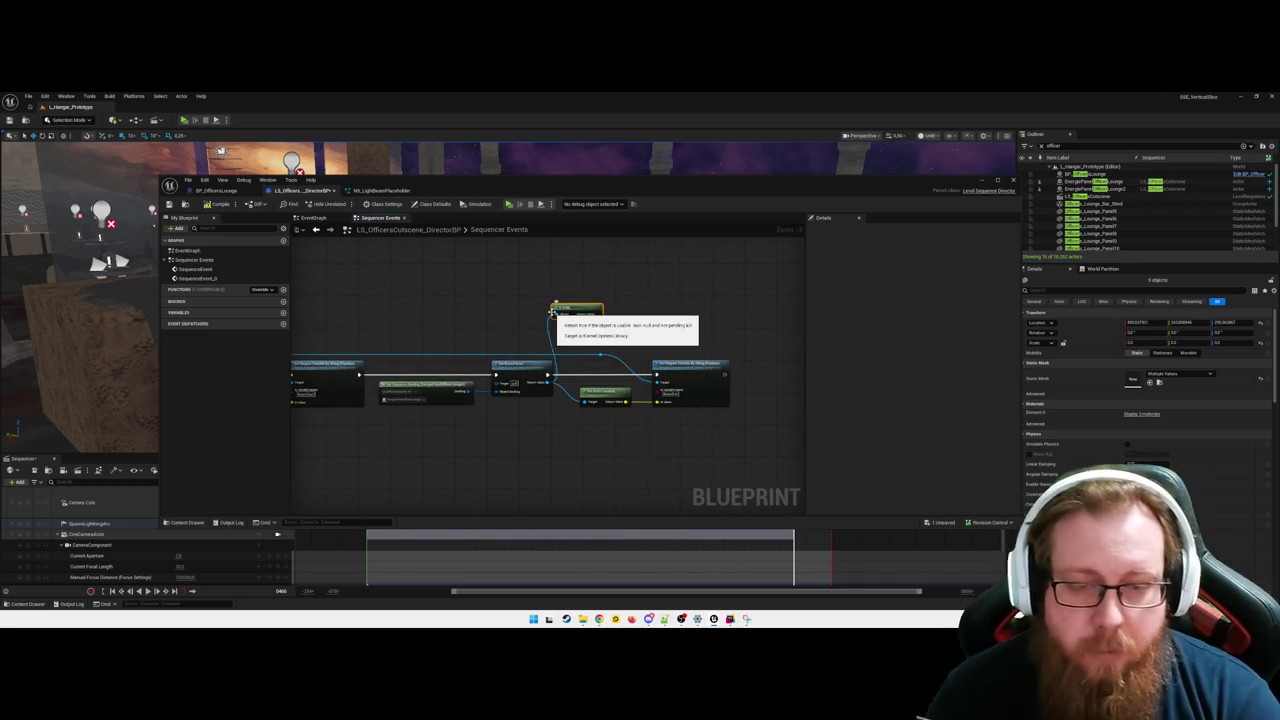
mouse_move(549, 375)
mouse_down()
mouse_move(629, 334)
mouse_move(605, 323)
mouse_move(608, 370)
mouse_up()
text(branch)
key(Return)
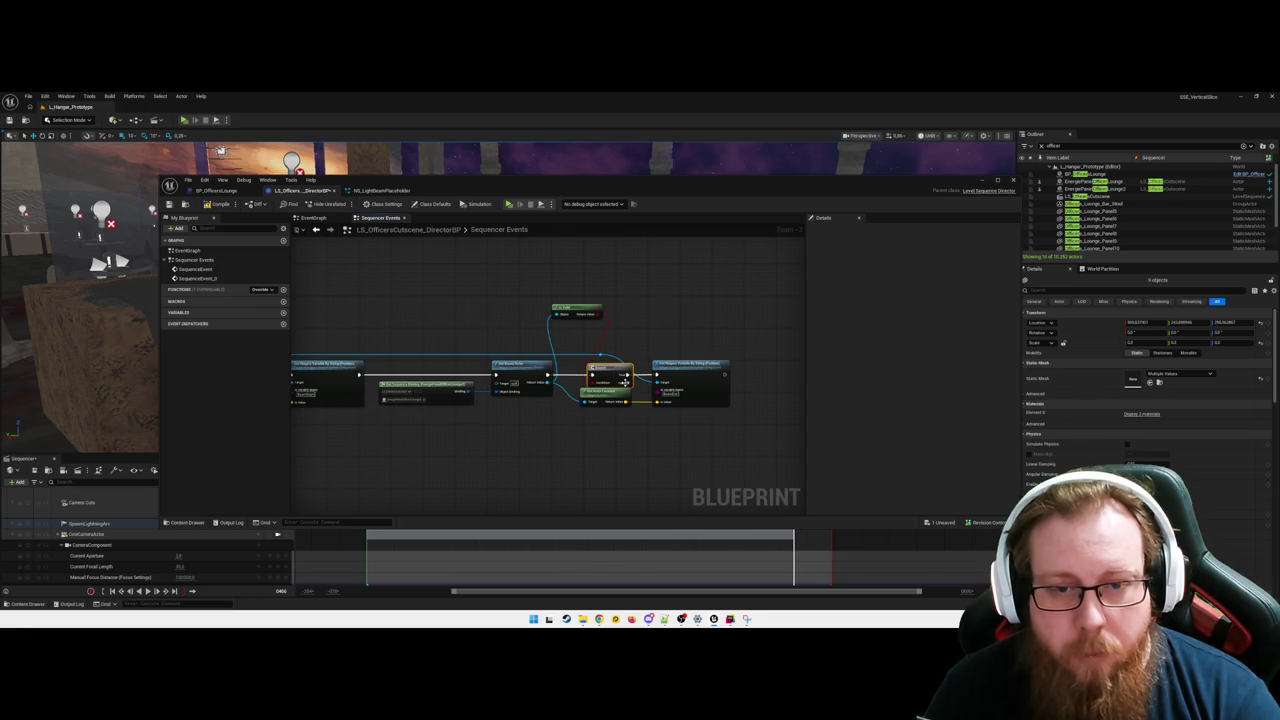
key(super+Up)
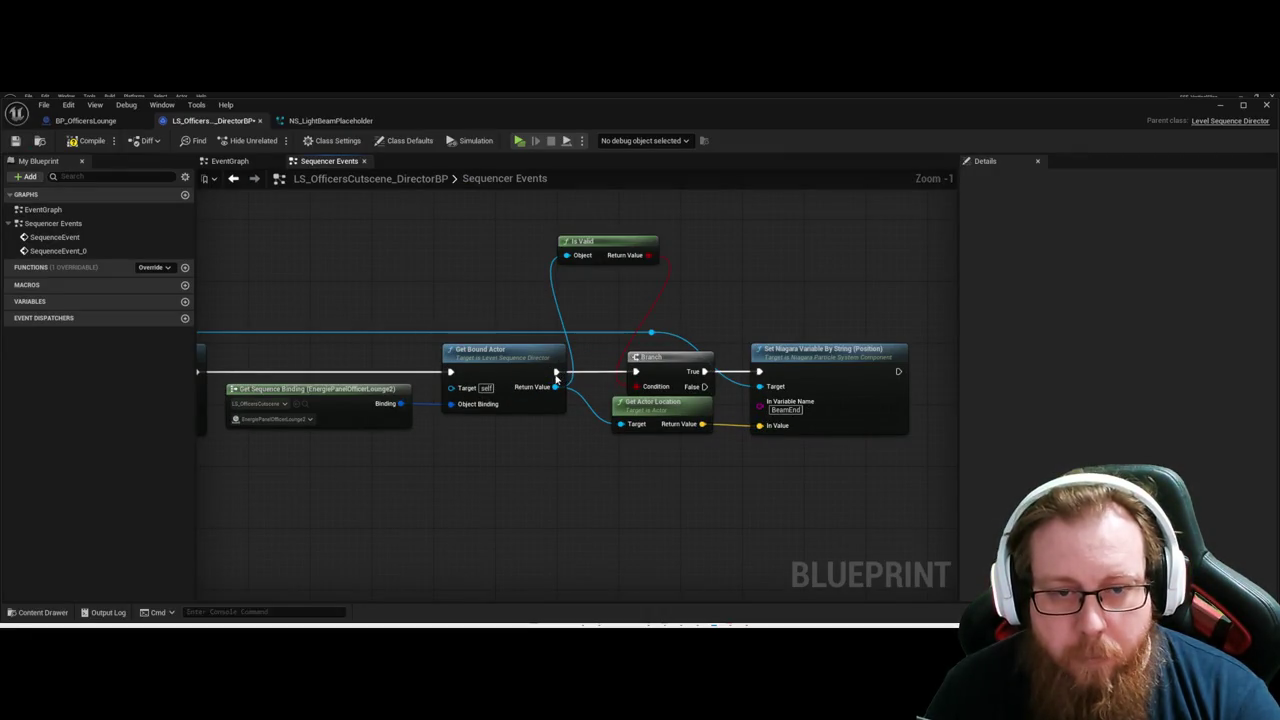
Nudge the second chain's Is Valid node left to tidy the BeamEnd guard.
click(557, 373)
click(703, 444)
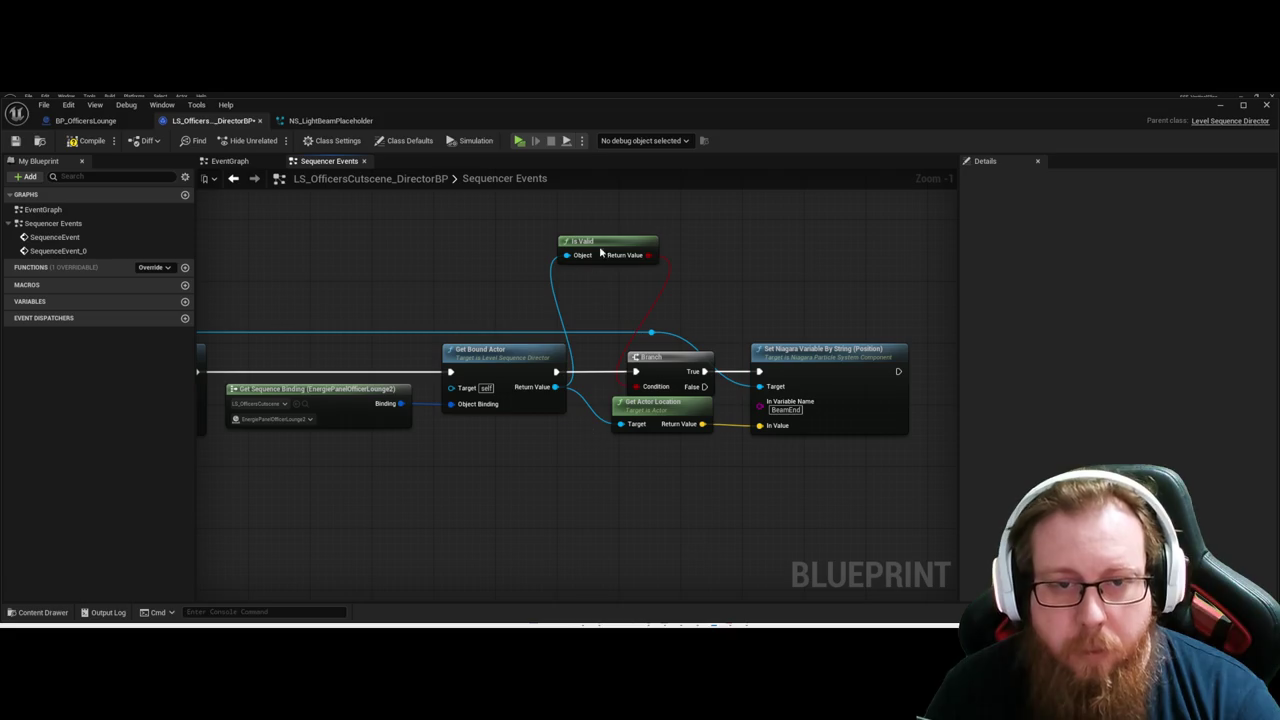
drag(618, 257, 603, 256)
click(736, 283)
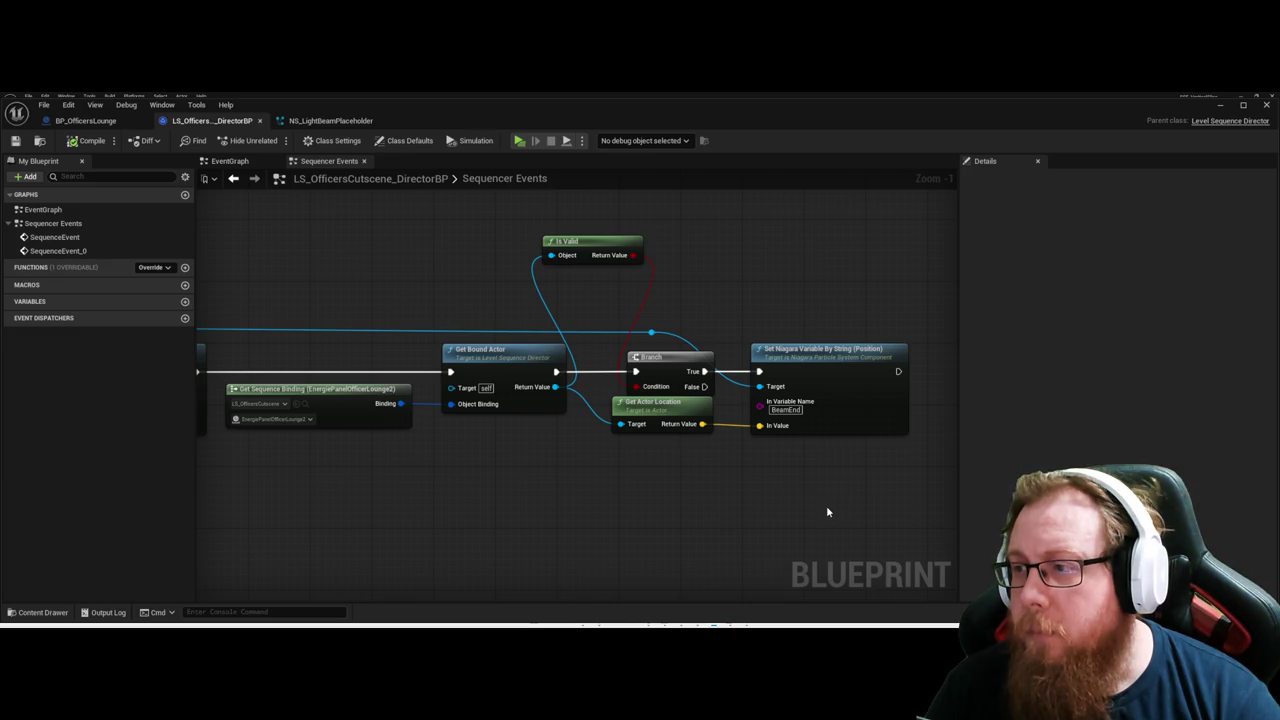
drag(654, 511, 957, 480)
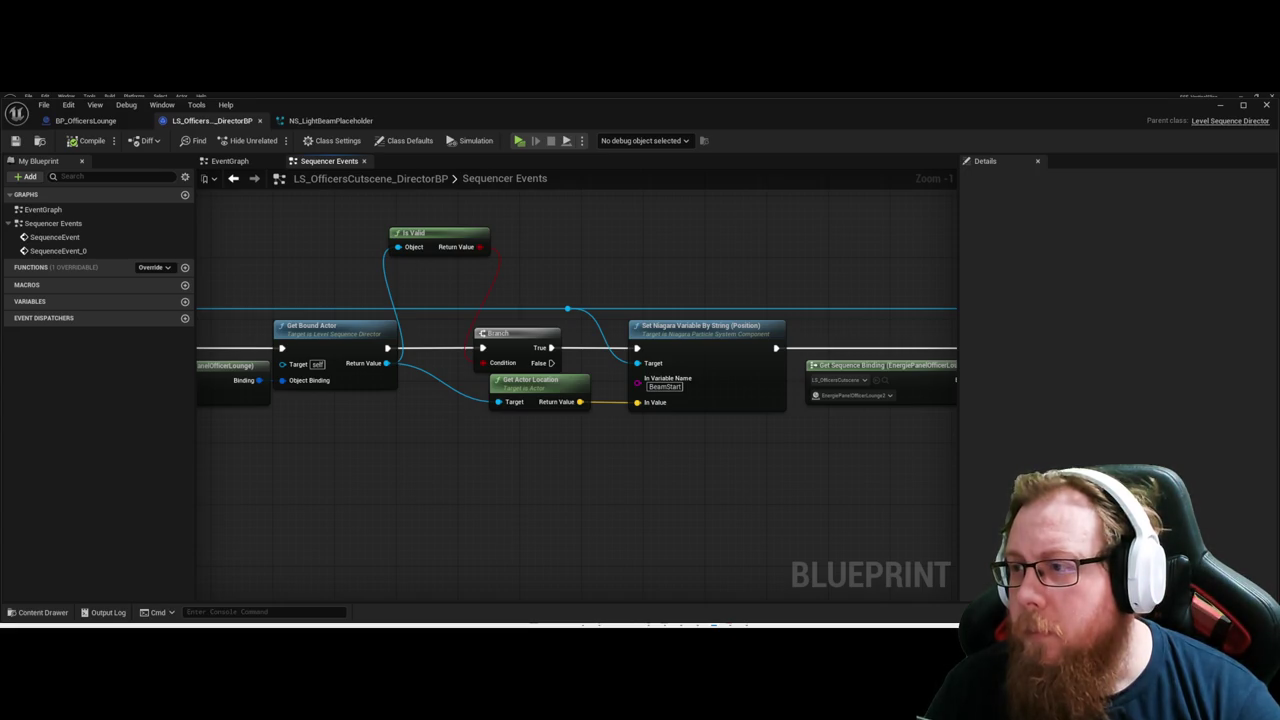
drag(379, 488, 593, 488)
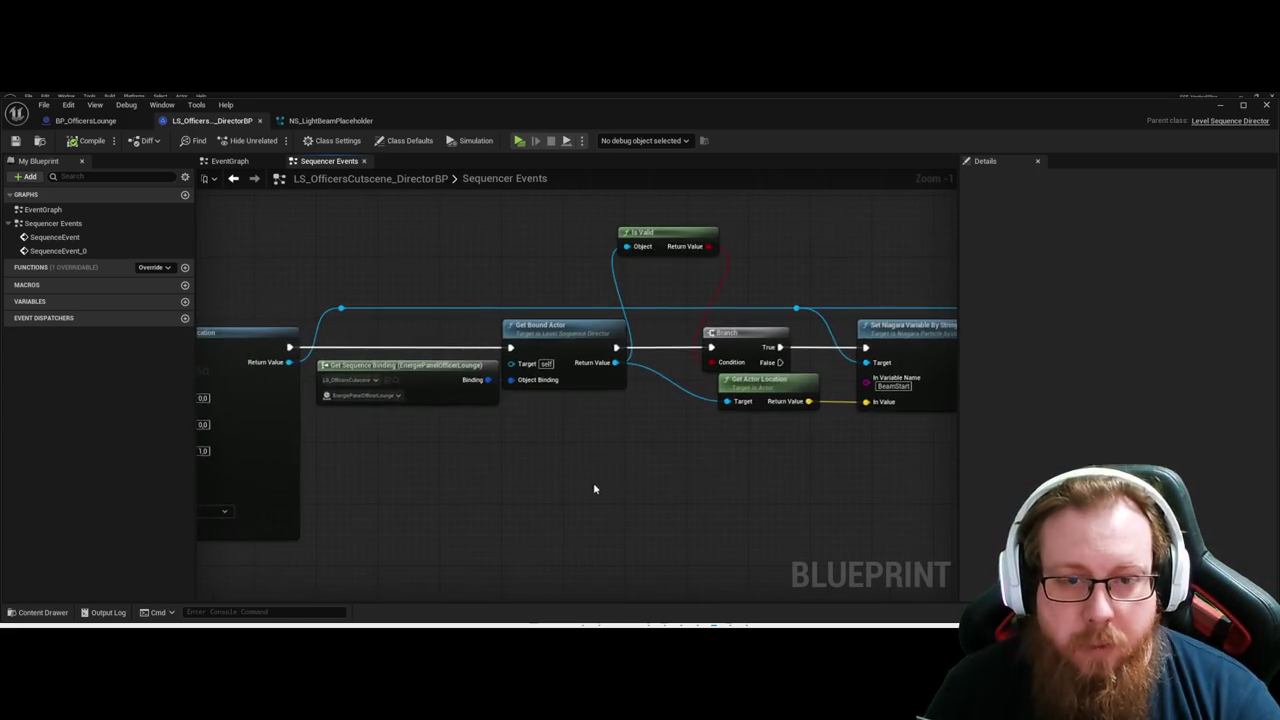
Rename the BeamStart variable to User.BeamStart.
key(ctrl+z)
key(Home)
text(User.)
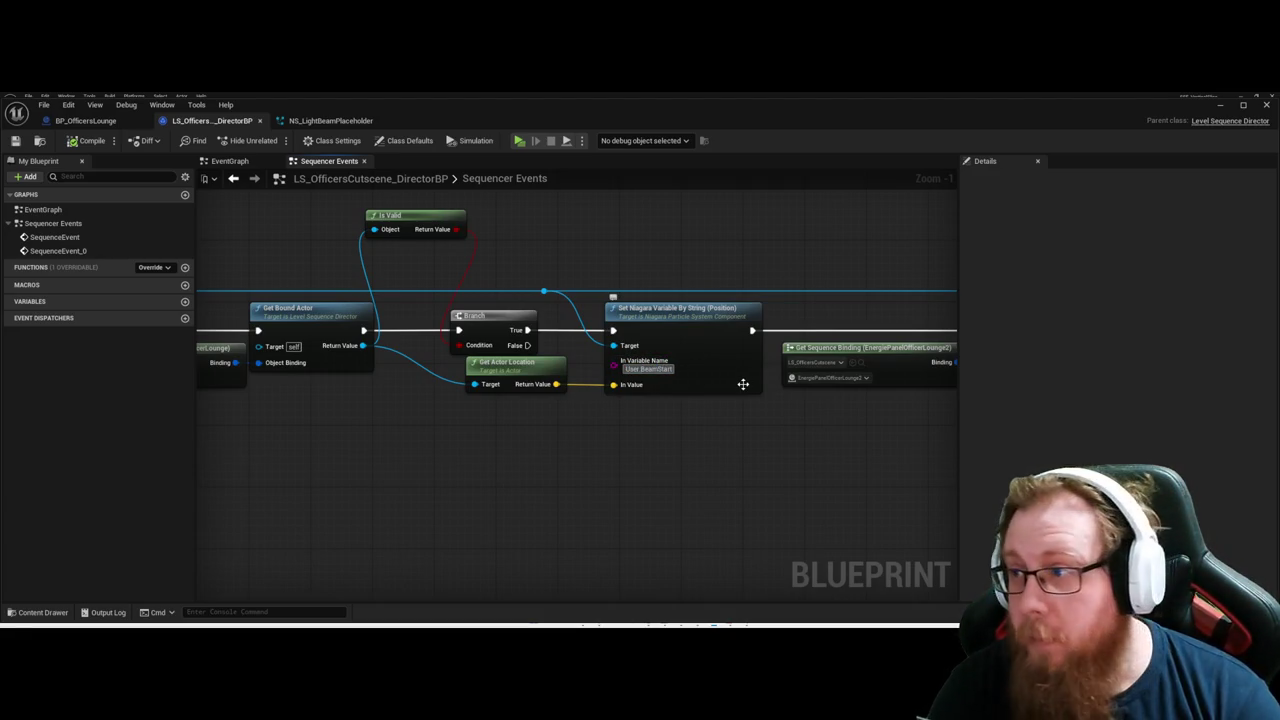
key(Return)
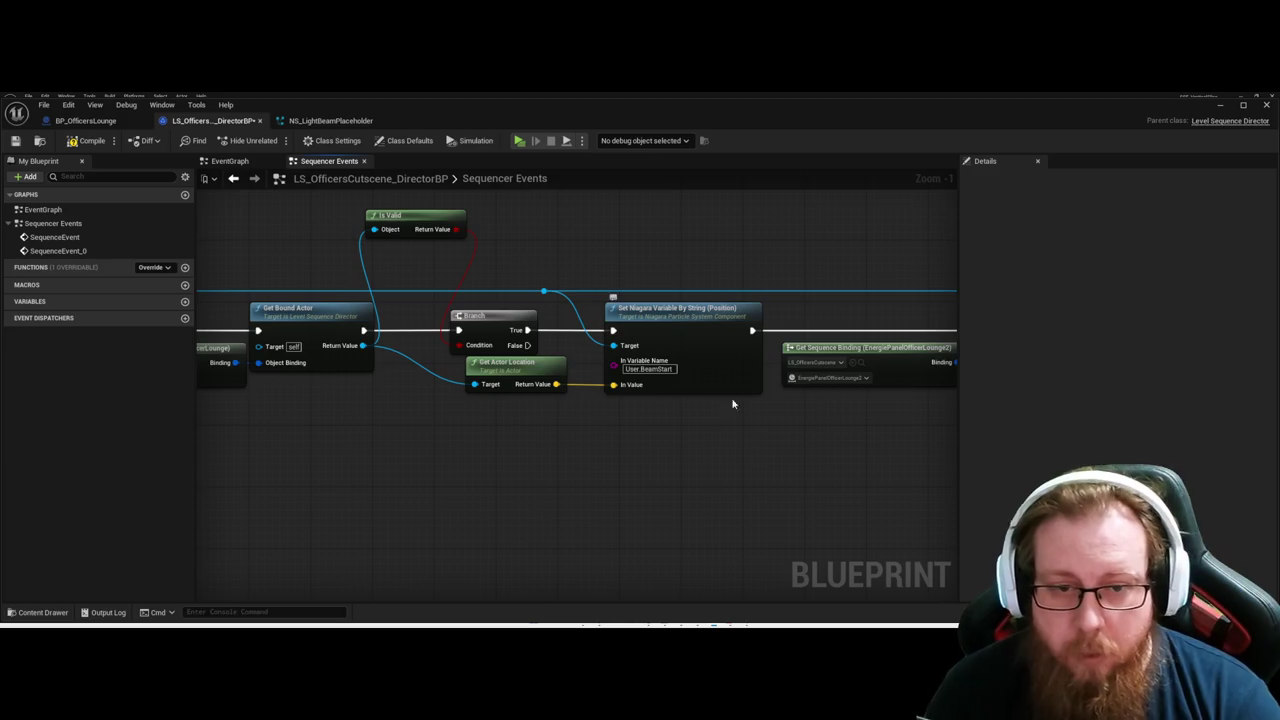
drag(954, 476, 446, 463)
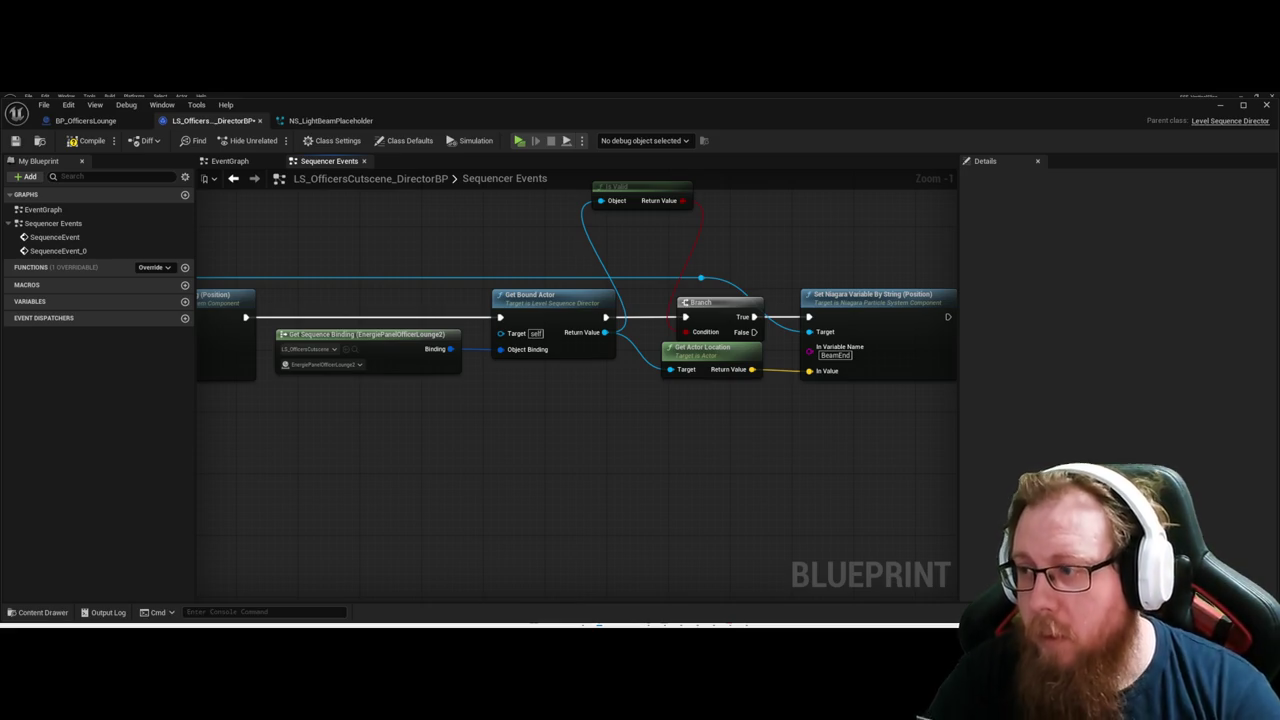
scroll(517, 466, down, 2)
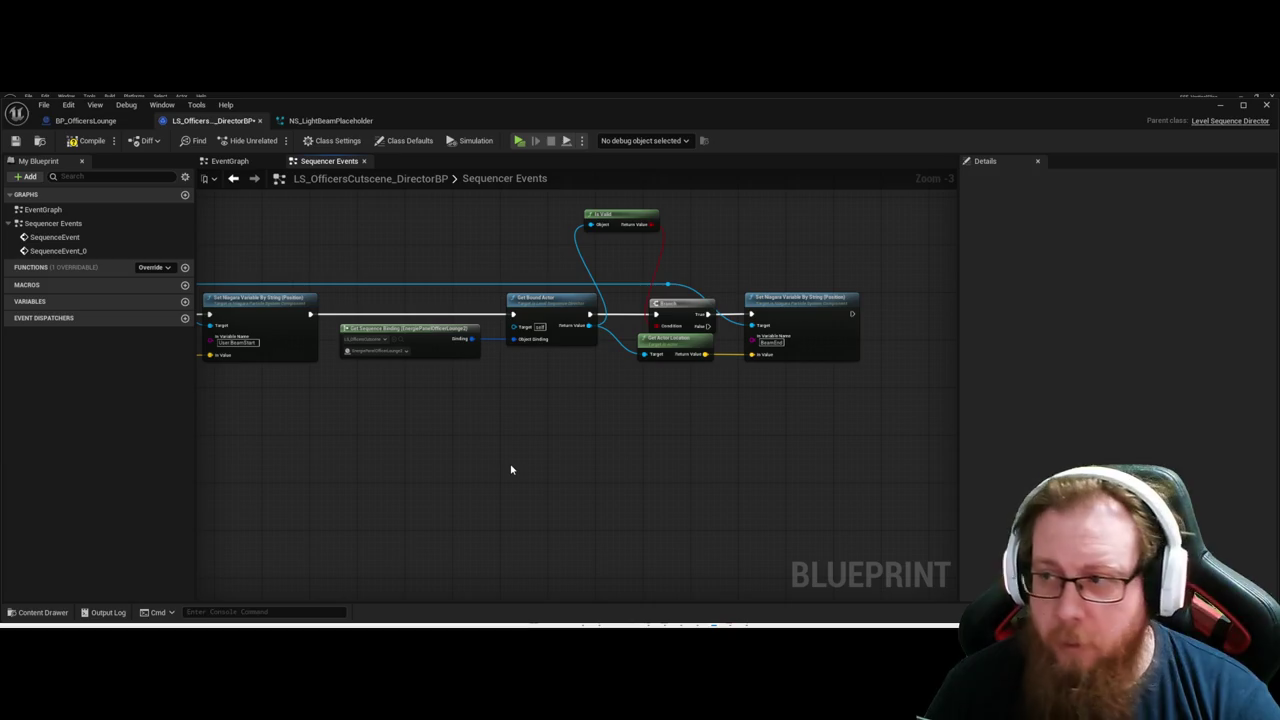
mouse_move(514, 467)
mouse_down()
mouse_move(543, 463)
mouse_move(556, 425)
mouse_up()
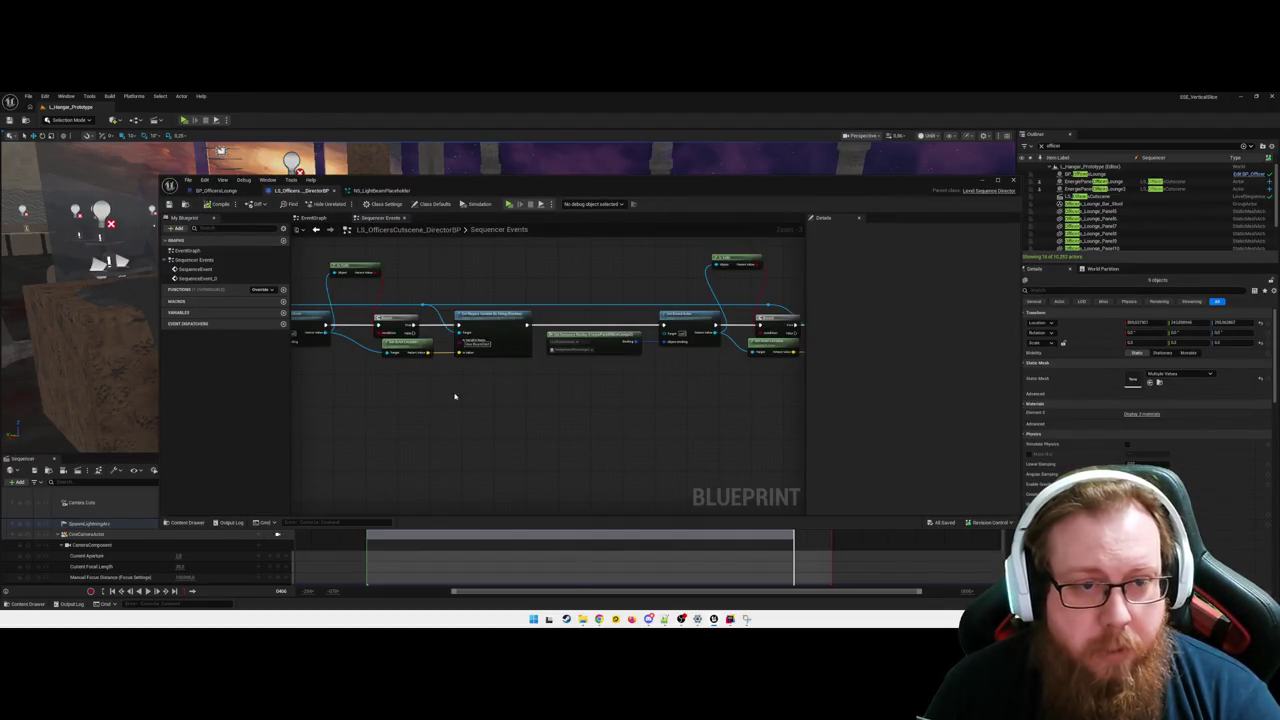
mouse_move(457, 397)
mouse_down()
mouse_move(551, 397)
mouse_move(433, 403)
mouse_move(461, 394)
mouse_up()
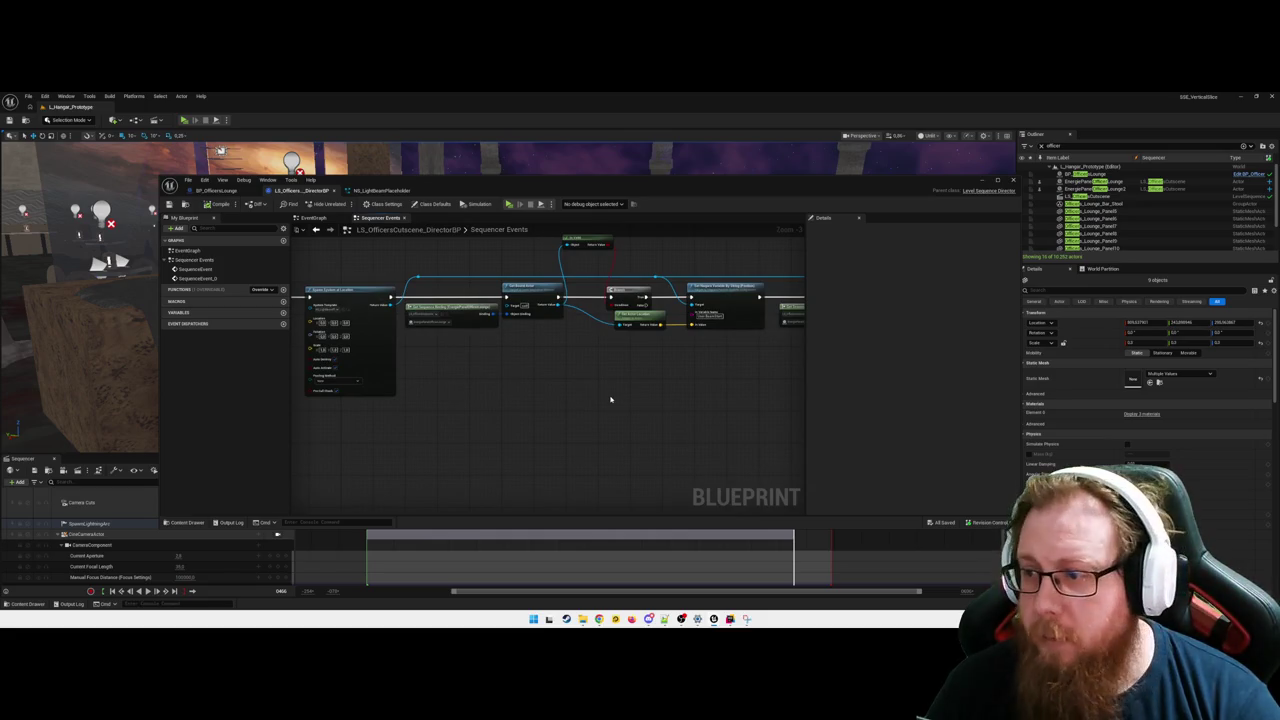
drag(657, 450, 601, 436)
scroll(620, 380, up, 1)
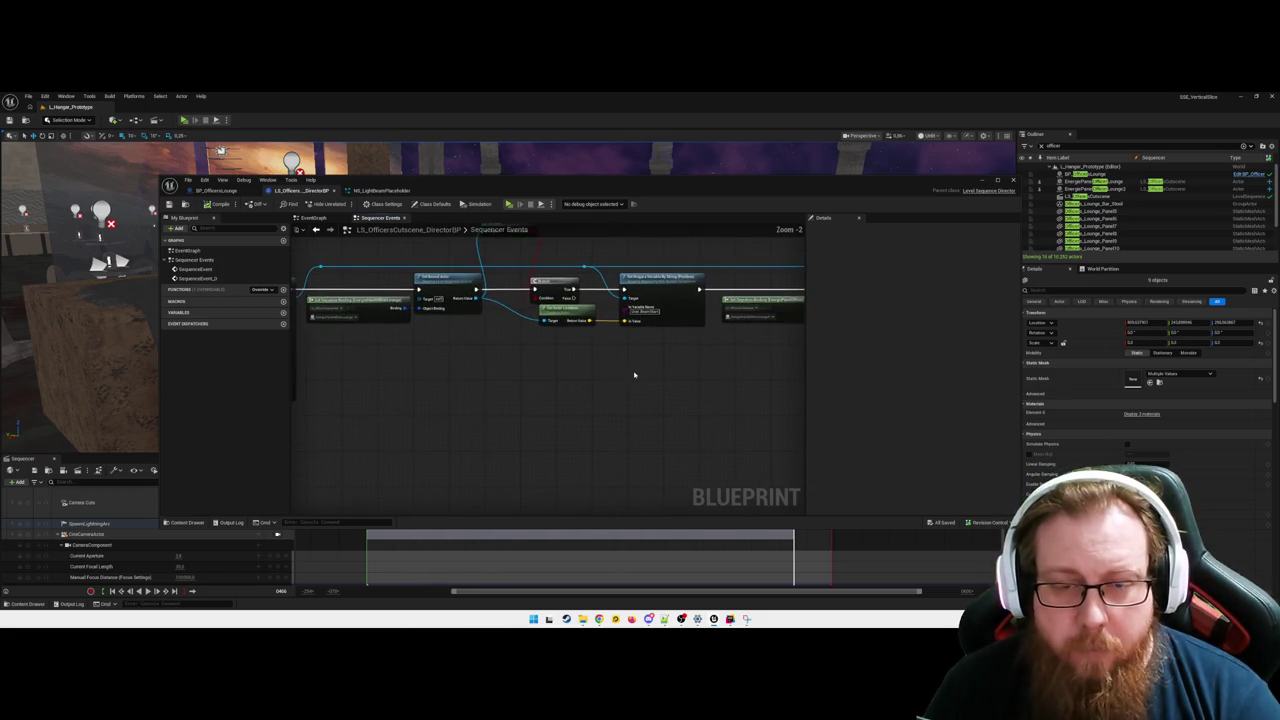
mouse_move(591, 386)
mouse_down()
mouse_move(443, 406)
mouse_move(519, 410)
mouse_up()
scroll(519, 410, down, 1)
drag(432, 408, 566, 443)
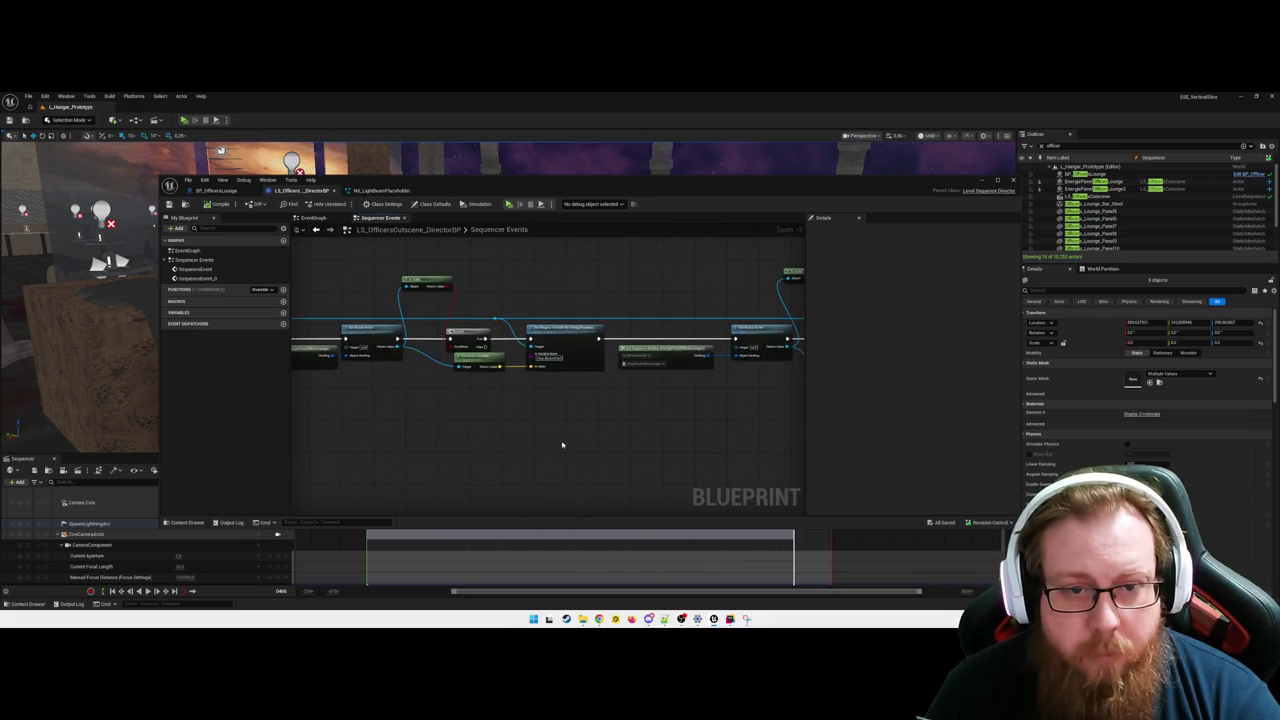
mouse_move(400, 442)
mouse_down()
mouse_move(526, 380)
mouse_move(570, 321)
mouse_up()
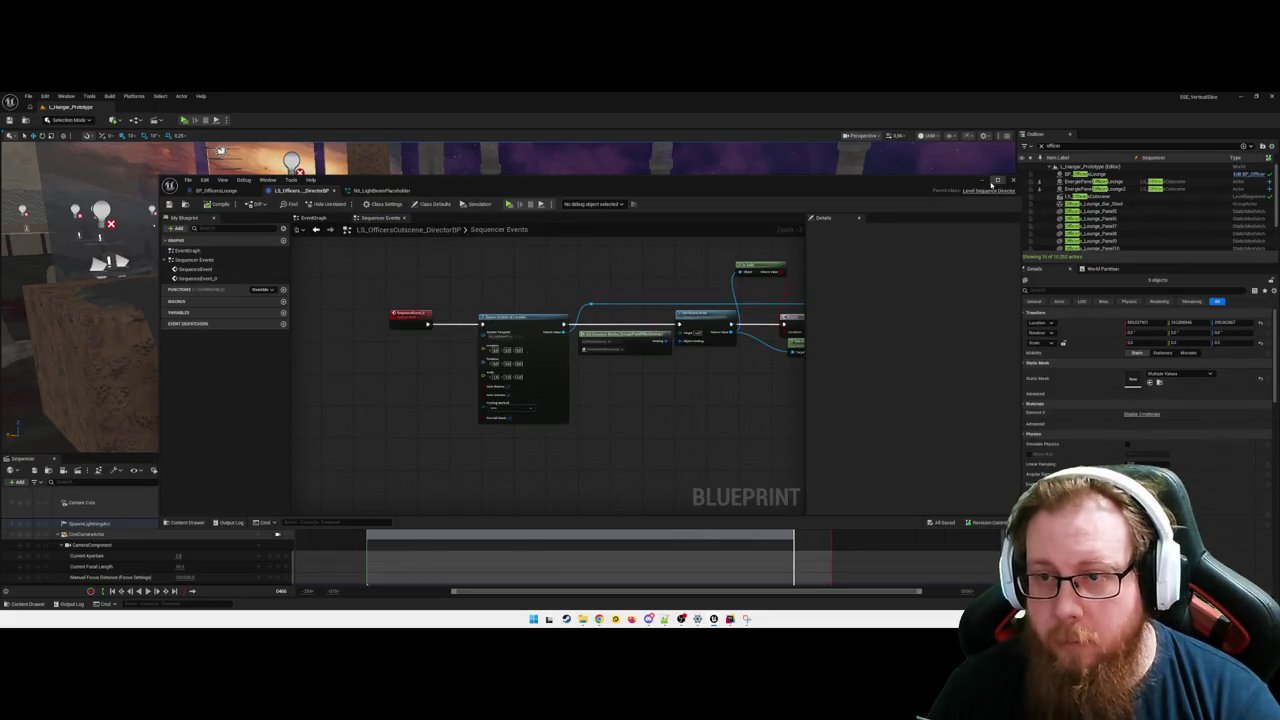
click(992, 183)
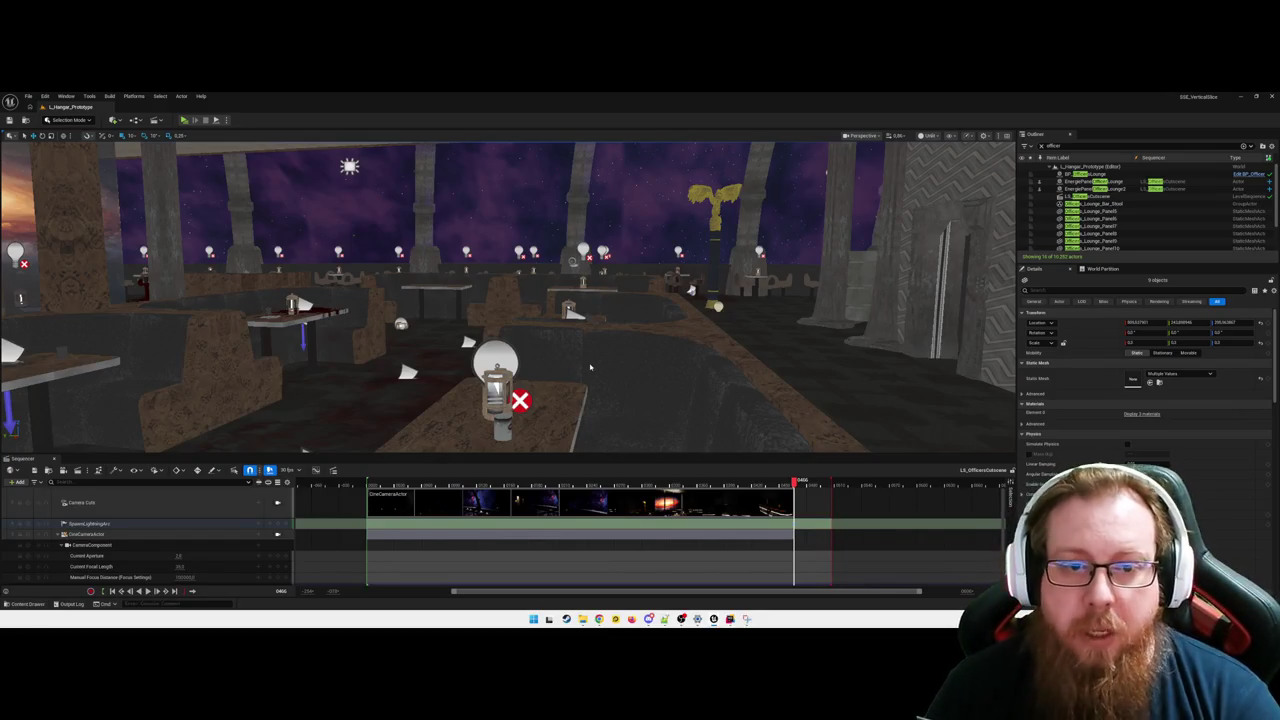
Run a Standalone Game preview to watch the cutscene's light beam, then close it.
key(alt+p)
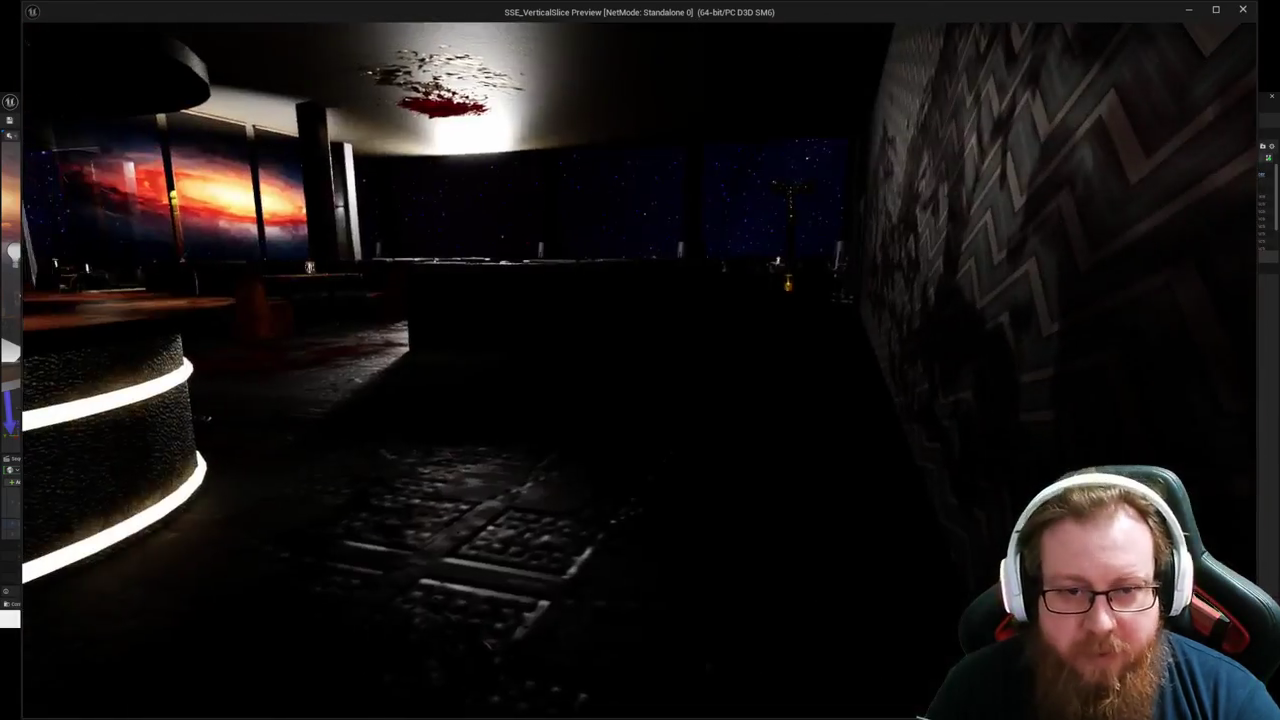
key(Escape)
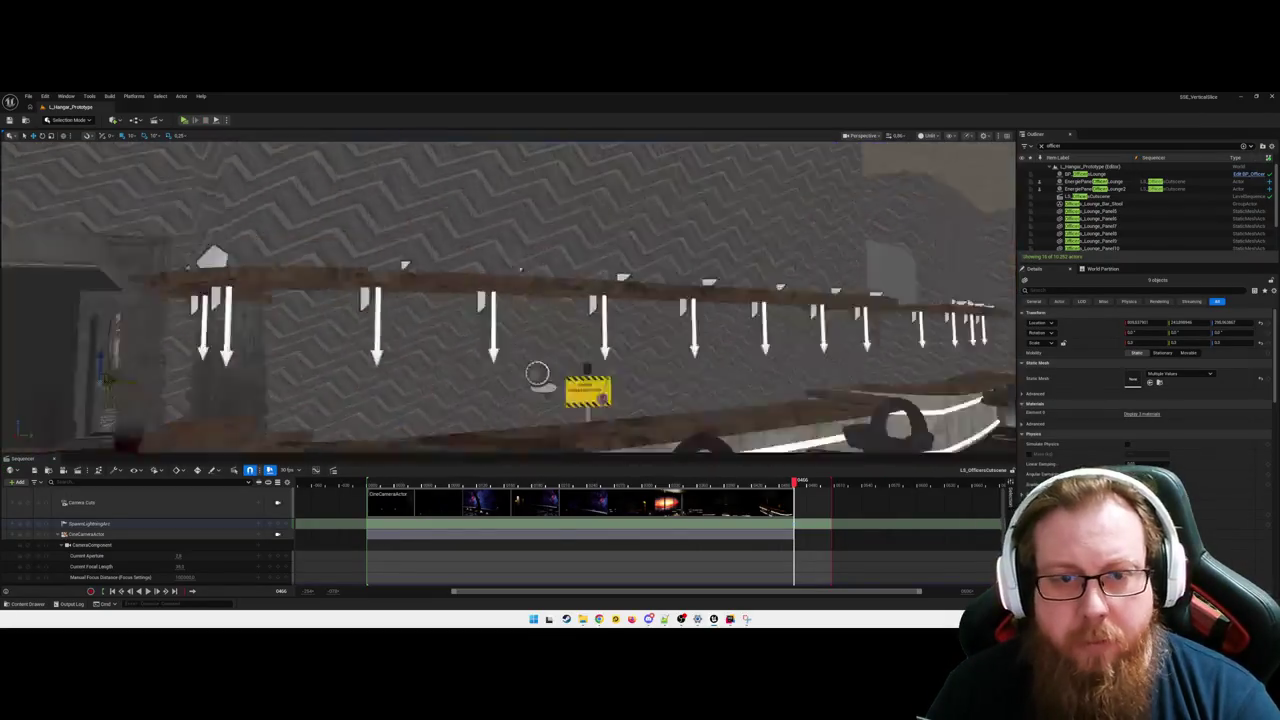
Fly the viewport along the bar, deselect everything, and return to the DirectorBP graph.
drag(675, 338, 673, 338)
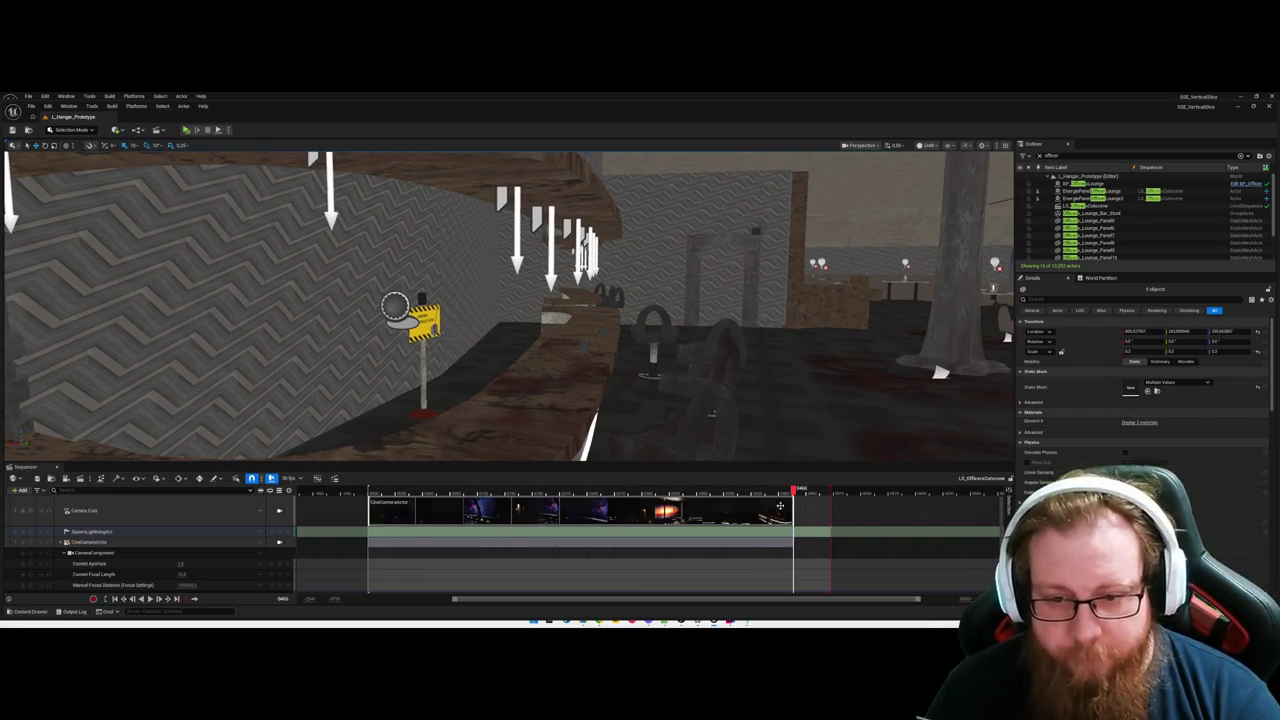
key(Escape)
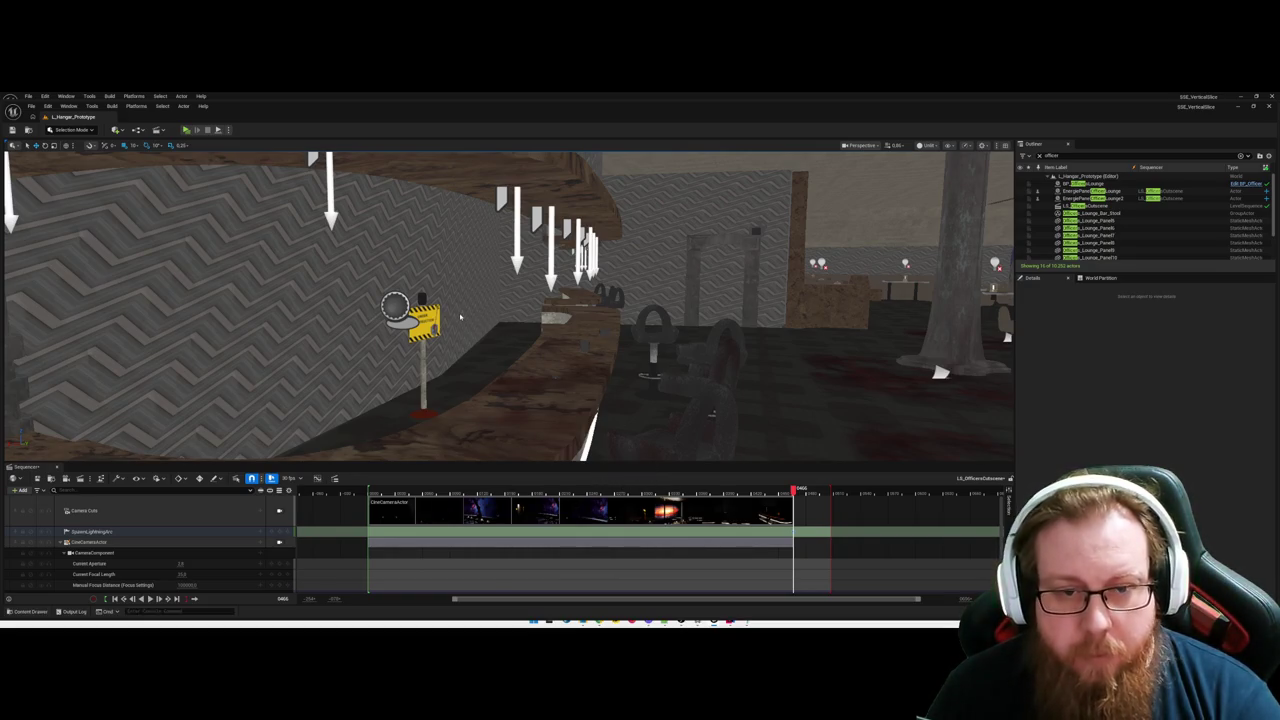
key(alt+Tab)
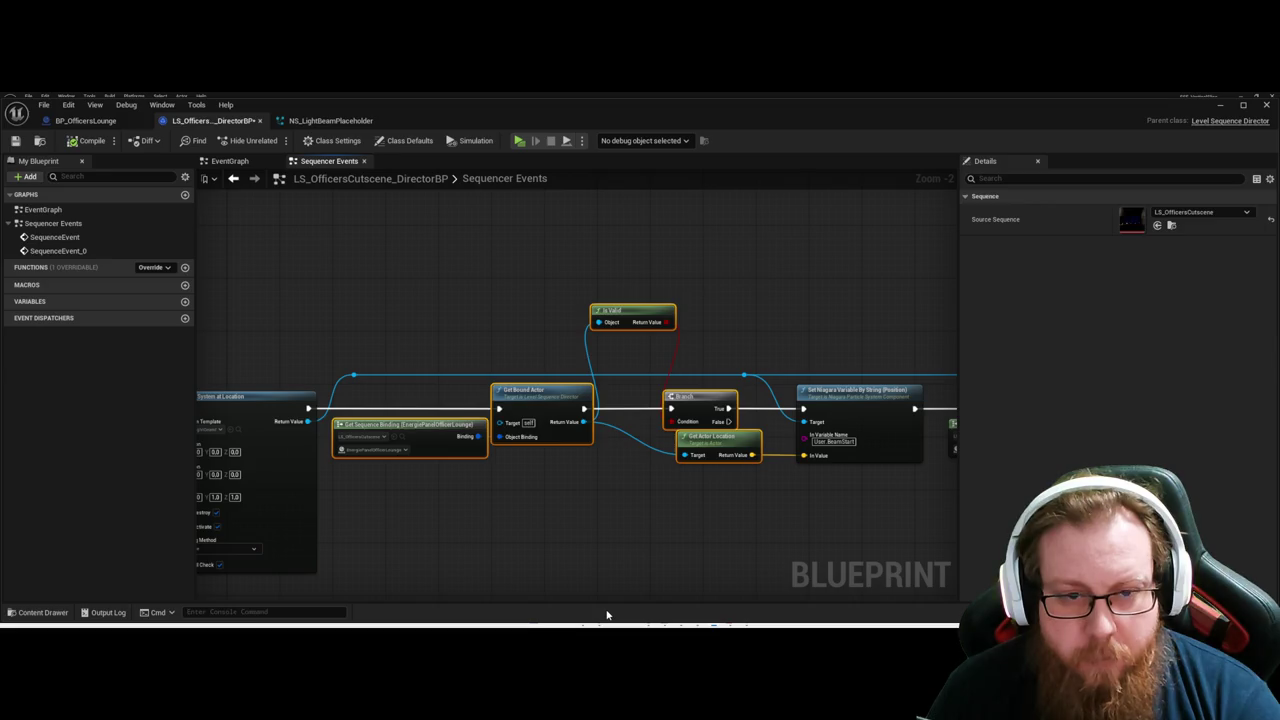
Name the collapsed function GetStartLocationWhenValid and shift its call node left.
text(GetStartLocatio)
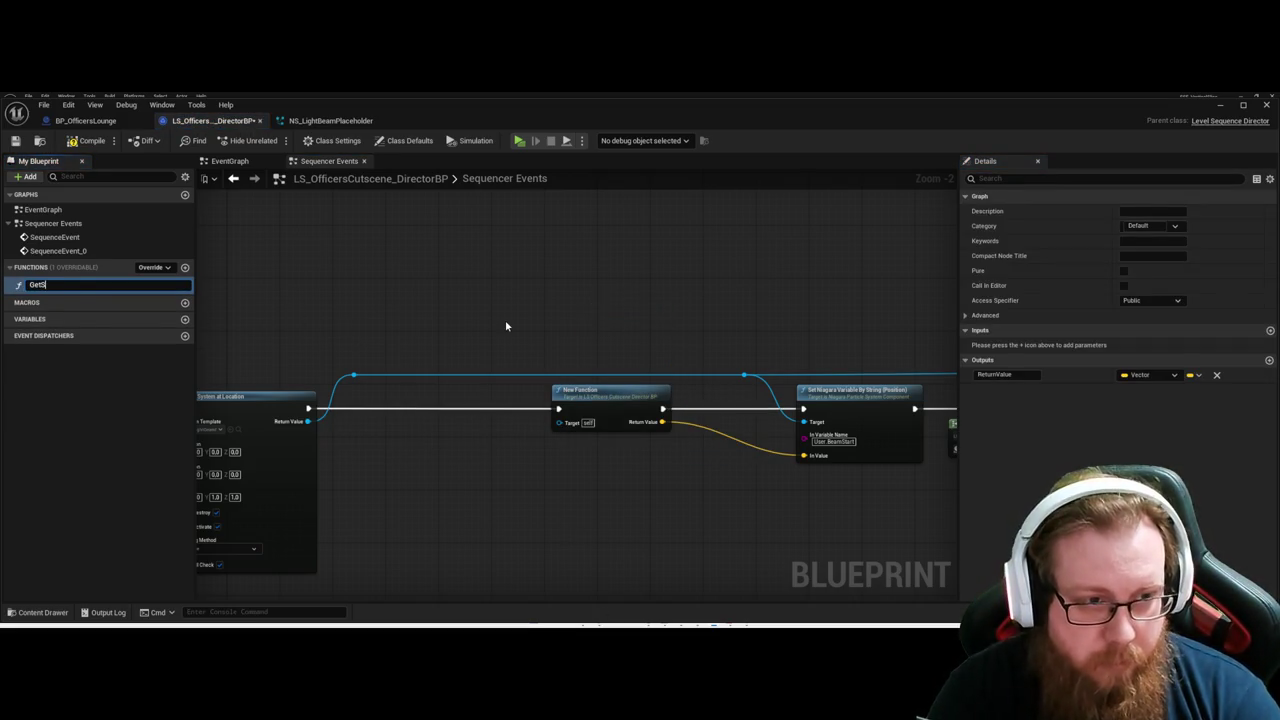
text(n)
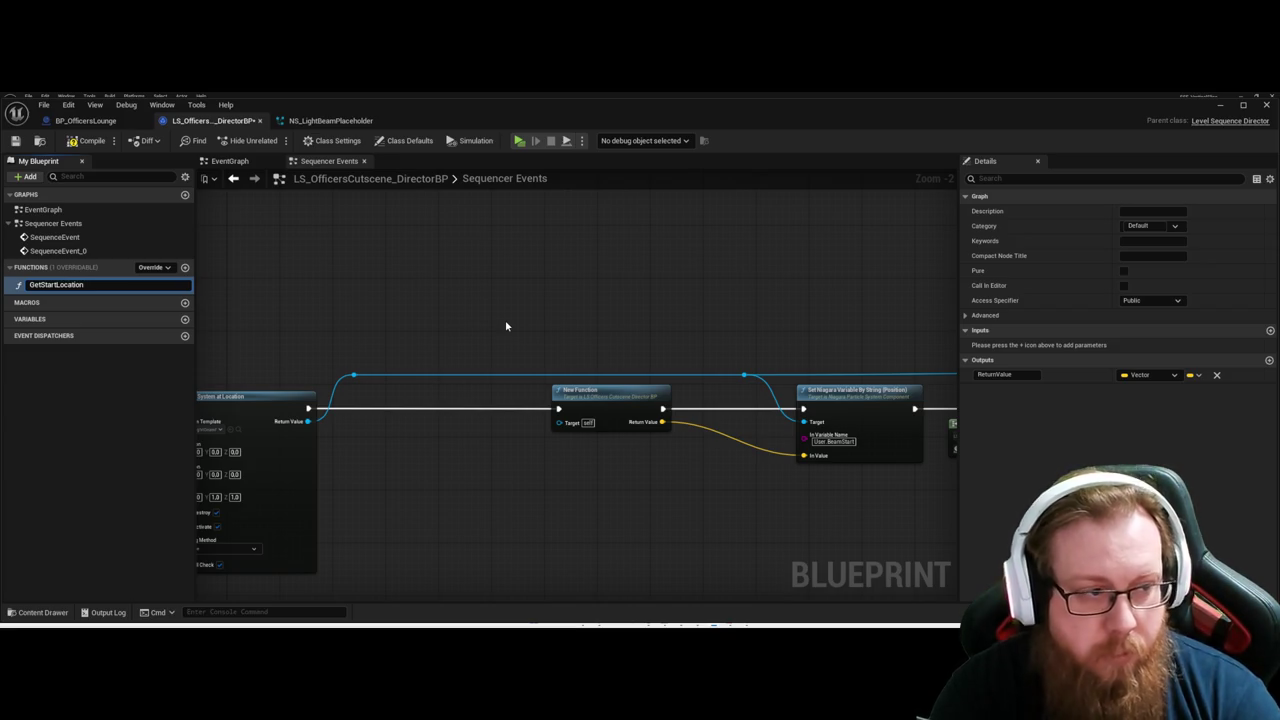
text(WhenValid)
key(Return)
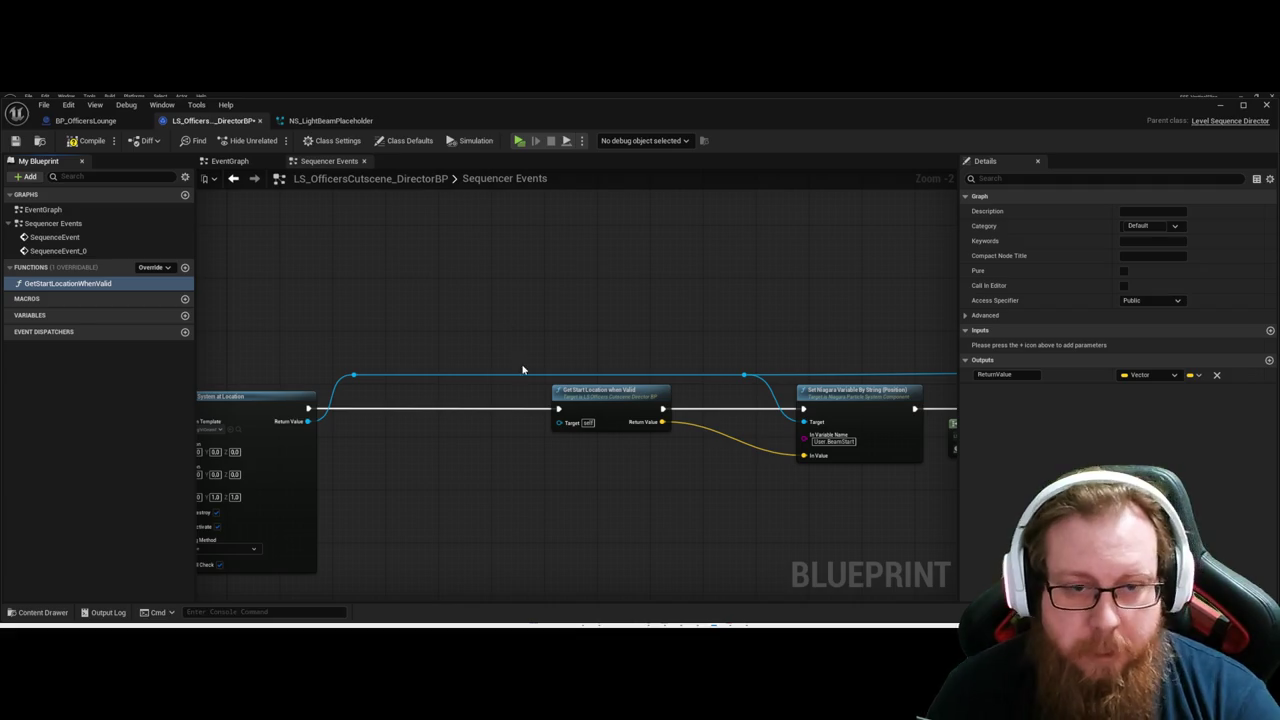
drag(612, 397, 478, 398)
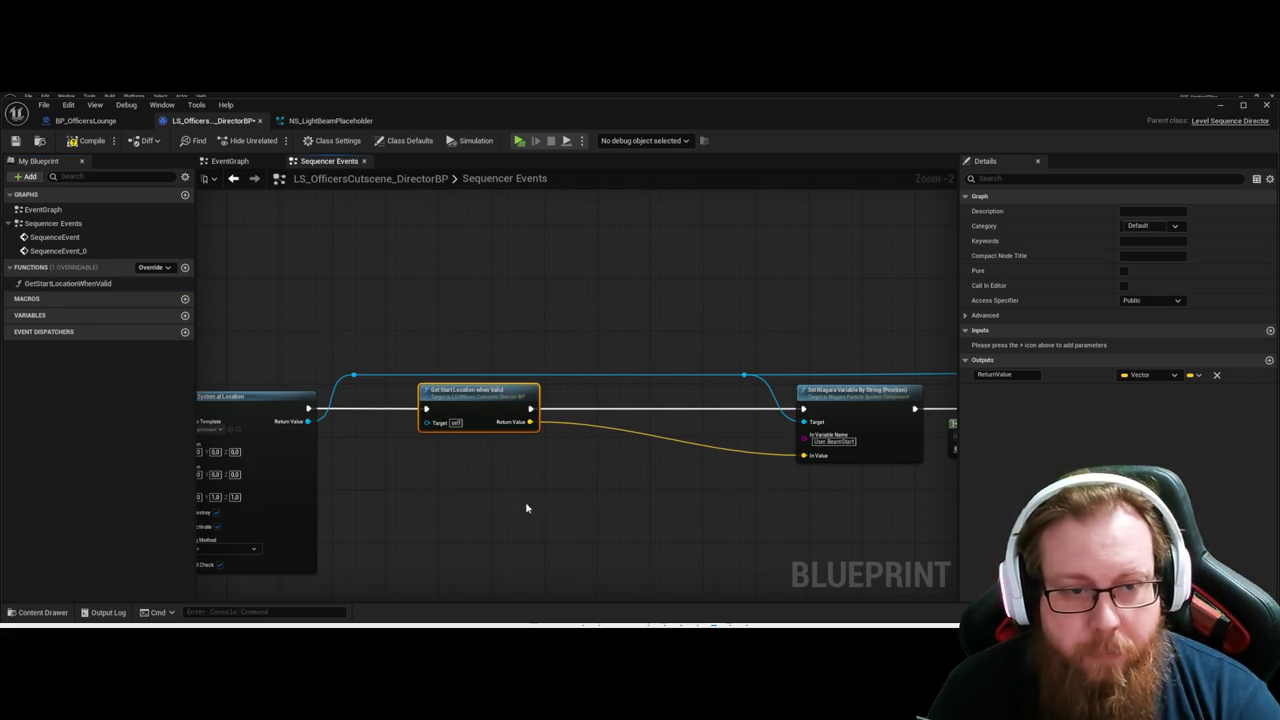
Move the spawn node, function call and reroute together to the right.
scroll(525, 508, down, 1)
drag(309, 286, 700, 486)
mouse_move(603, 487)
mouse_down()
mouse_move(651, 503)
mouse_move(714, 500)
mouse_move(691, 468)
mouse_move(772, 465)
mouse_up()
click(690, 465)
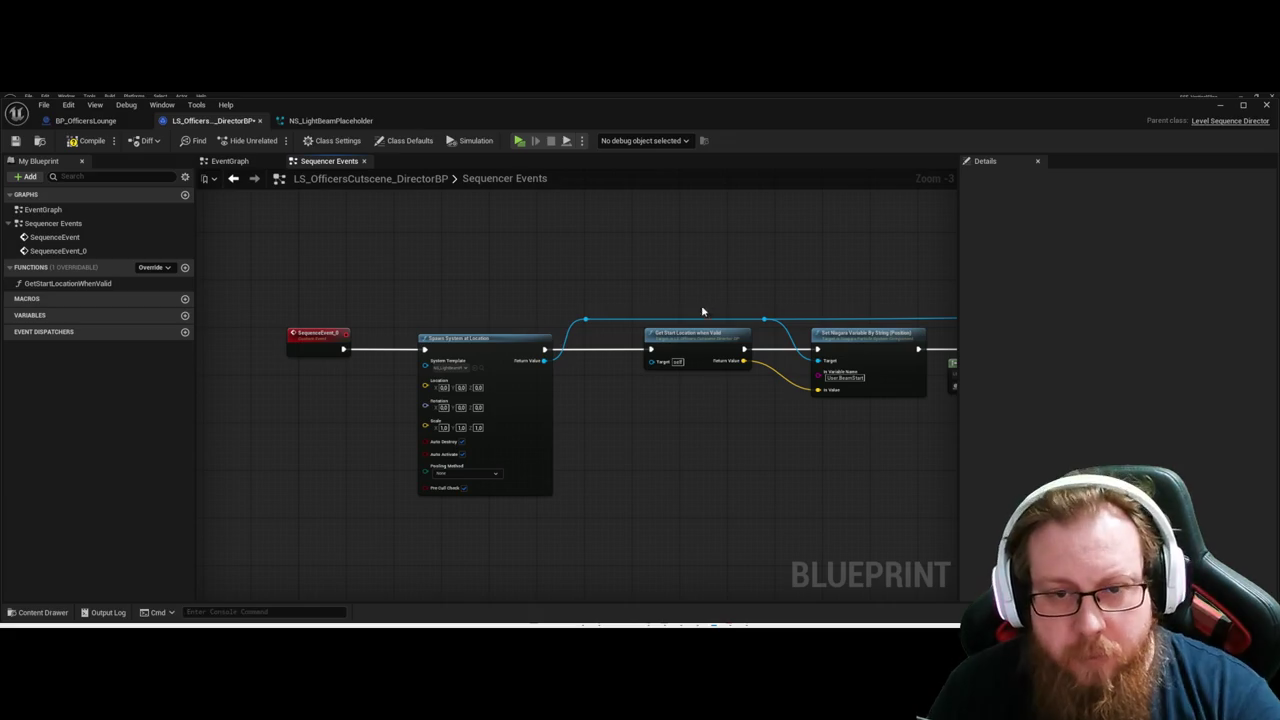
Add a second GetStartLocationWhenValid call after SequenceEvent_0, wiring it into Spawn System at Location.
drag(309, 431, 483, 417)
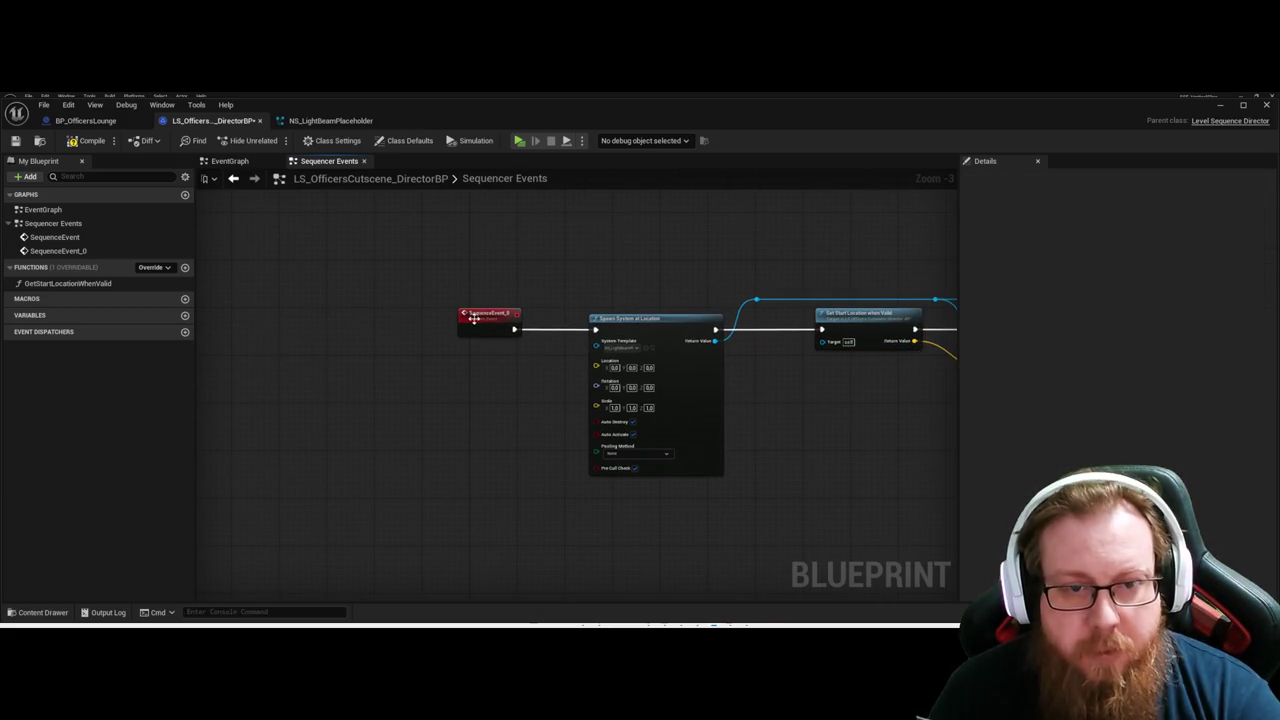
drag(474, 317, 291, 310)
click(411, 323)
key(ctrl+v)
mouse_move(512, 392)
mouse_down()
mouse_move(490, 320)
mouse_move(596, 366)
mouse_up()
click(534, 437)
drag(330, 321, 429, 329)
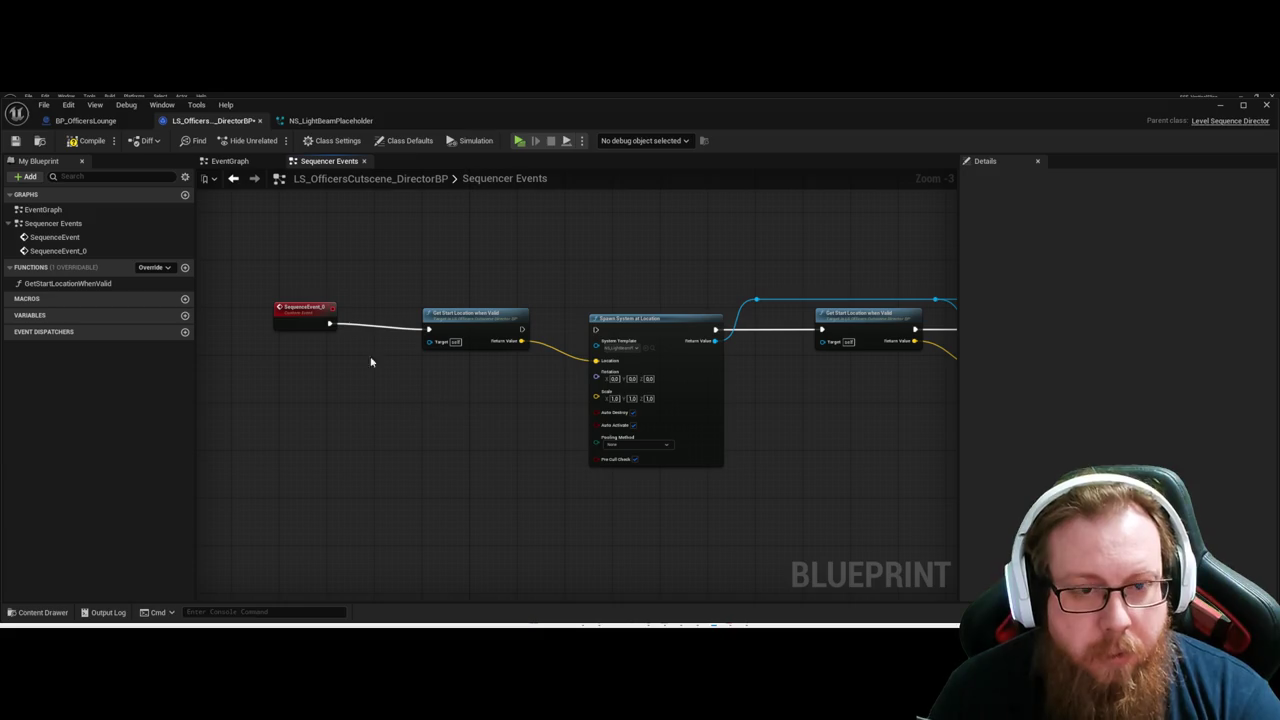
drag(522, 329, 596, 329)
Align the chain's node tops and straighten it into one line with Q.
drag(260, 285, 735, 465)
key(shift+w)
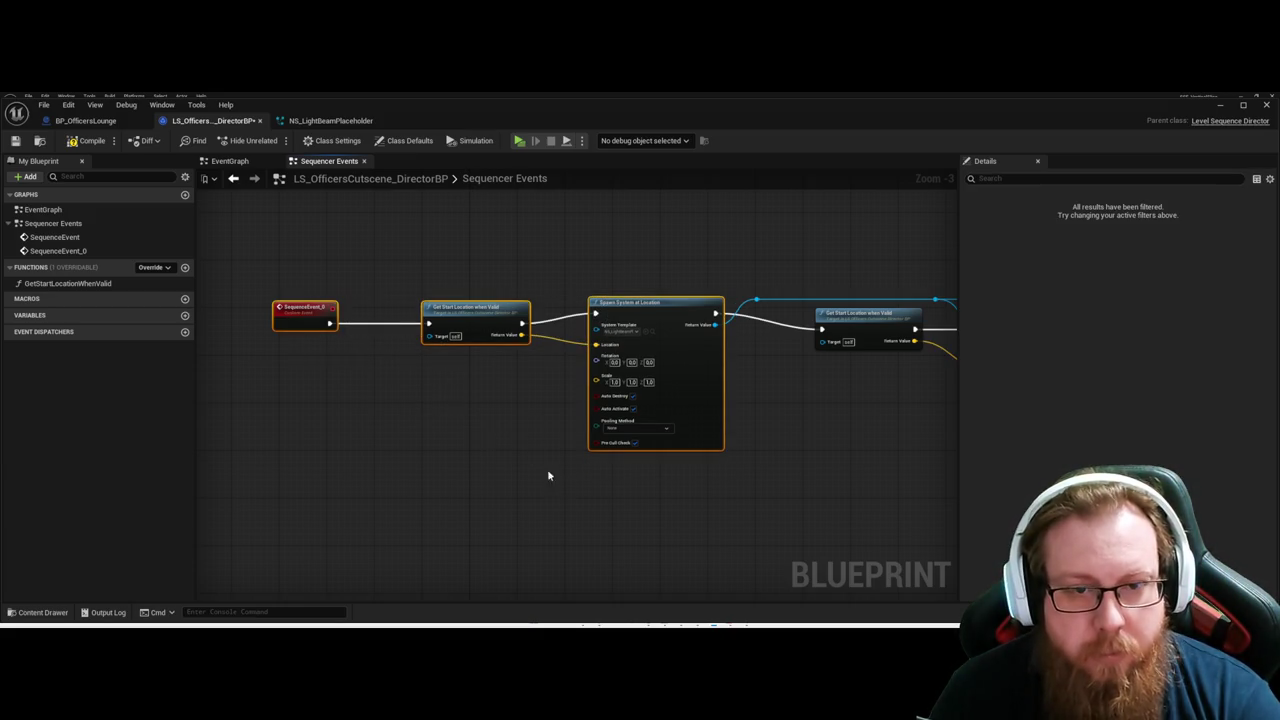
scroll(548, 476, down, 5)
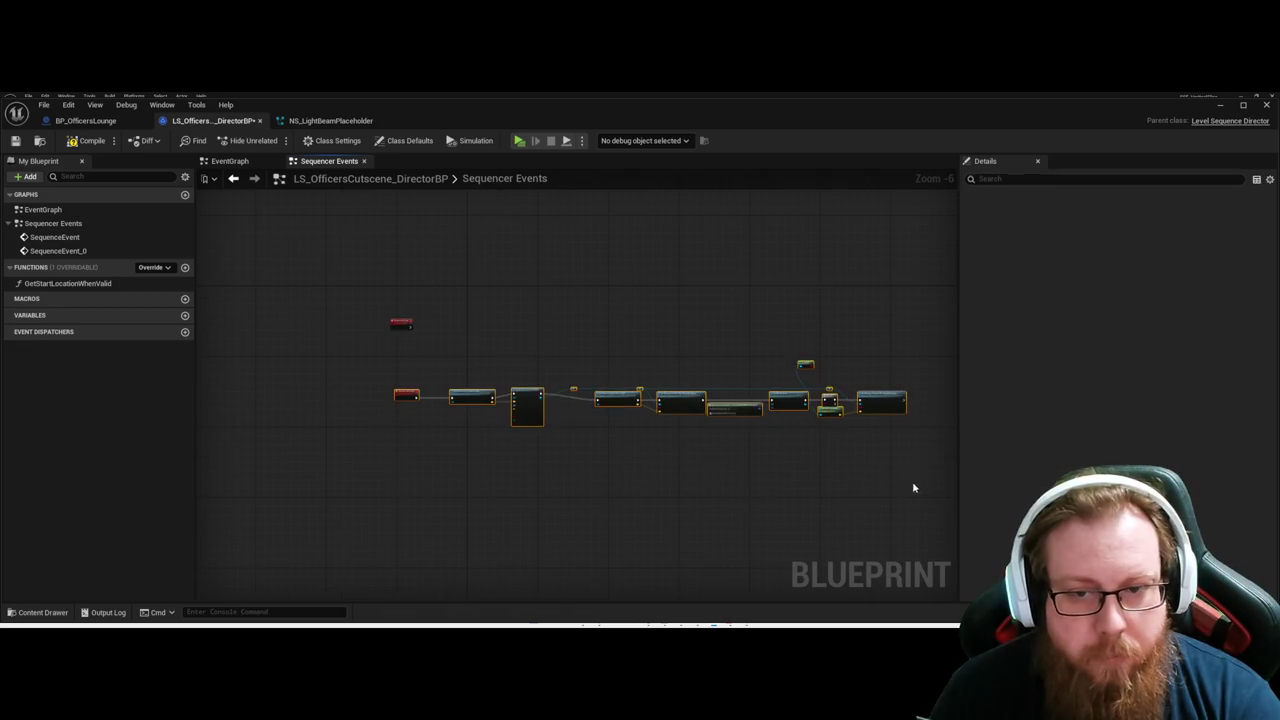
key(q)
click(721, 522)
key(super+Down)
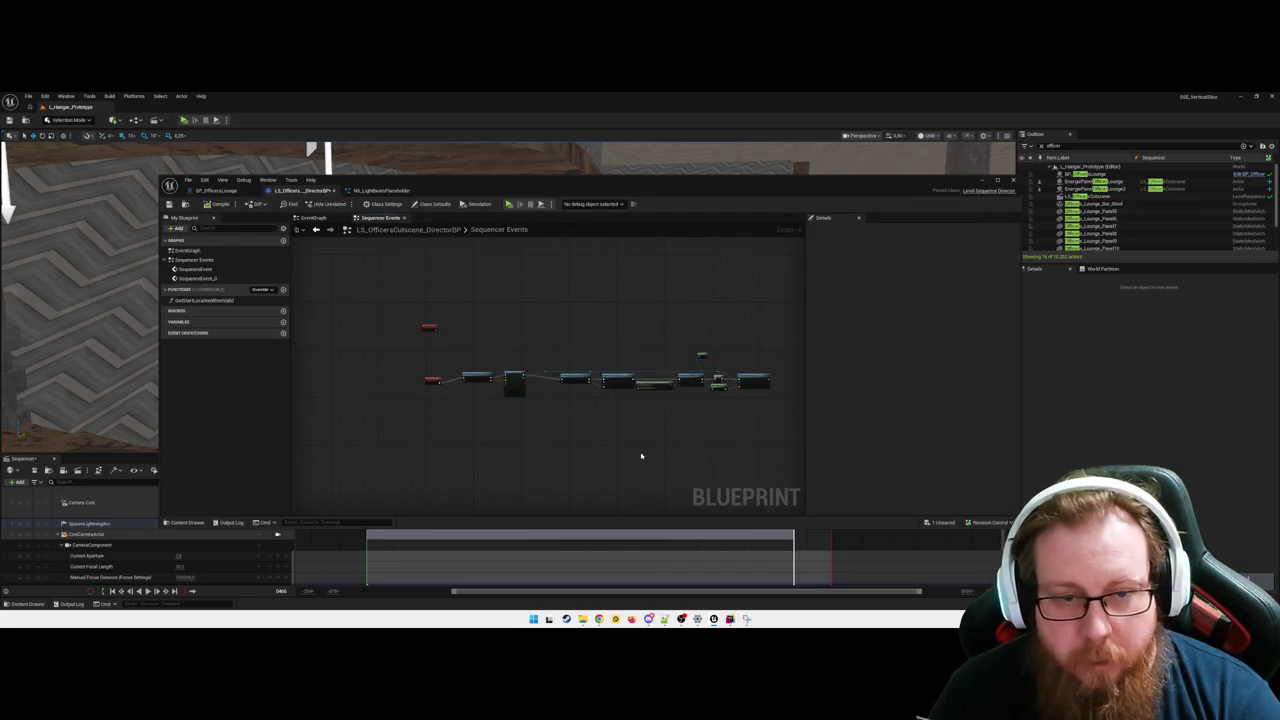
drag(431, 362, 508, 383)
mouse_move(583, 416)
mouse_down()
mouse_move(613, 373)
mouse_move(716, 380)
mouse_up()
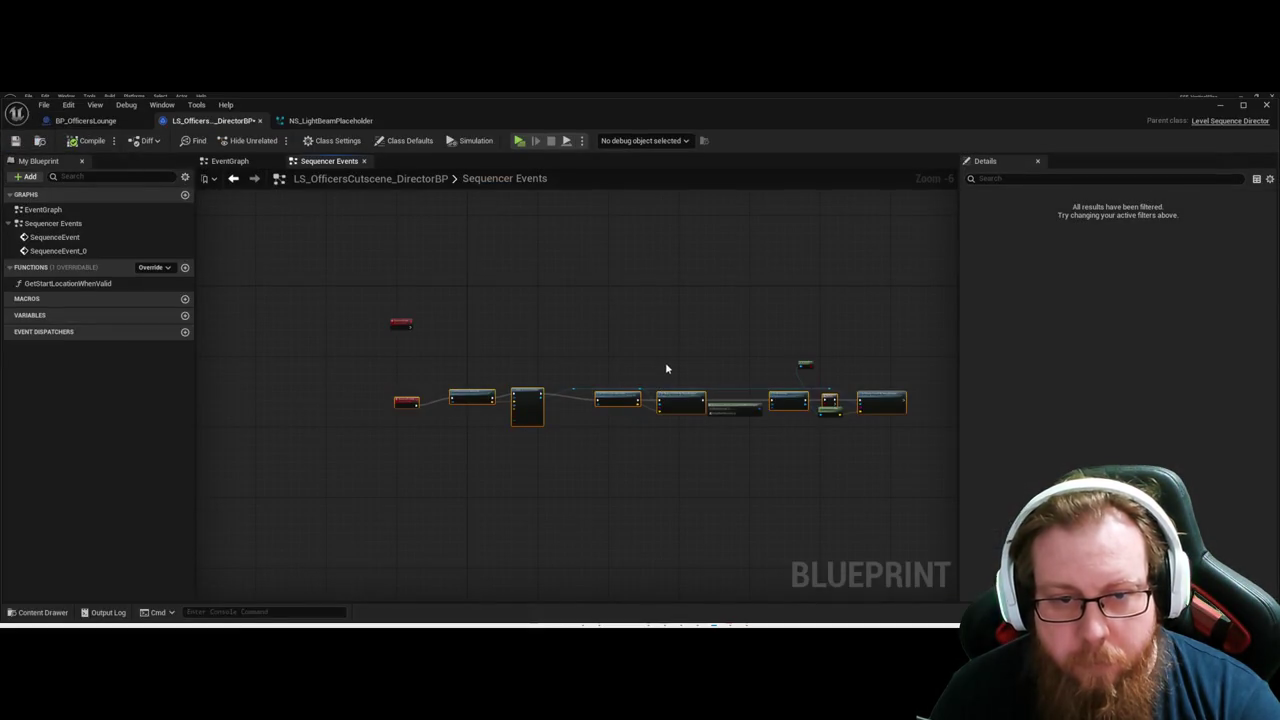
Check the Spawn System at Location and GetStartLocationWhenValid nodes in the start chain.
click(658, 351)
scroll(643, 480, up, 3)
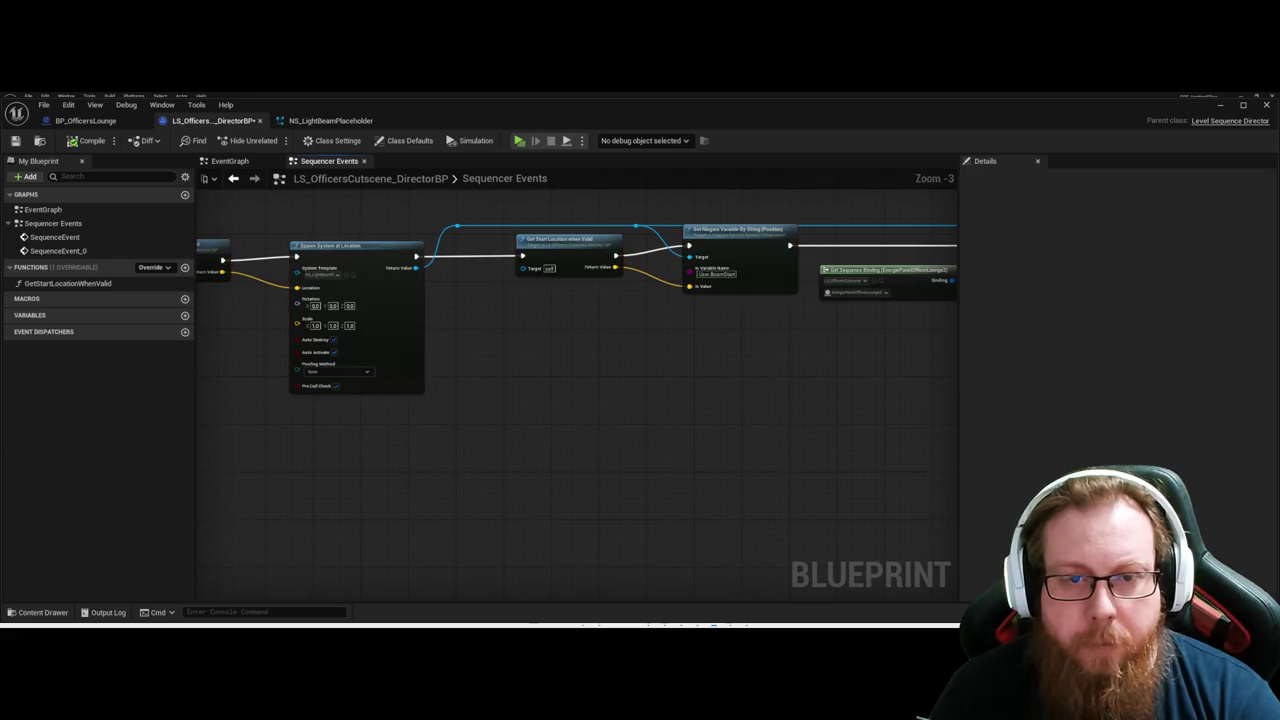
scroll(685, 489, down, 1)
click(714, 465)
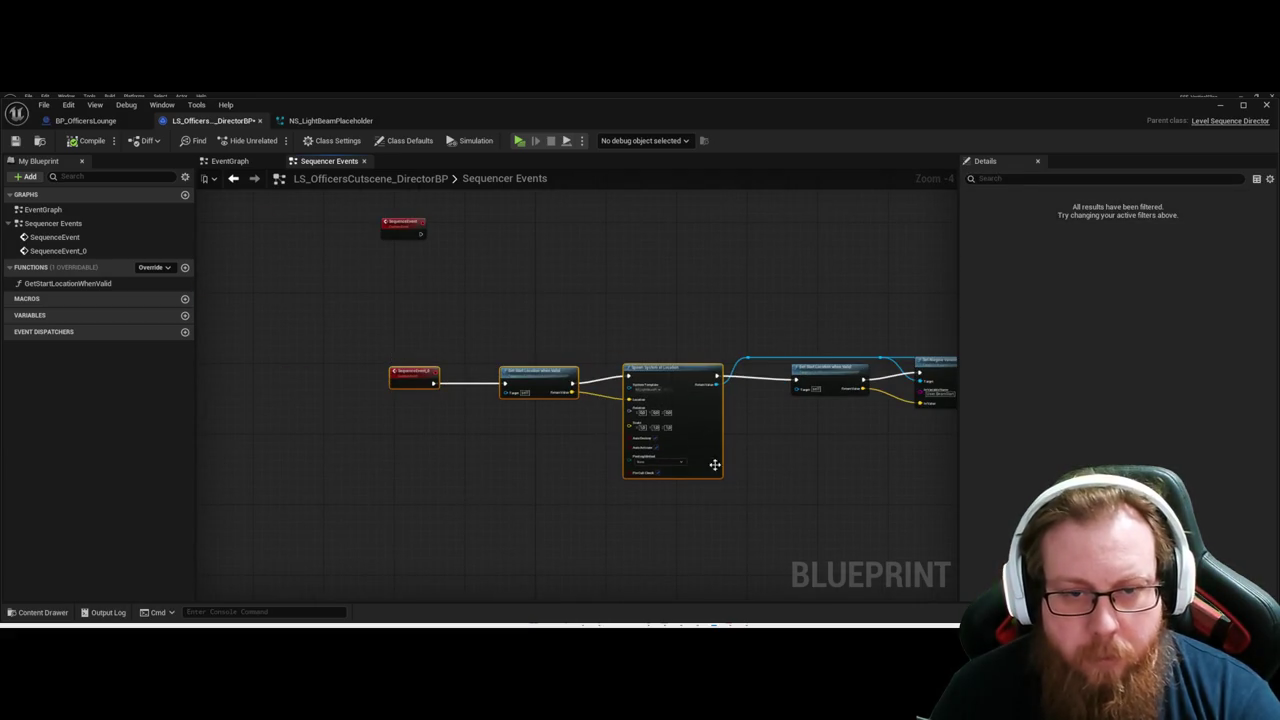
click(540, 437)
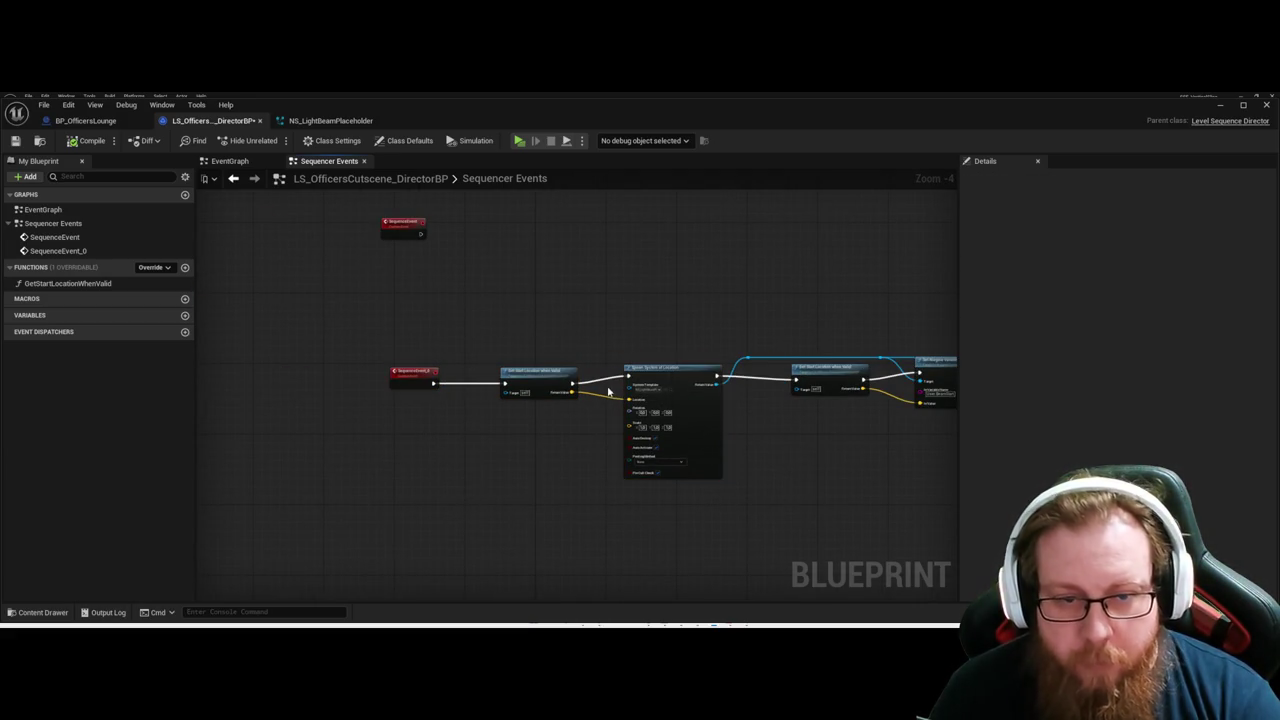
click(572, 386)
mouse_move(731, 447)
mouse_down()
mouse_move(686, 486)
mouse_move(516, 378)
mouse_up()
click(470, 352)
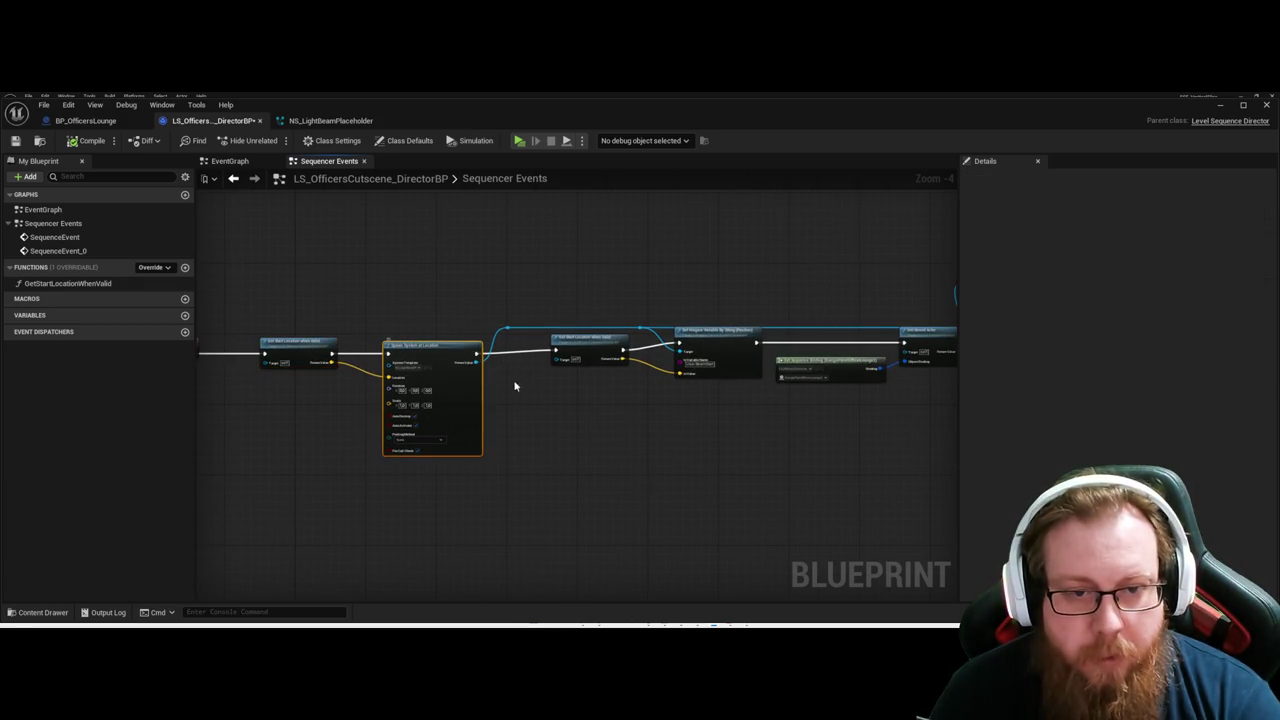
click(590, 348)
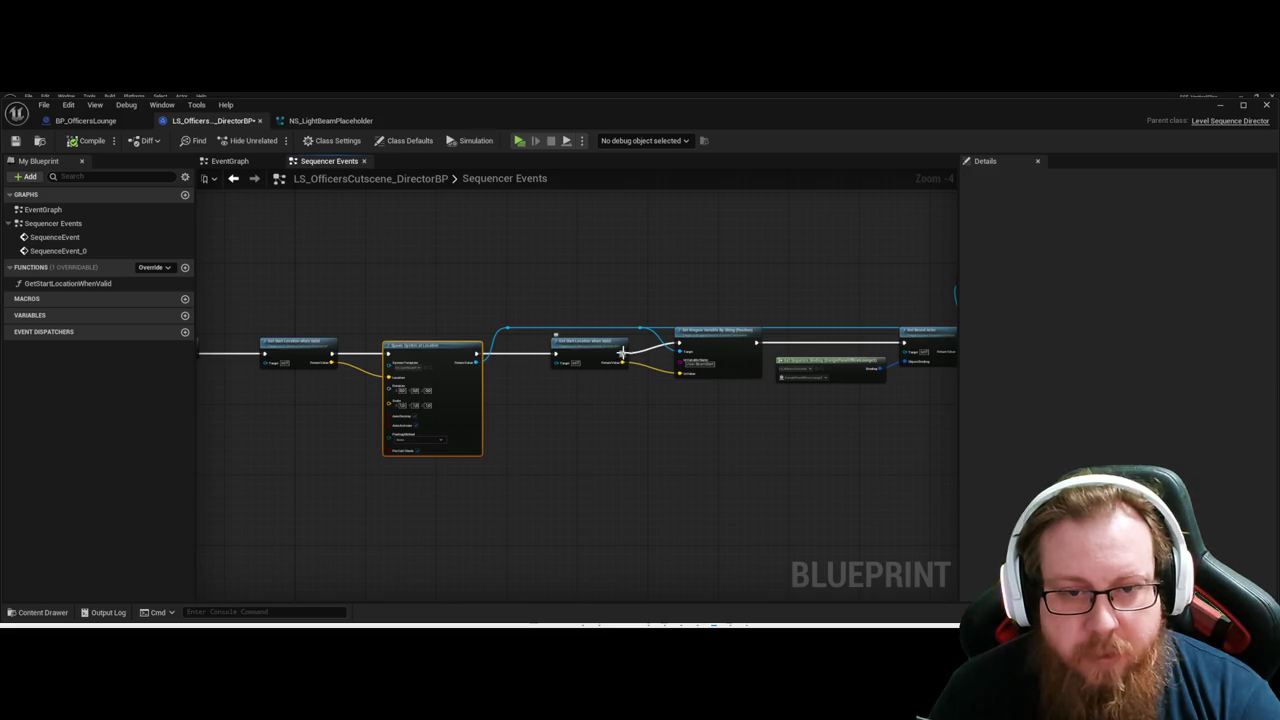
click(790, 410)
Marquee-select the end-location nodes around Get Bound Actor.
drag(816, 430, 605, 454)
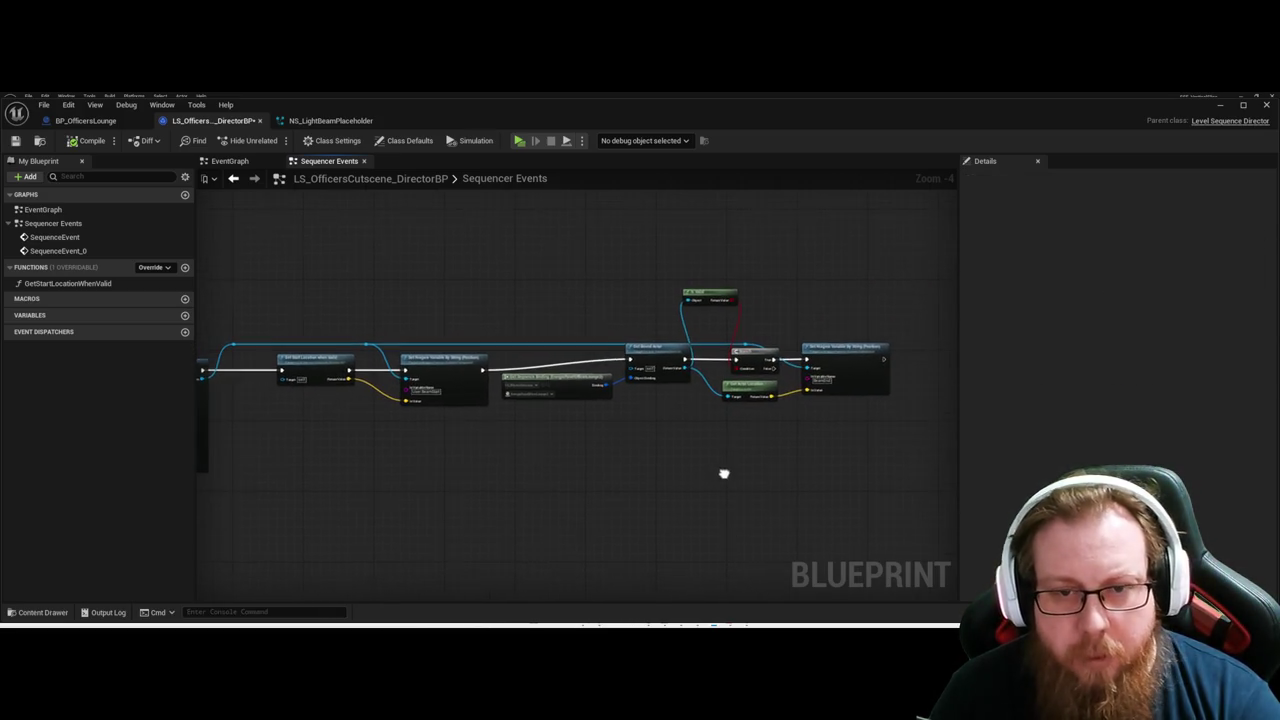
drag(557, 273, 755, 482)
scroll(665, 400, up, 2)
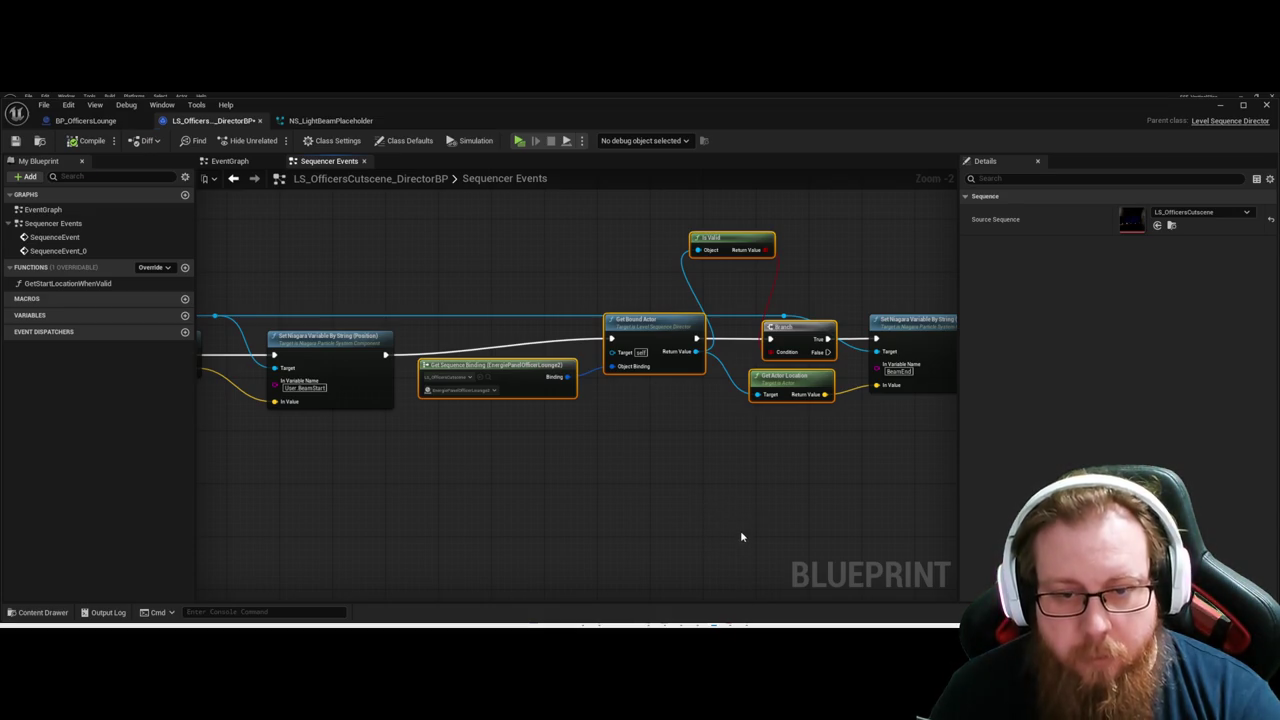
Collapse the selected nodes into a function named GetEndLocationWhenValid.
key(ctrl+shift+f)
text(GetE)
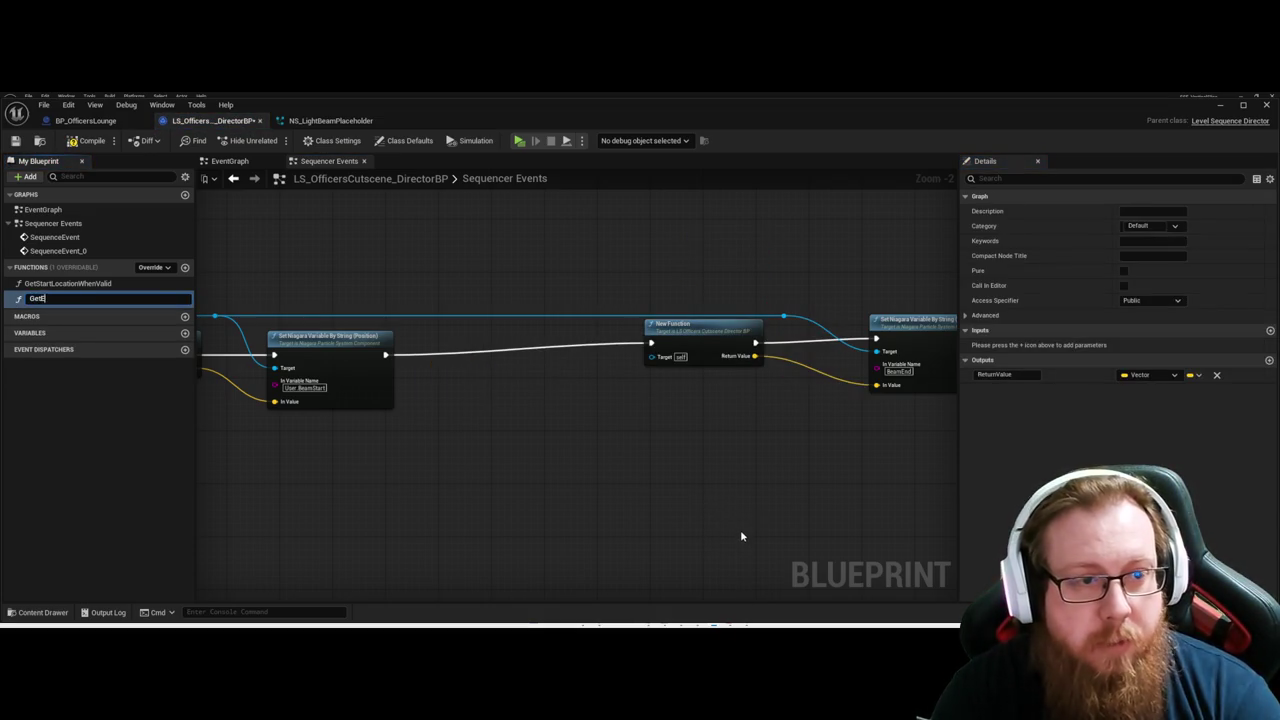
text(ndLocationWhenValid)
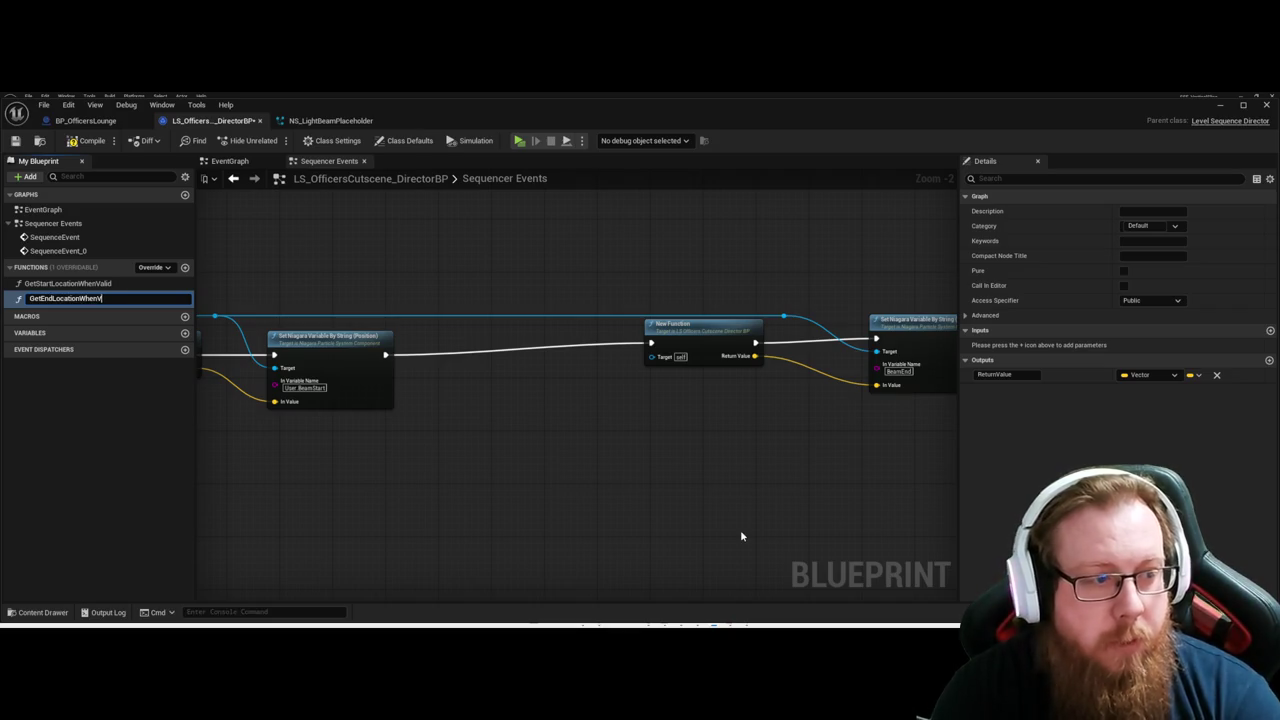
key(Return)
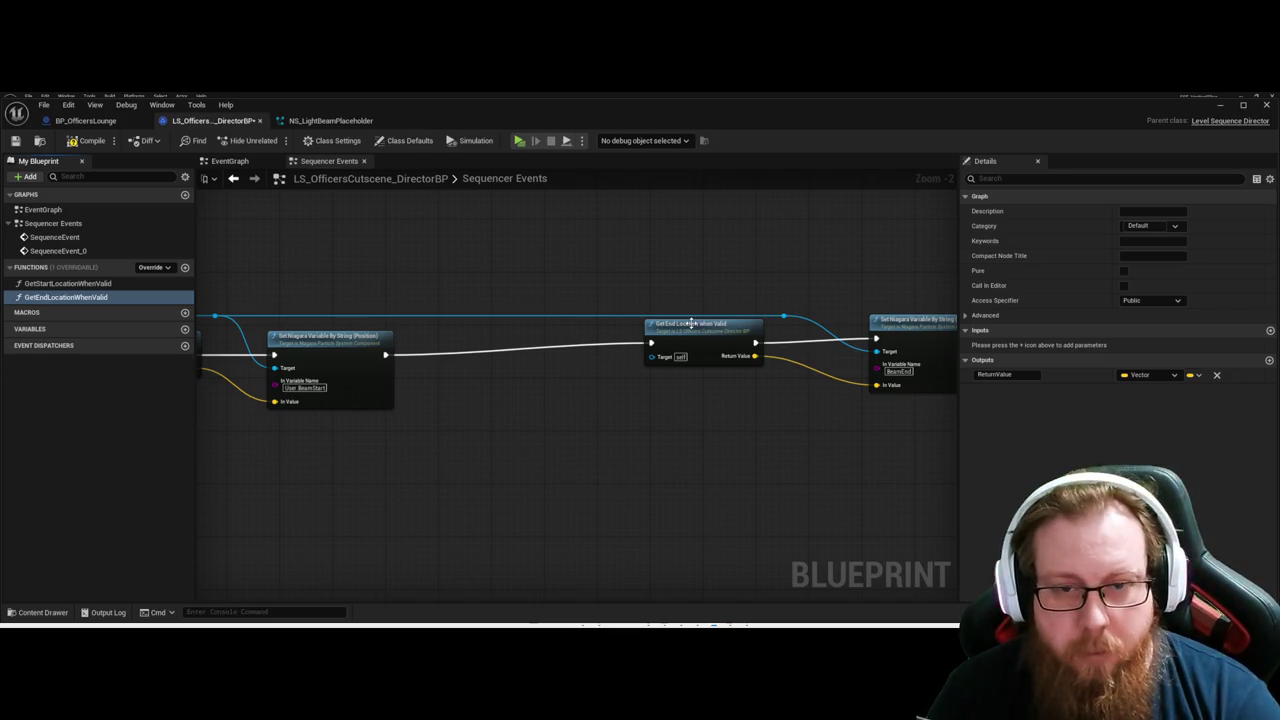
drag(690, 324, 590, 324)
Straighten the Get End Location when Valid wires into the BeamEnd setter with Q.
drag(426, 382, 726, 400)
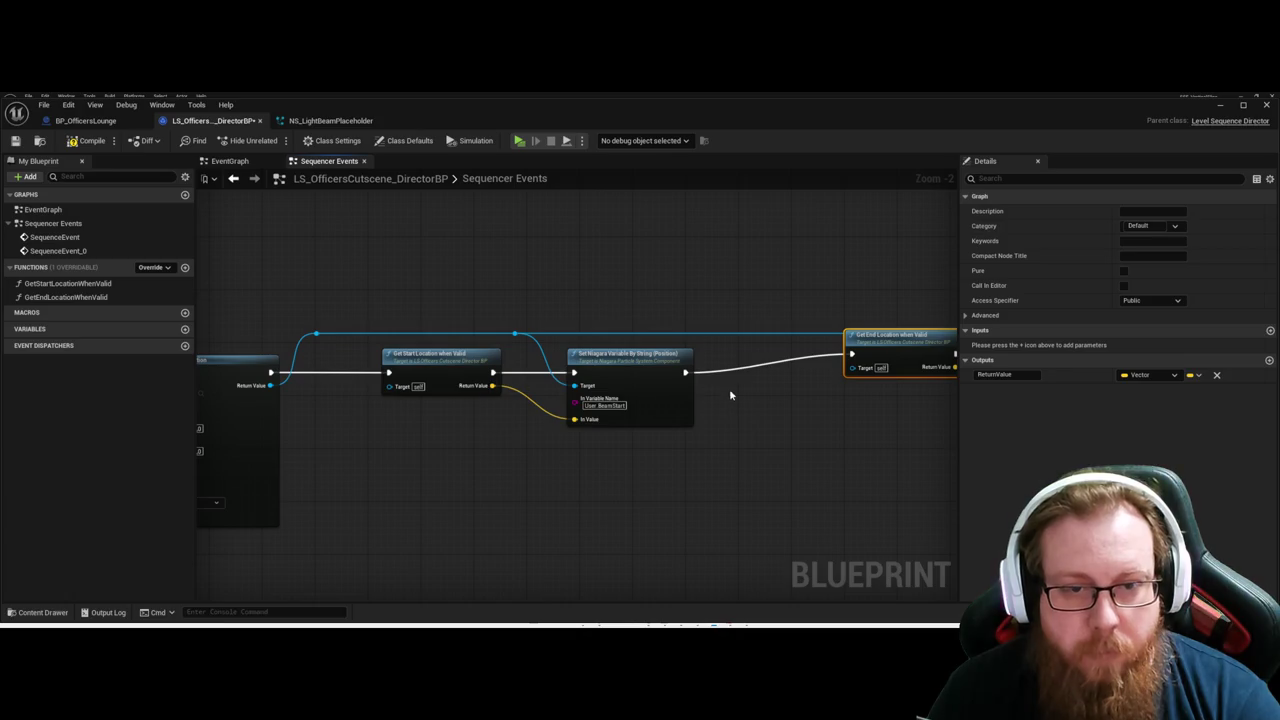
click(675, 372)
key(q)
mouse_move(842, 455)
mouse_down()
mouse_move(603, 443)
mouse_move(569, 406)
mouse_up()
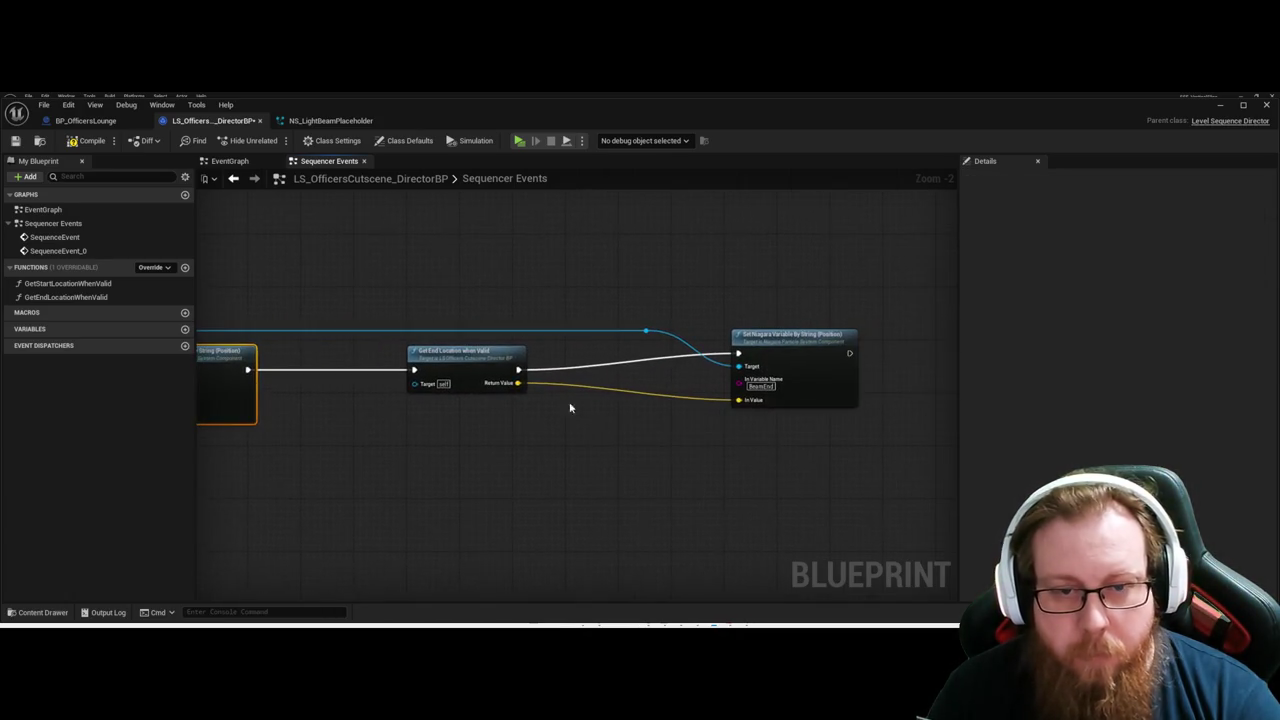
click(517, 371)
click(478, 422)
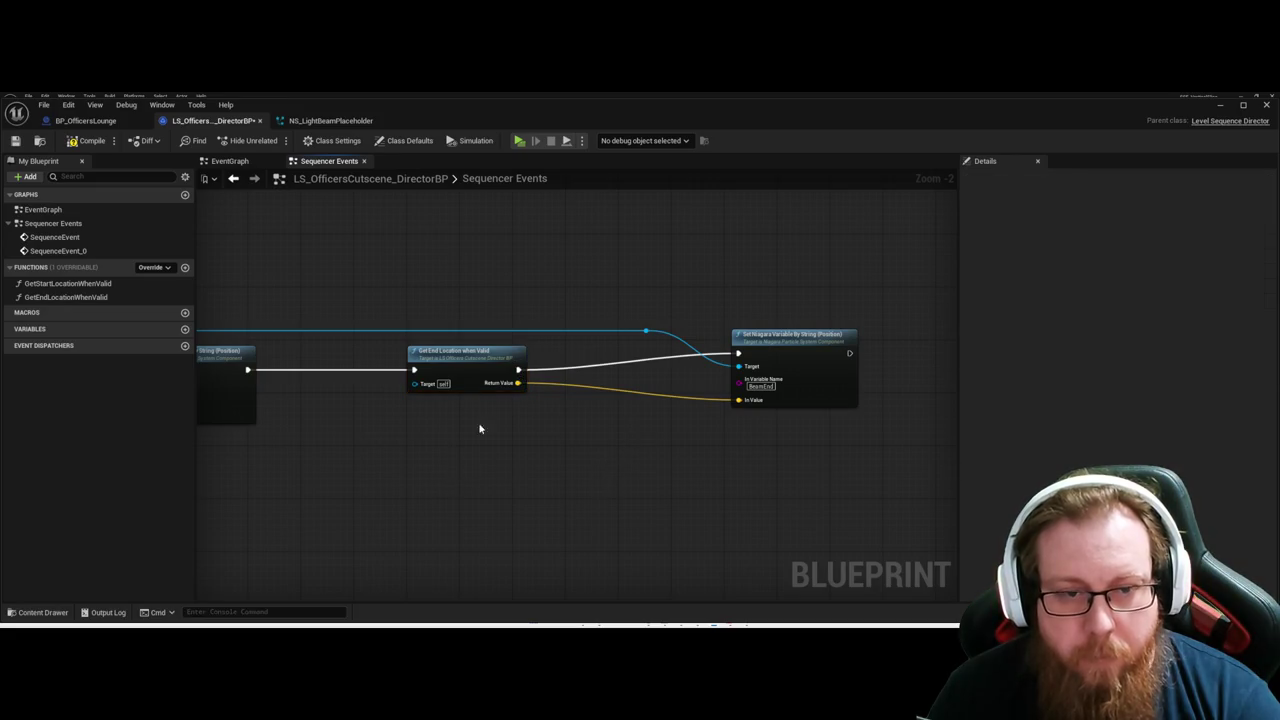
click(508, 372)
key(q)
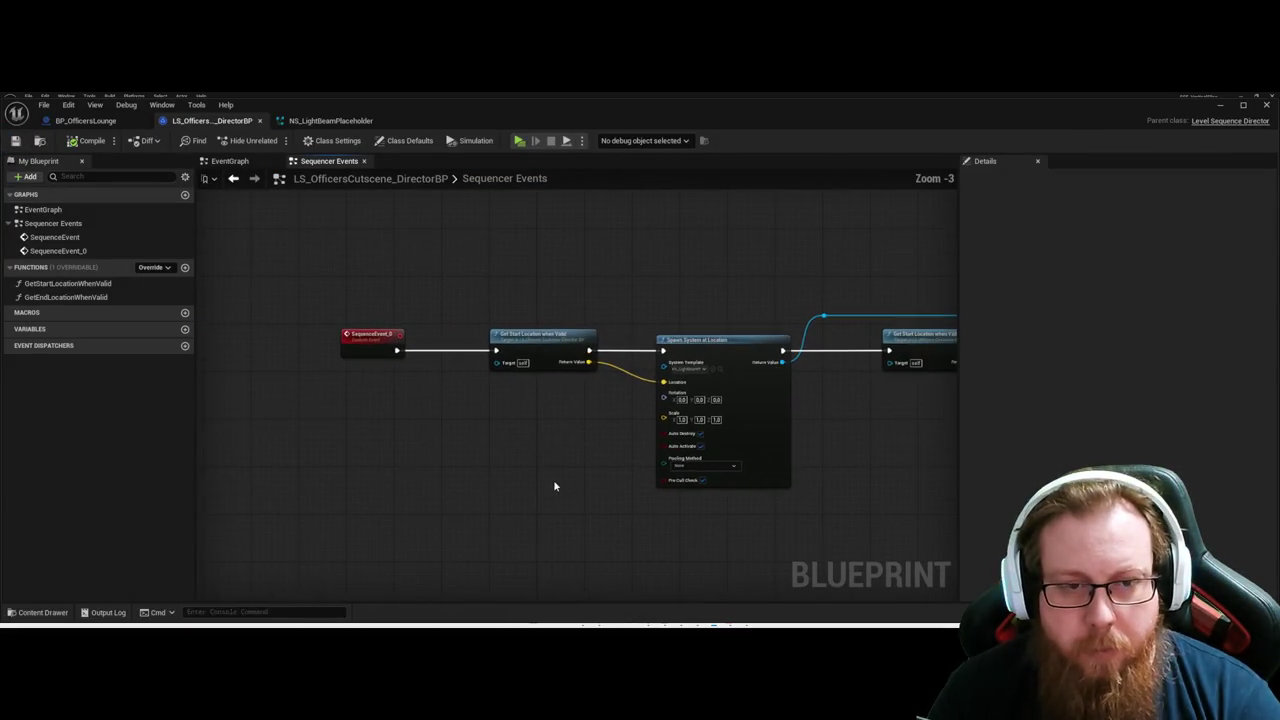
Move SequenceEvent_0 beside the Get Start Location when Valid call and review the Niagara setter.
scroll(553, 479, down, 1)
drag(329, 289, 429, 403)
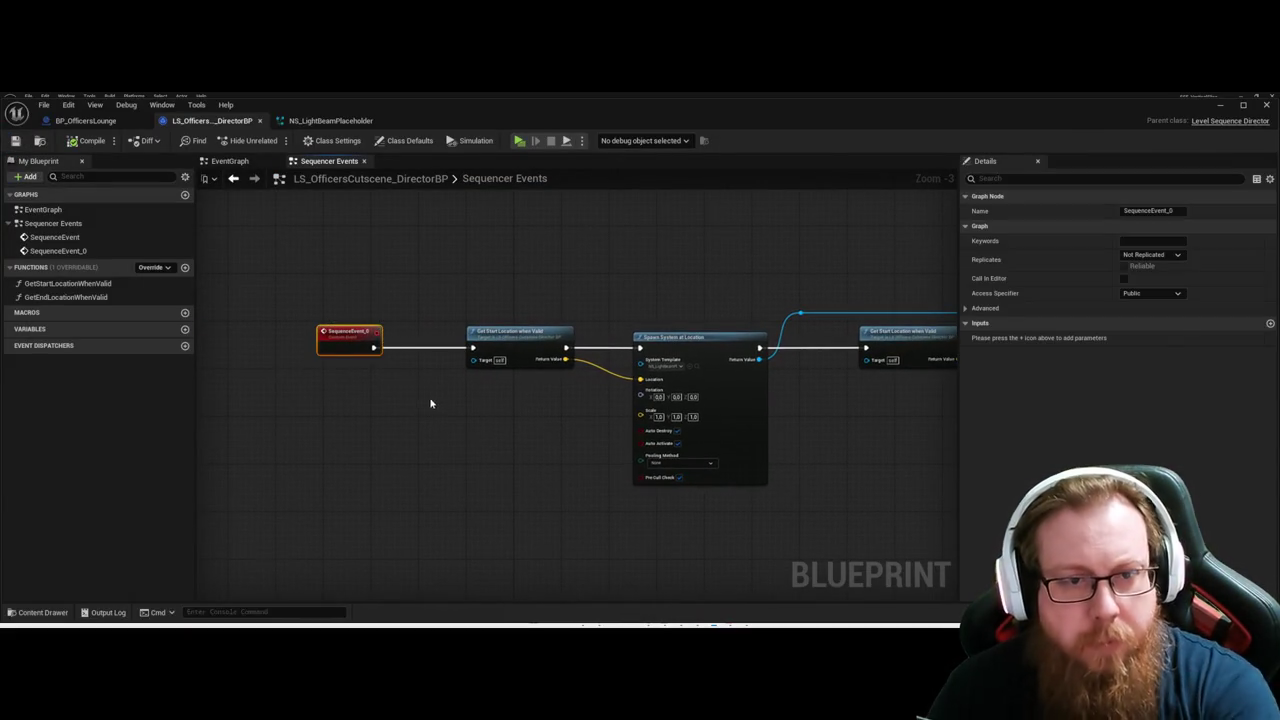
click(521, 455)
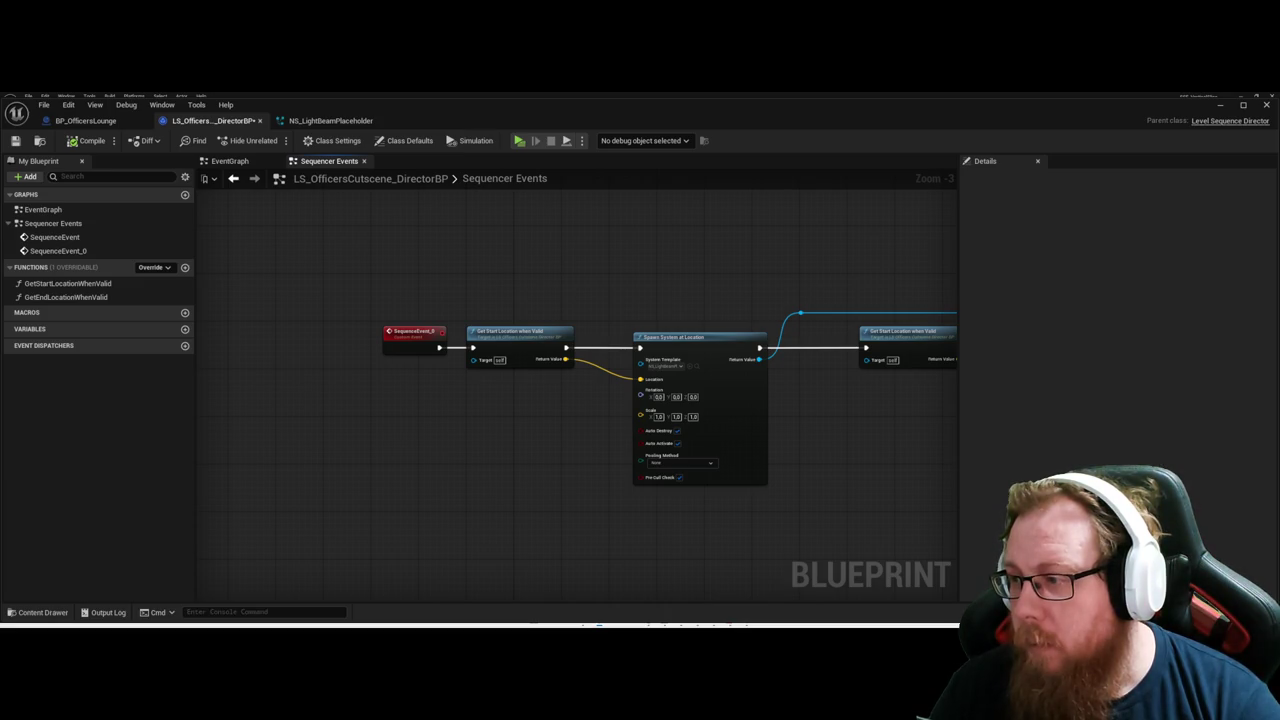
drag(950, 463, 666, 443)
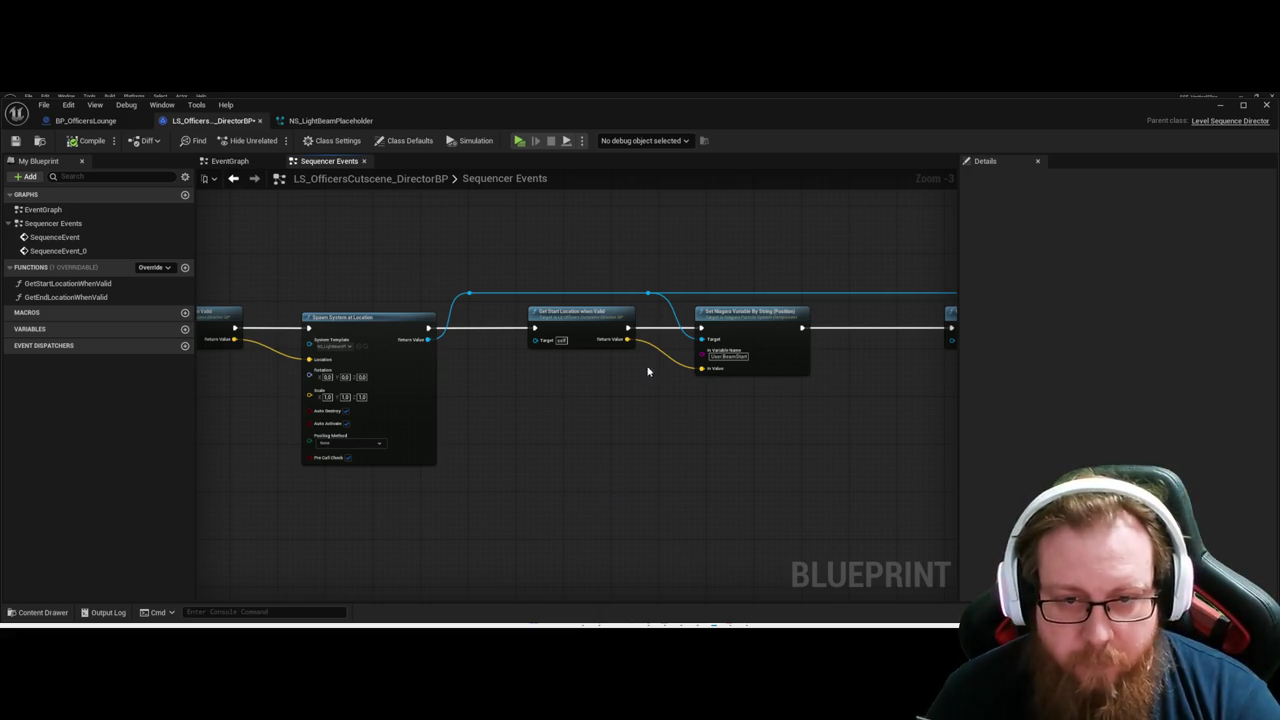
drag(643, 290, 645, 262)
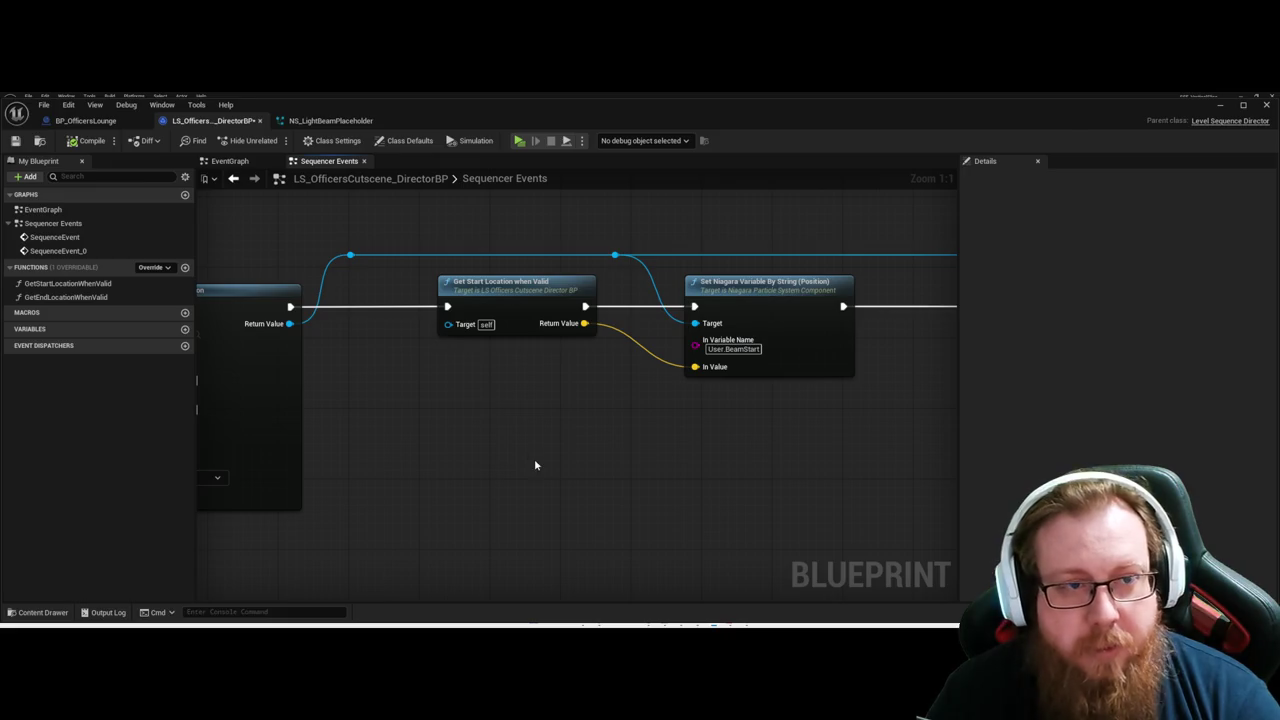
Minimize the Blueprint Editor window to reveal the level.
key(super+Down)
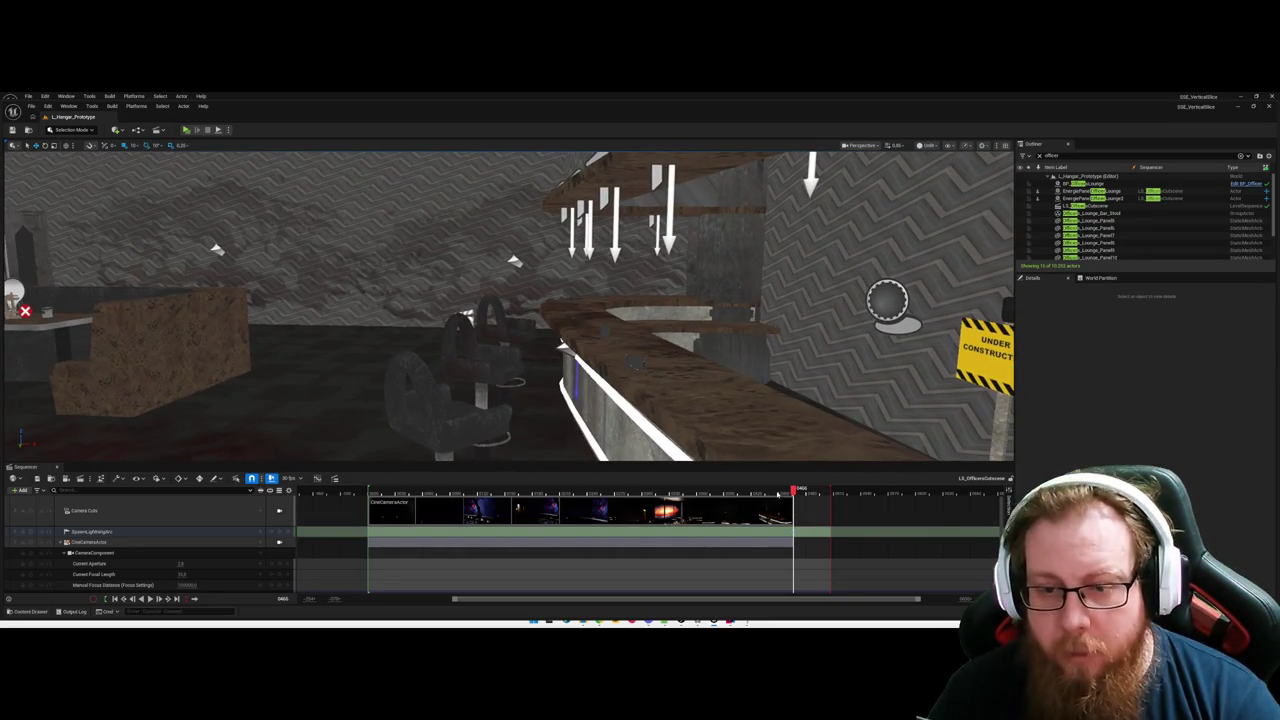
Toggle Game View off and on, then step the cutscene back to frame 0464.
key(g)
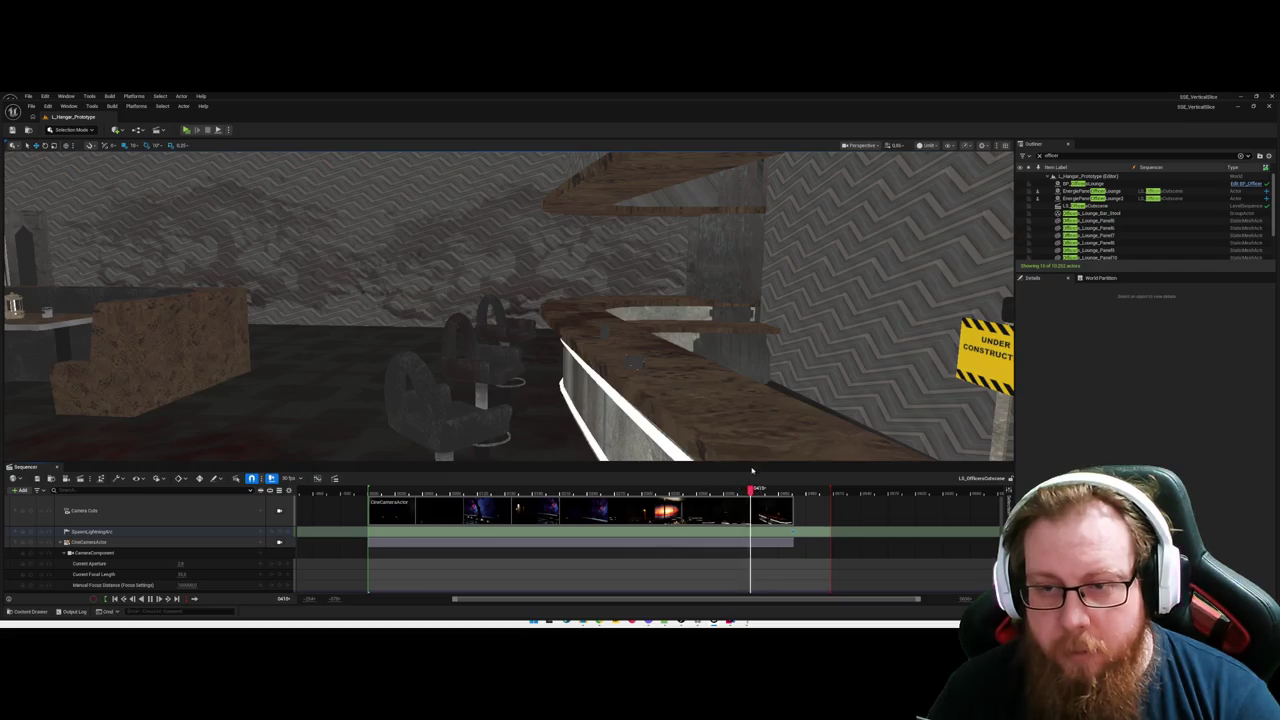
key(g)
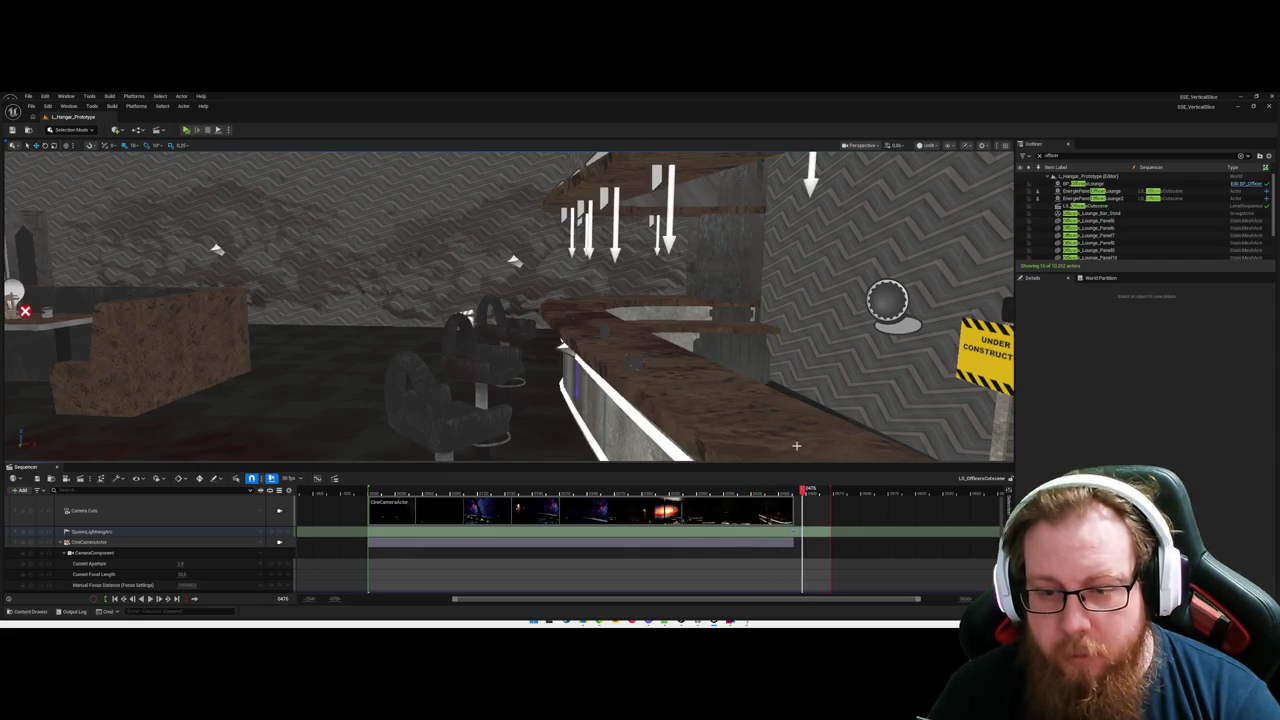
drag(795, 490, 791, 490)
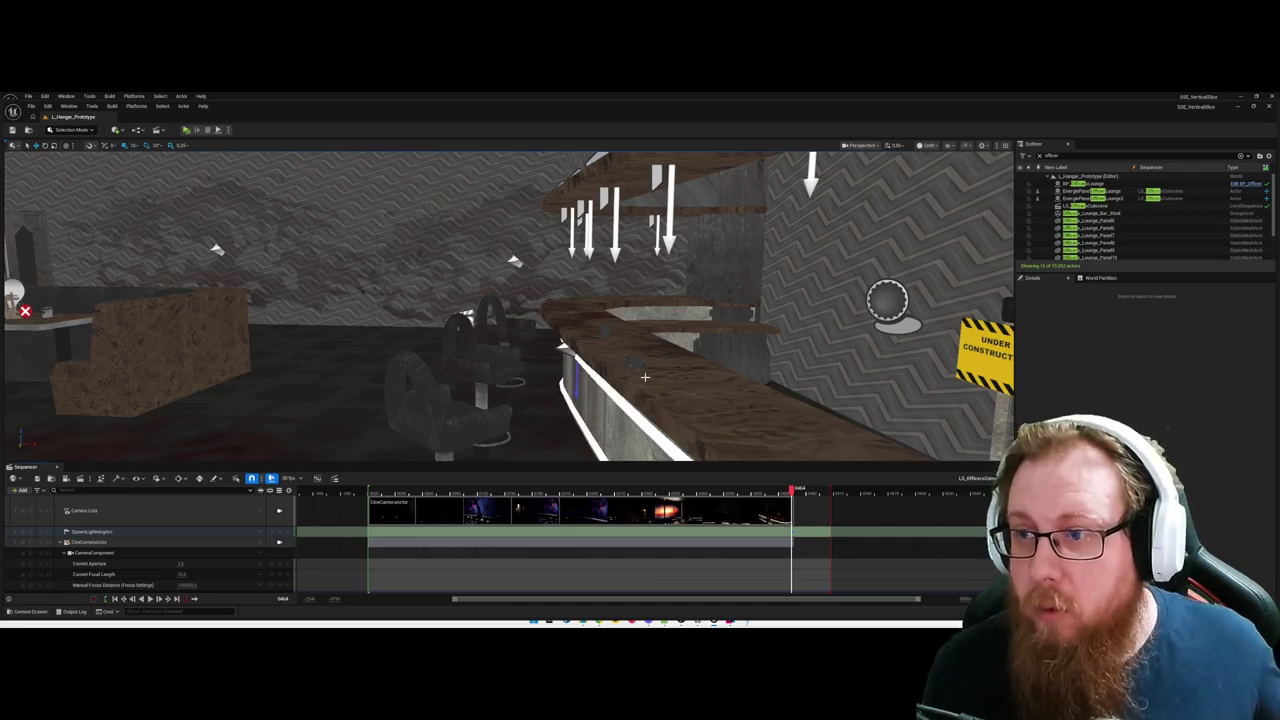
Fly the viewport camera through the lounge up close to the bar counter.
mouse_move(645, 377)
mouse_down()
mouse_move(530, 377)
mouse_move(518, 332)
mouse_move(600, 375)
mouse_up()
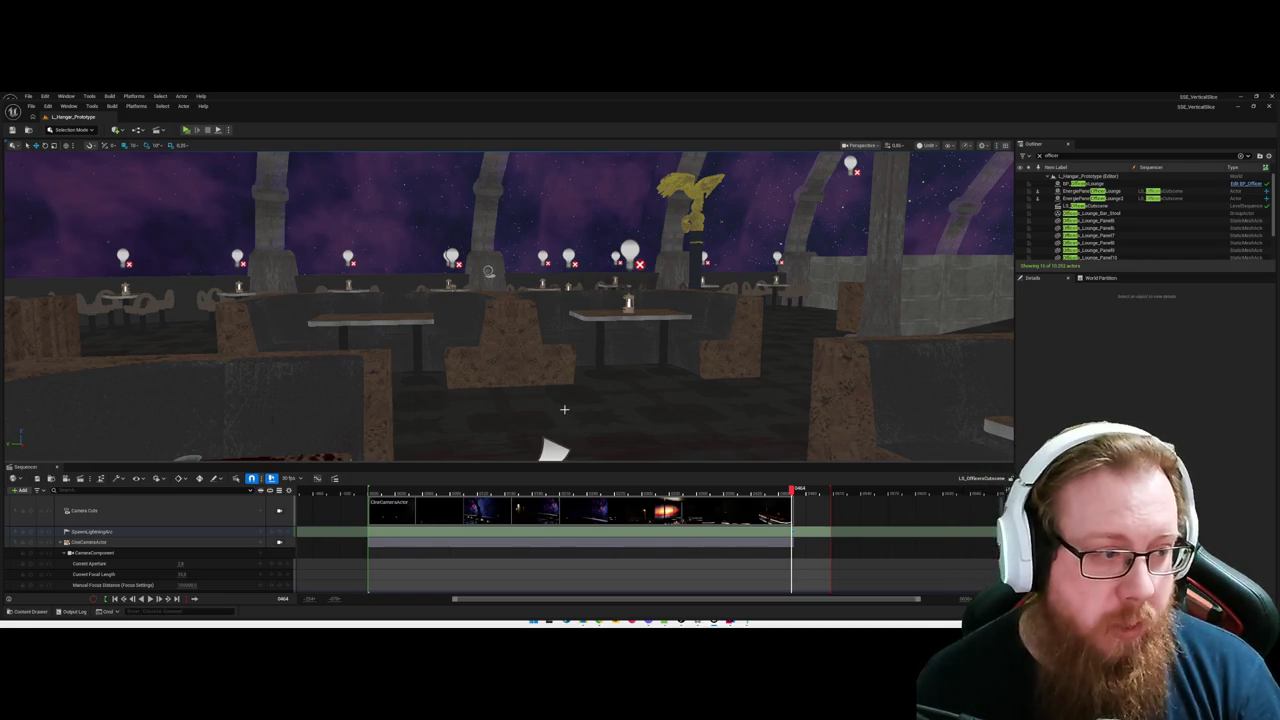
drag(564, 409, 570, 412)
mouse_move(628, 362)
mouse_down()
mouse_move(633, 372)
mouse_move(633, 359)
mouse_up()
right_click(633, 359)
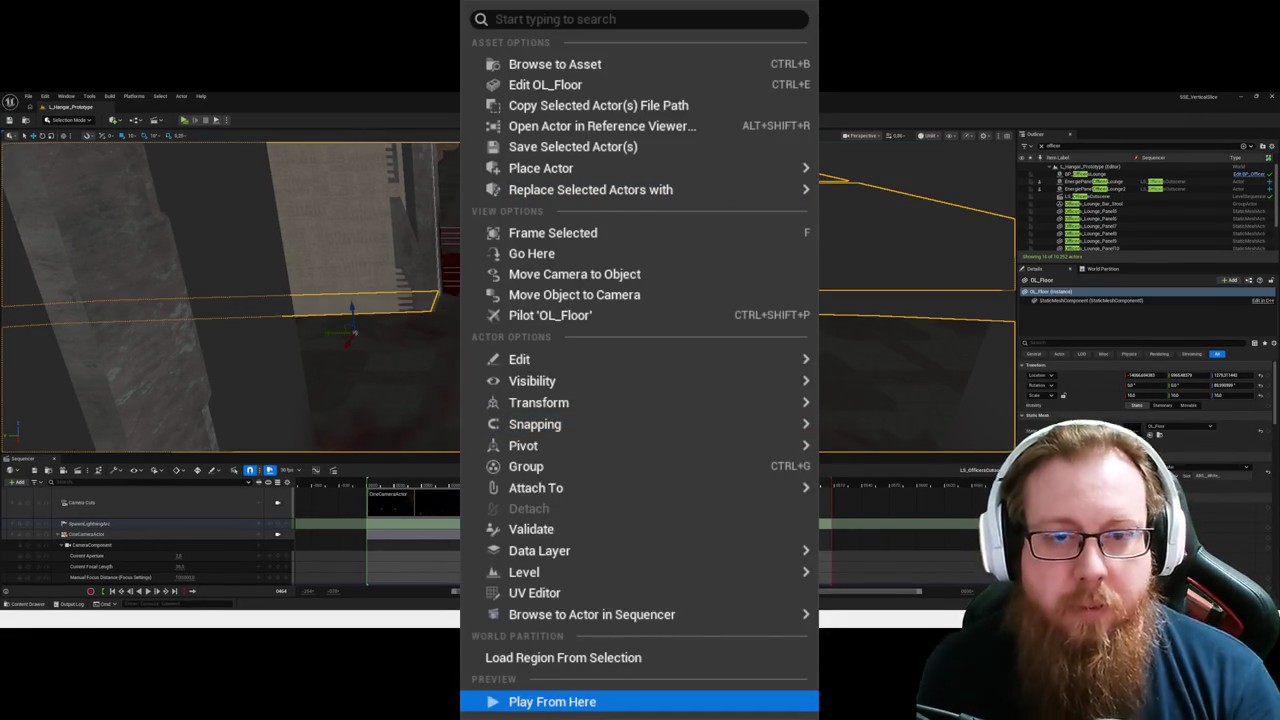
click(552, 701)
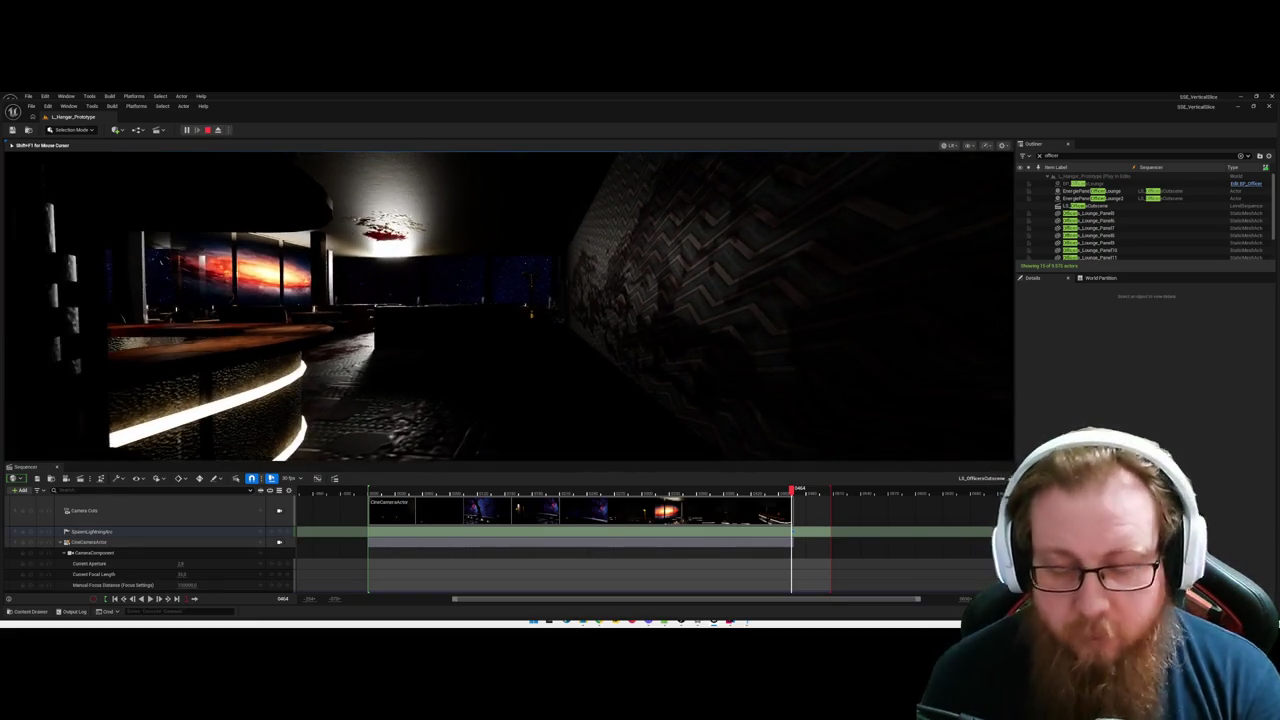
key(Escape)
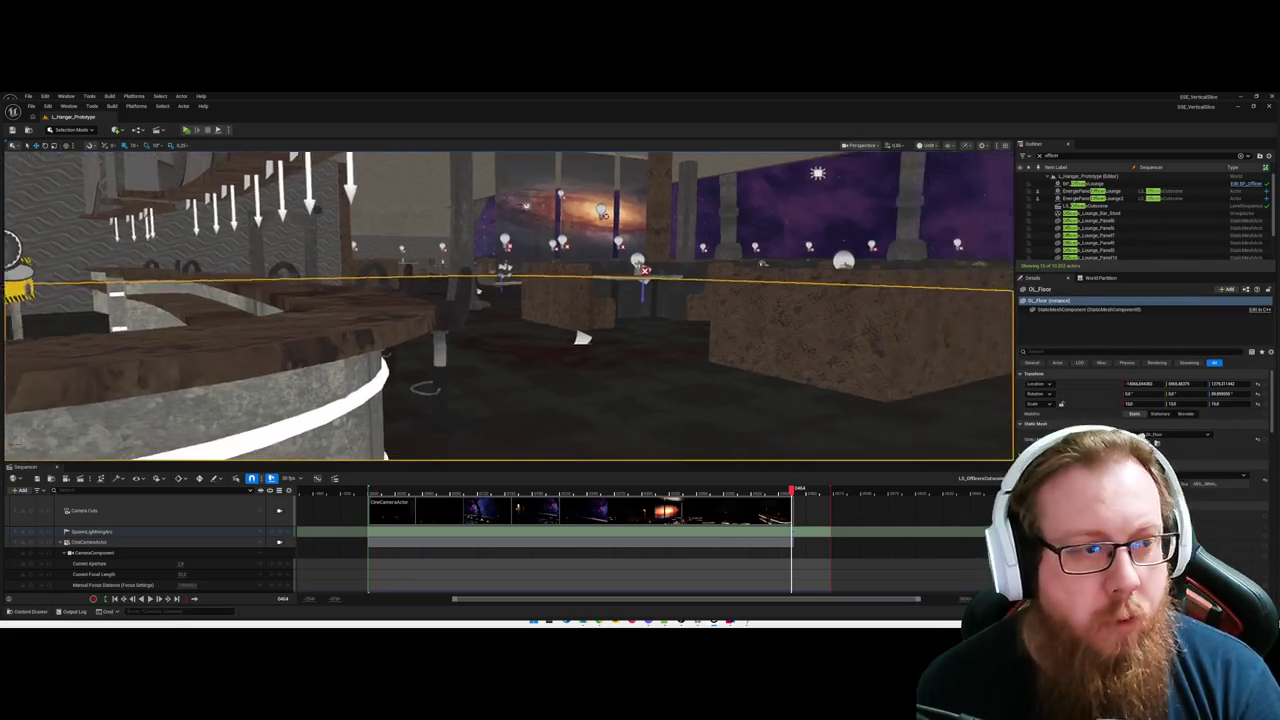
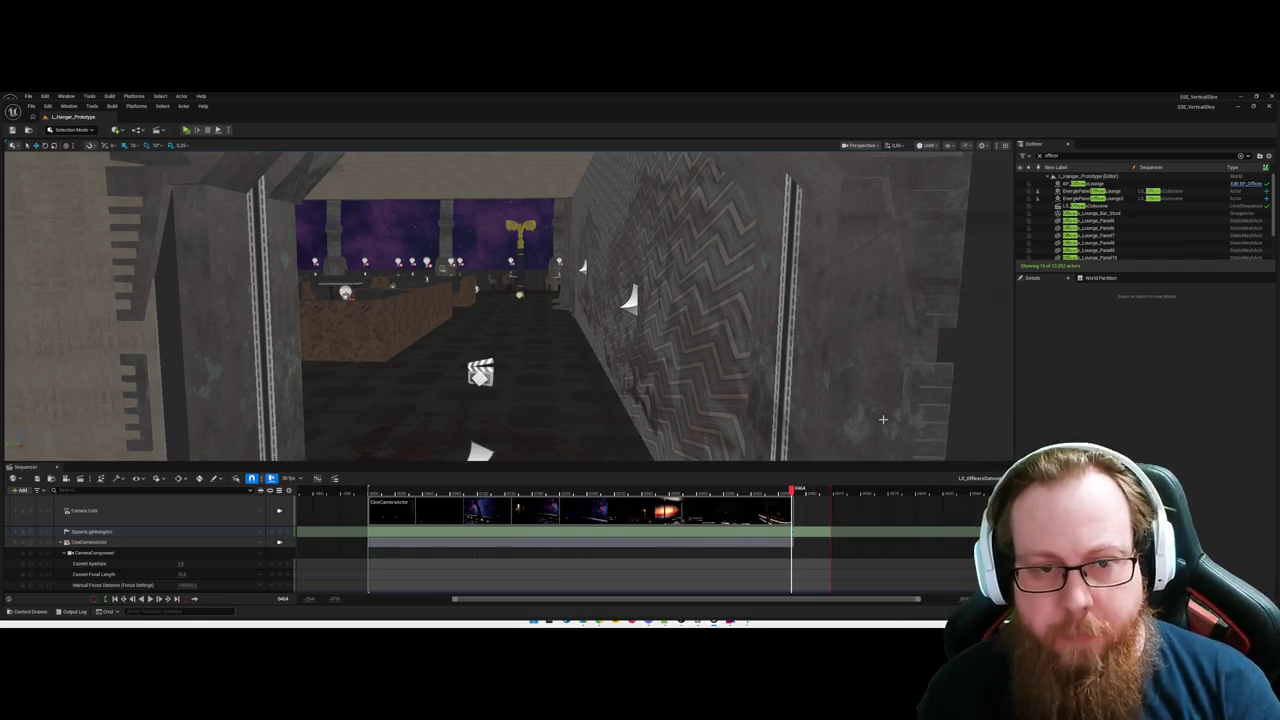
Scrub the Sequencer playhead forward a couple of frames in the officers cutscene.
drag(795, 531, 796, 534)
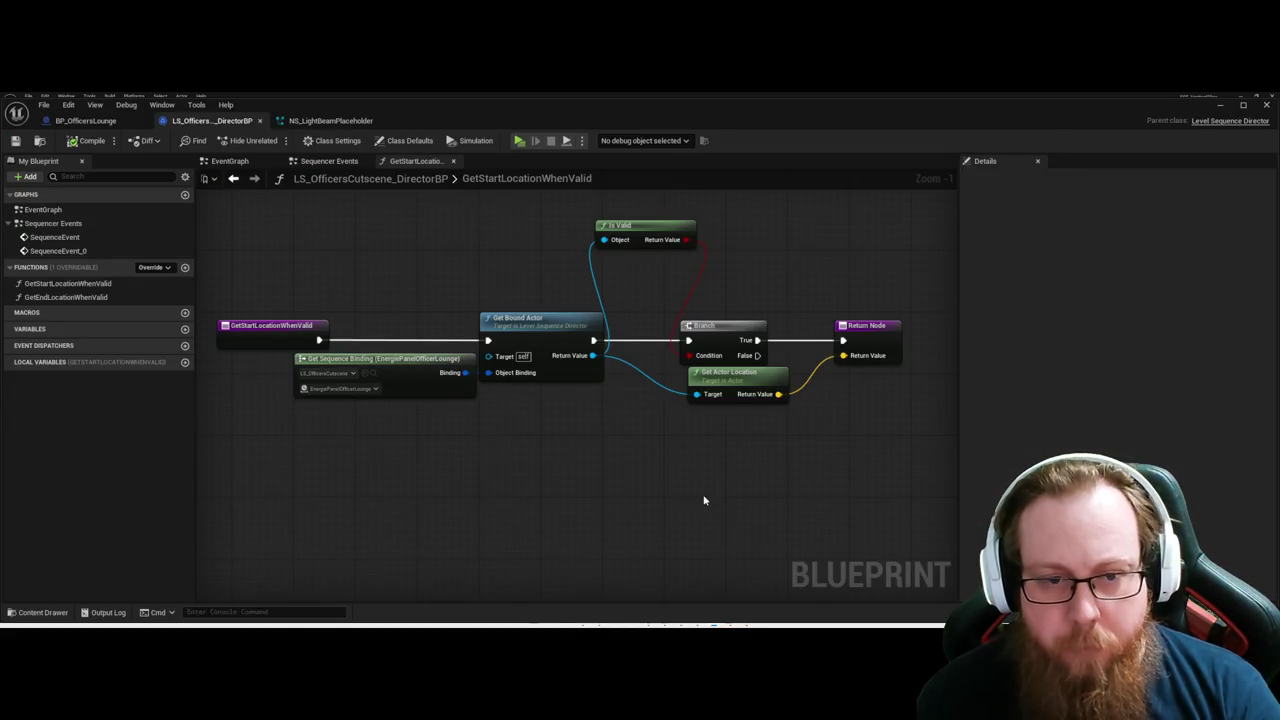
Rename ReturnValue to ReturnLocation and add a second output named ReturnRotation on the return node.
click(874, 338)
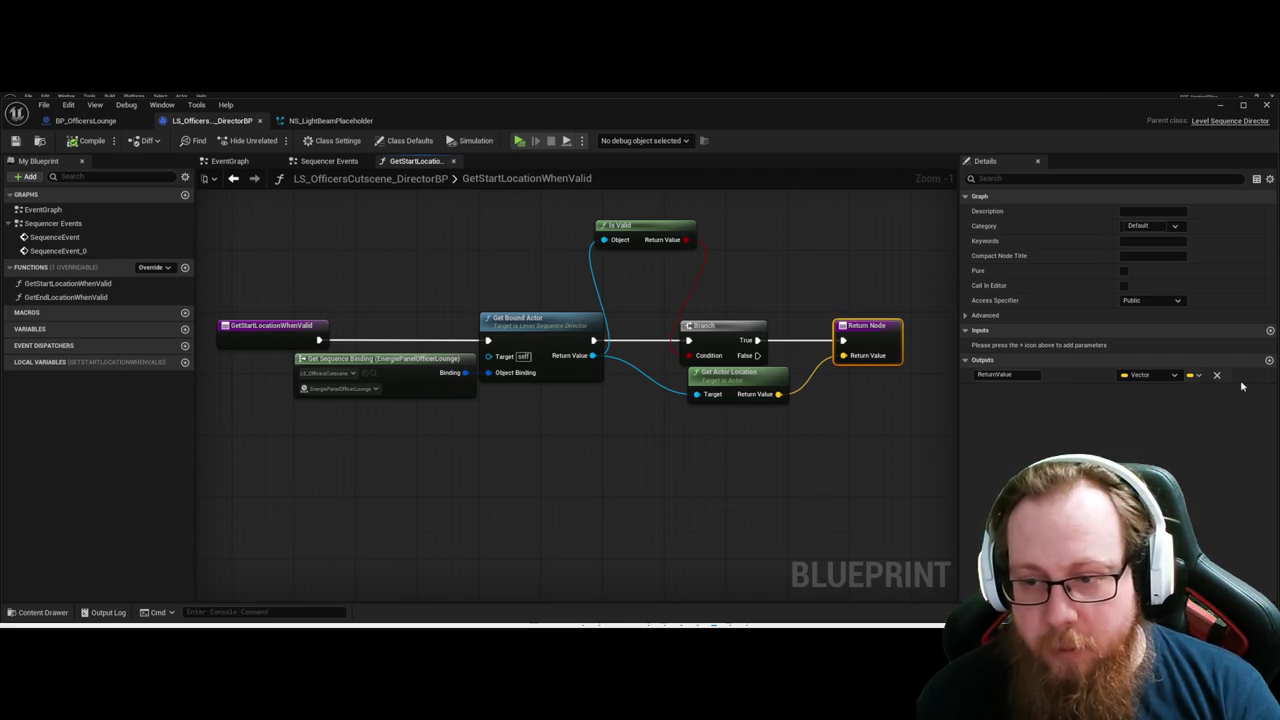
click(1269, 360)
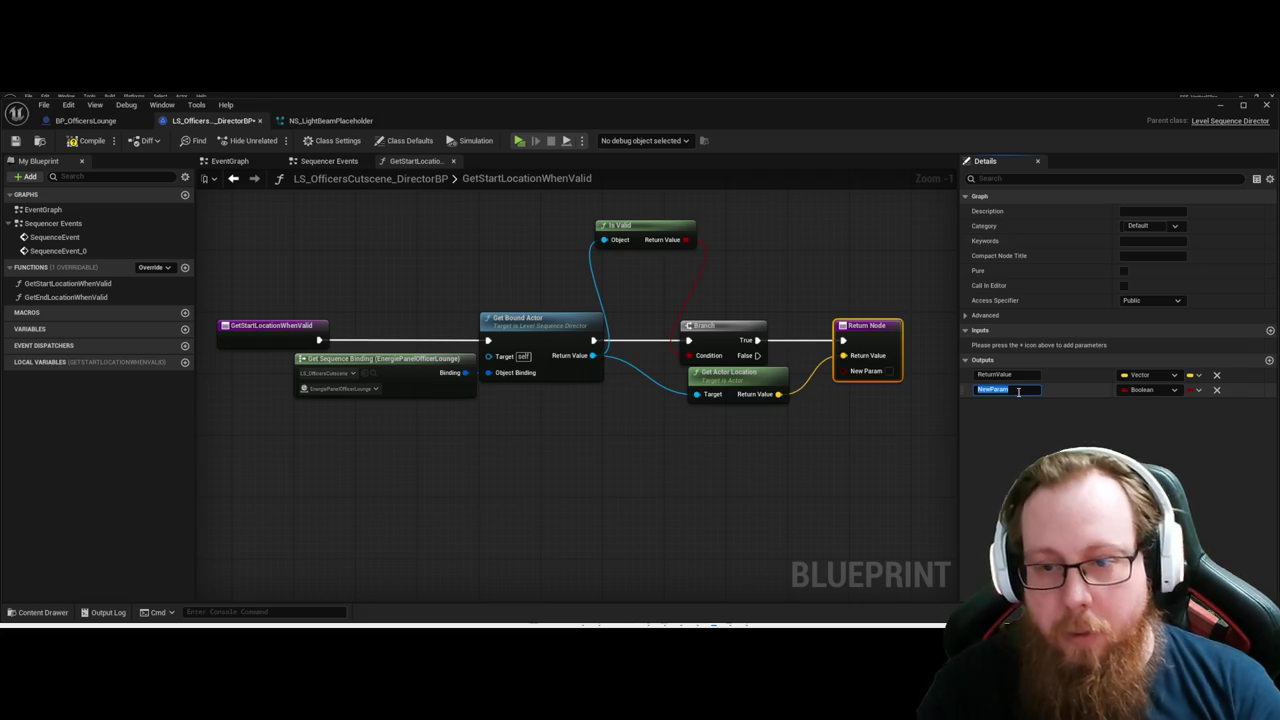
click(1030, 375)
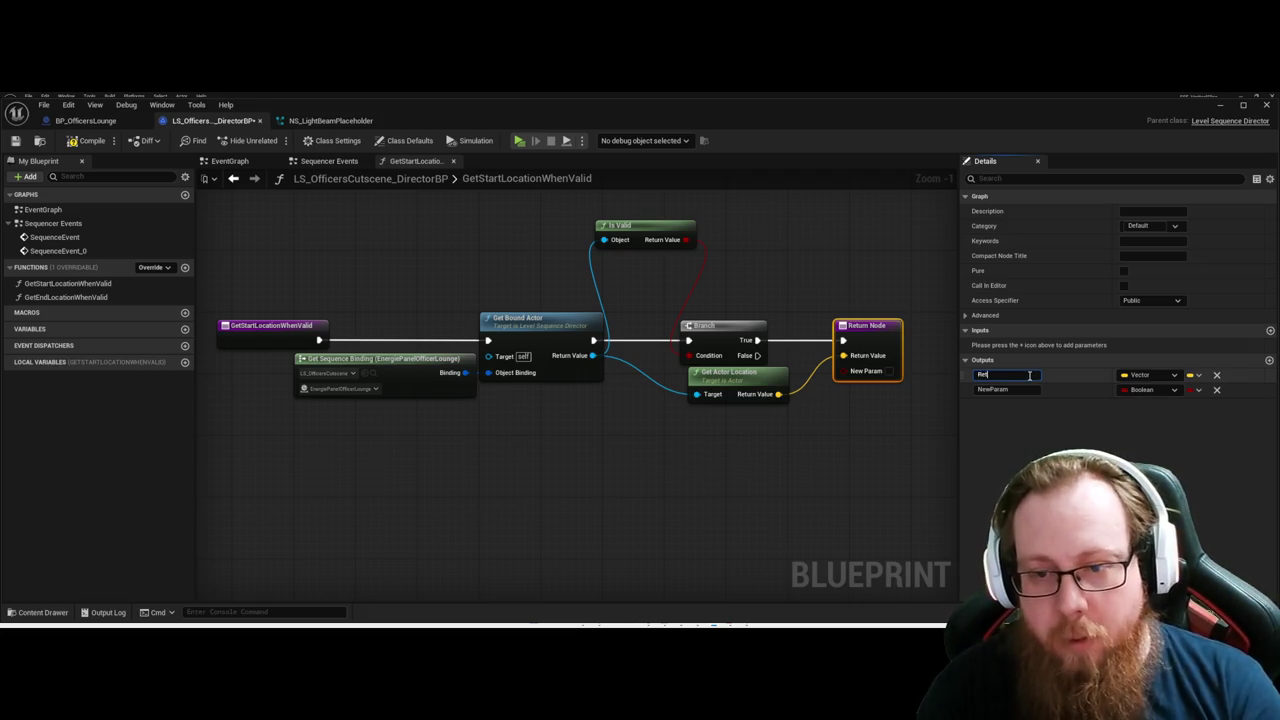
text(urnLocation)
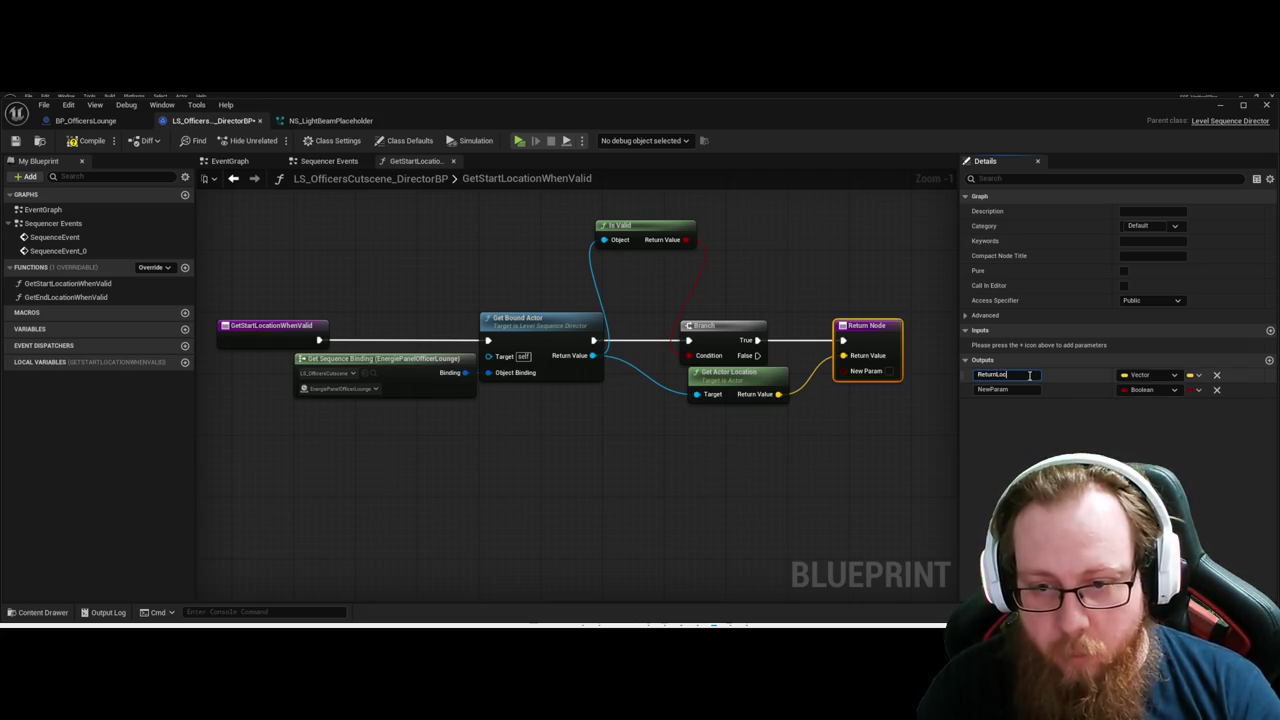
click(1023, 390)
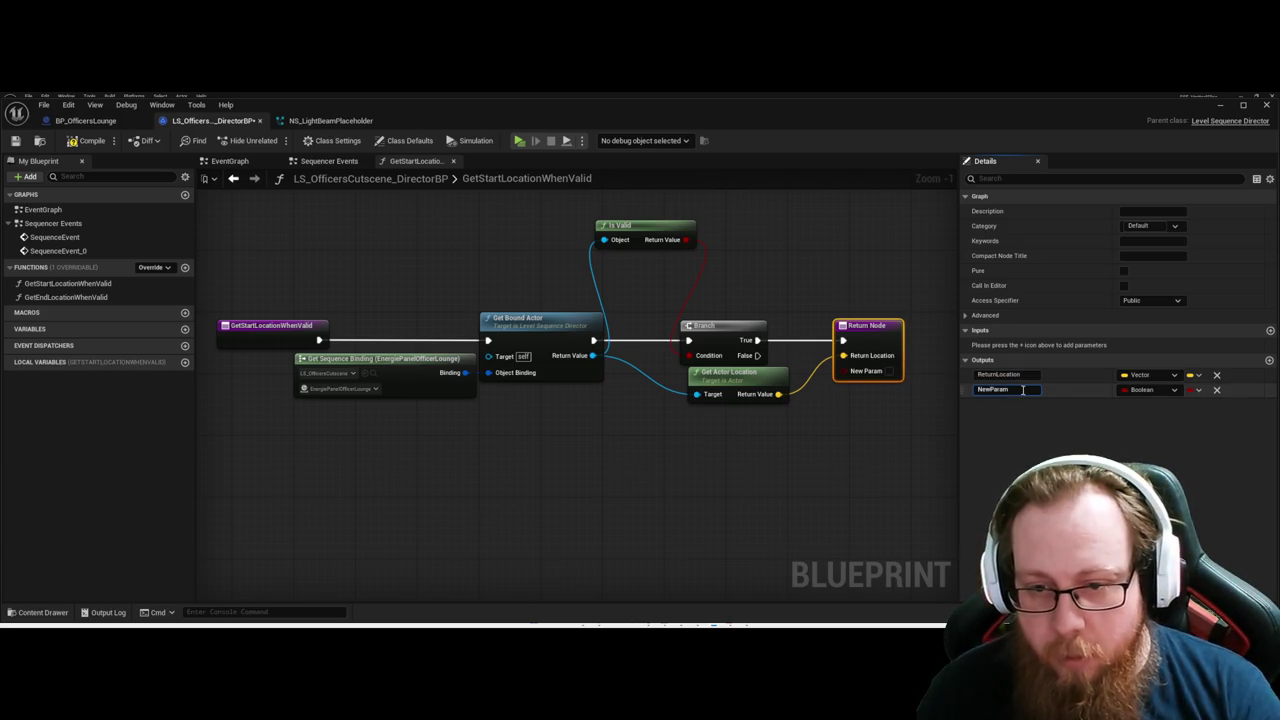
text(Return)
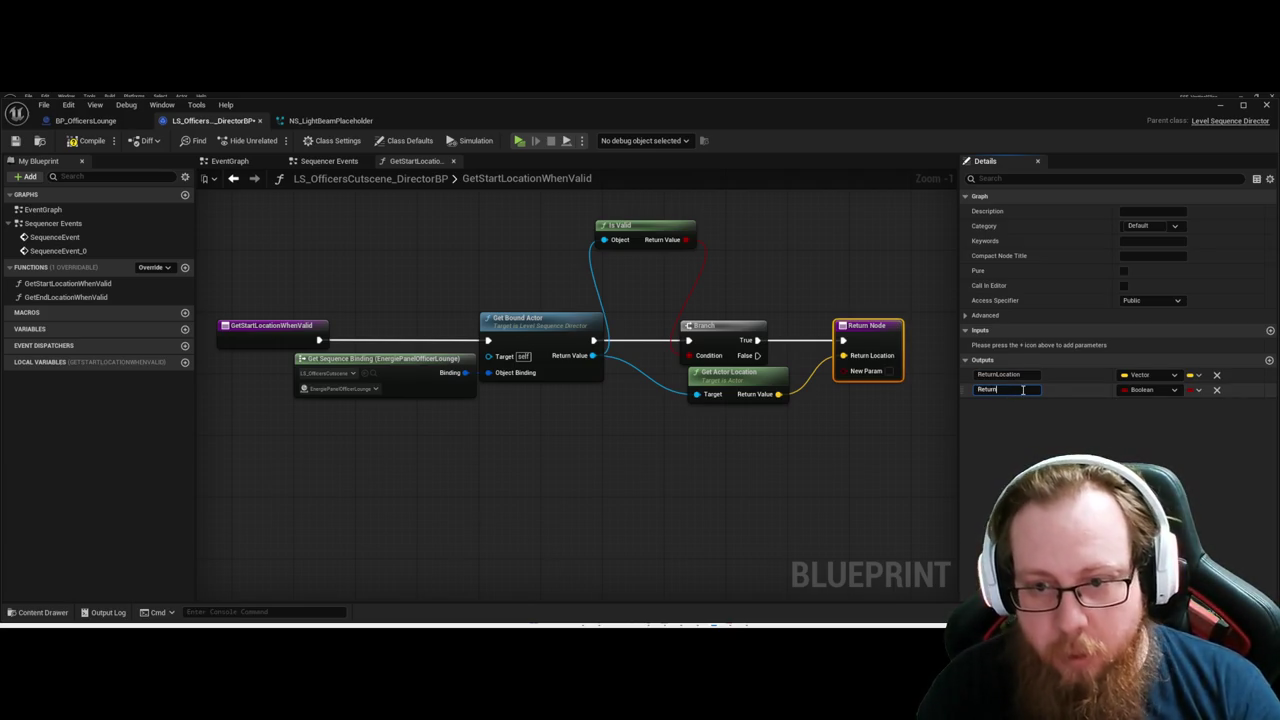
text(Botation)
key(Return)
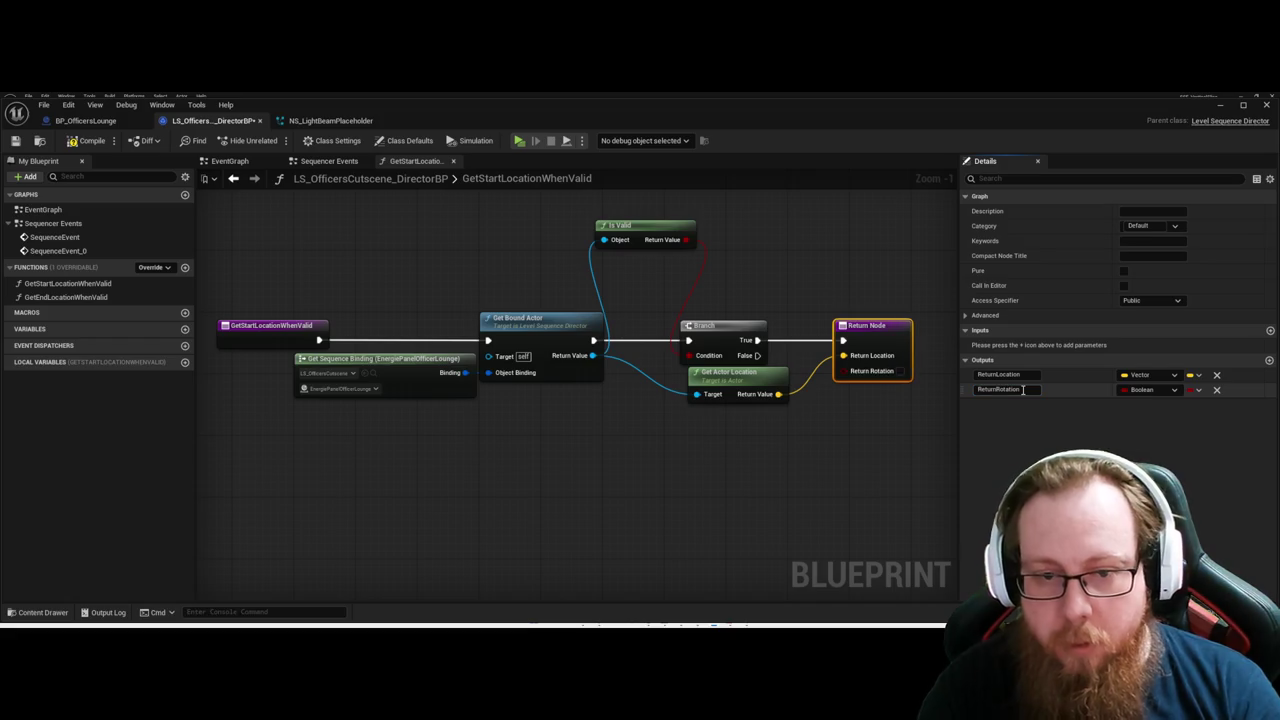
Add a Get Actor Rotation node, make ReturnRotation a Rotator, and wire the rotation into it.
mouse_move(592, 355)
mouse_down()
mouse_move(648, 461)
mouse_move(728, 477)
mouse_move(711, 444)
mouse_move(741, 430)
mouse_up()
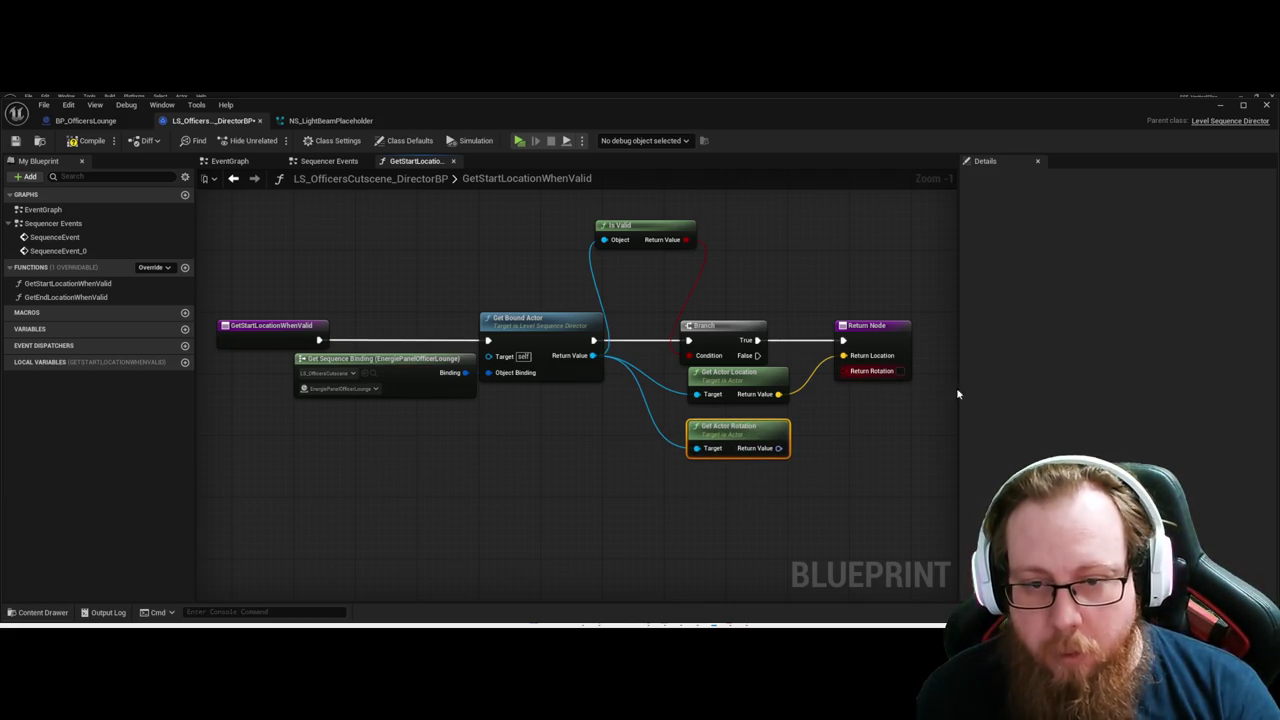
click(876, 330)
text(rotation)
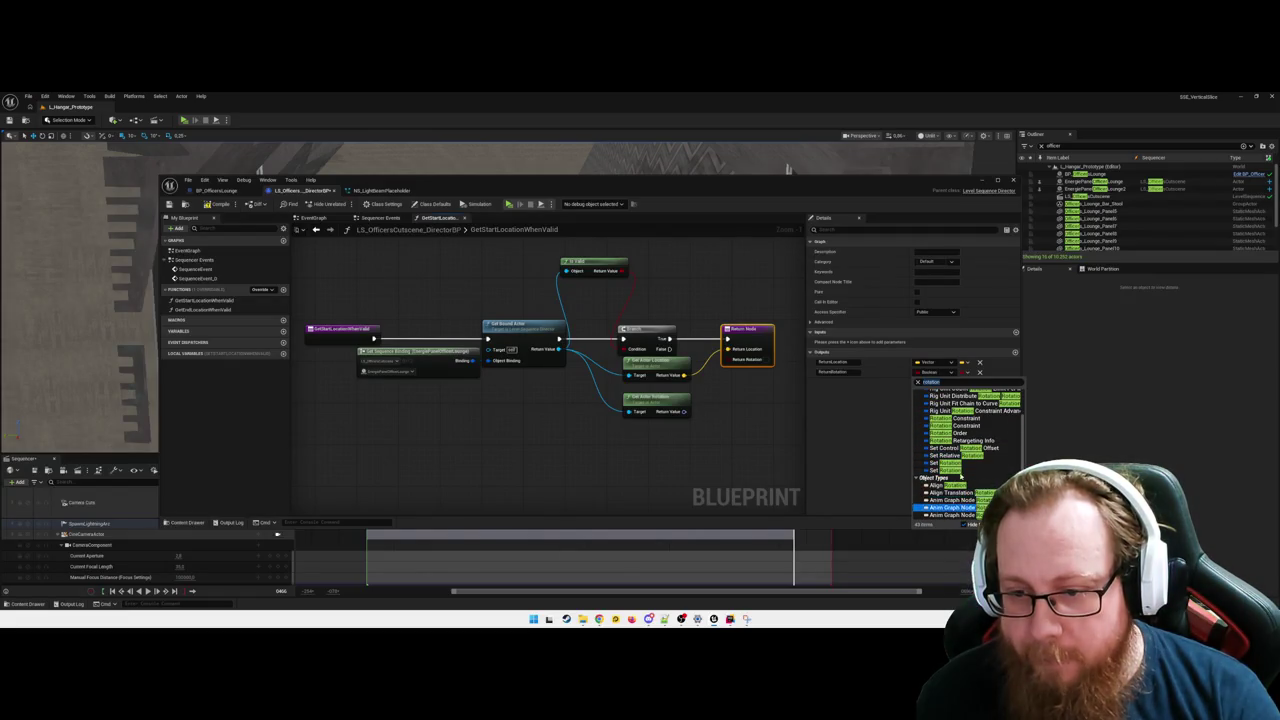
click(962, 470)
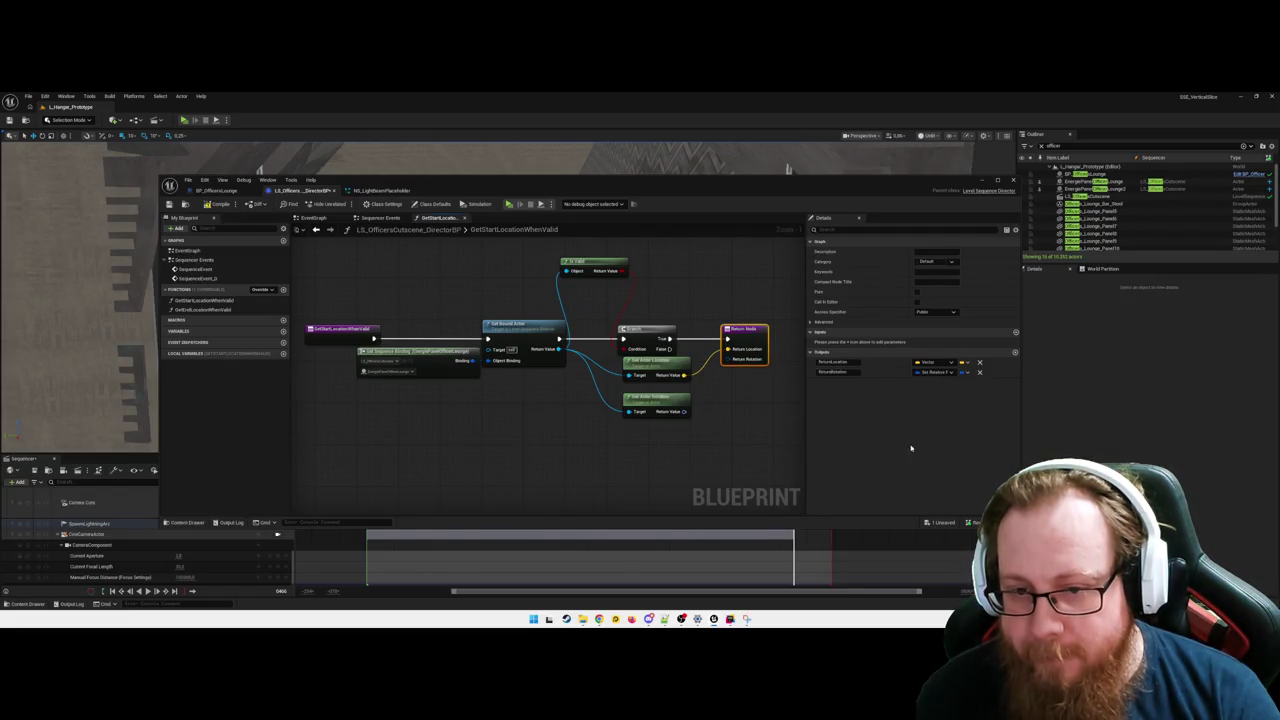
click(935, 372)
click(756, 442)
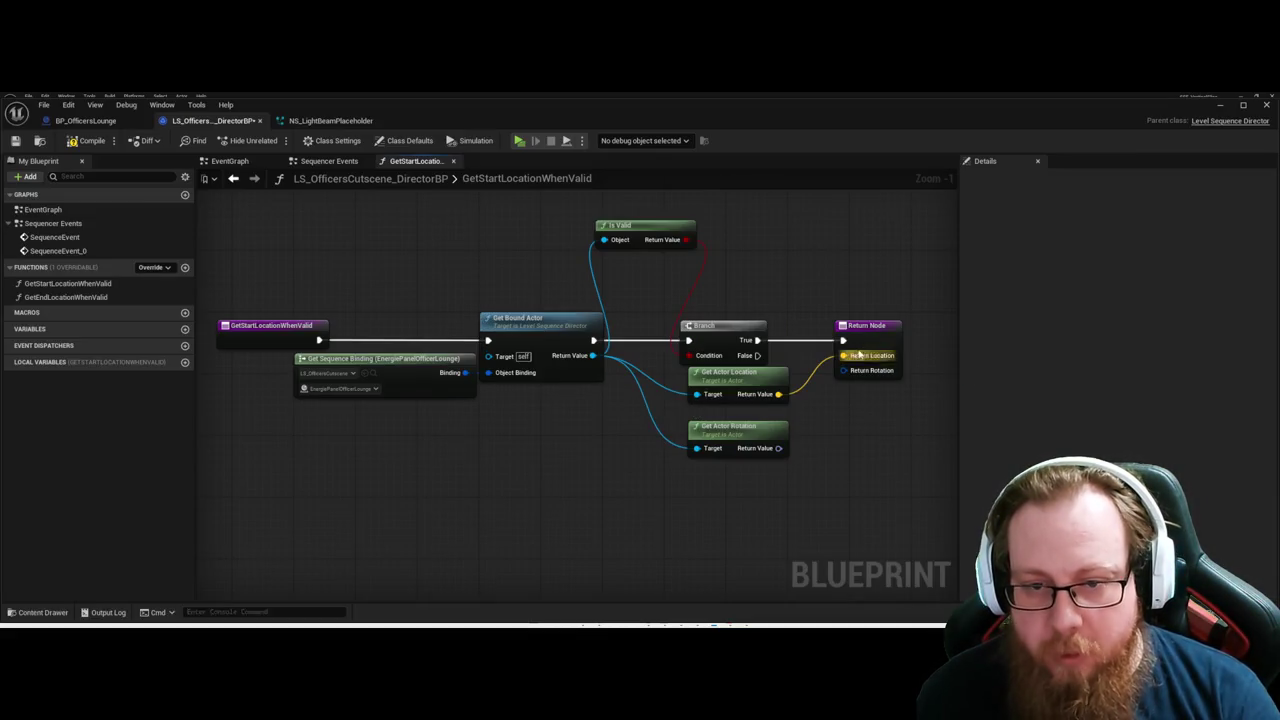
click(859, 354)
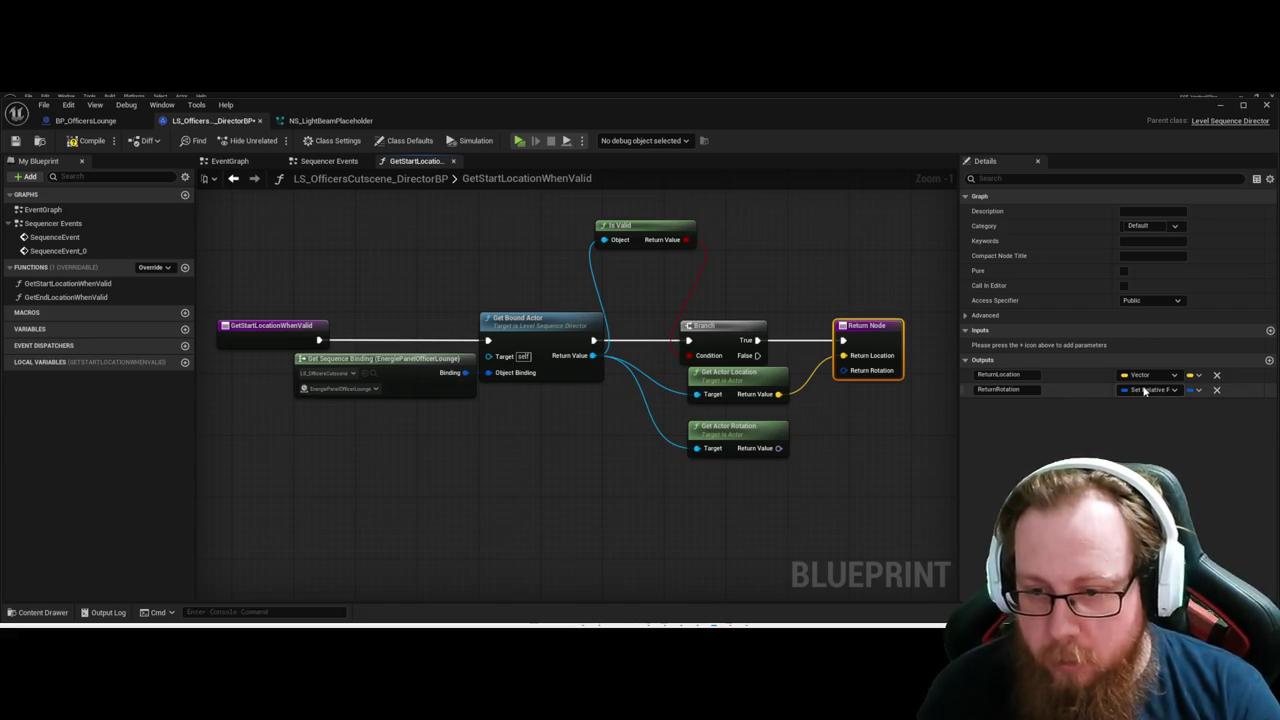
click(810, 487)
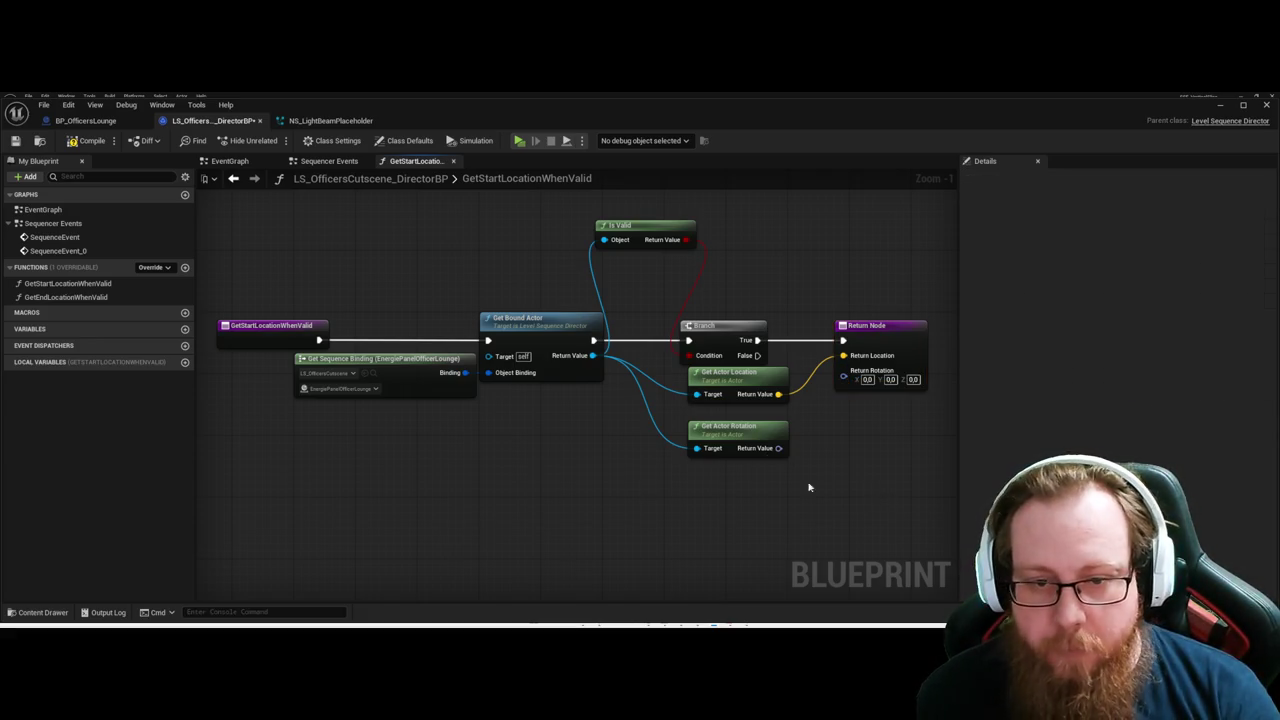
drag(778, 448, 843, 371)
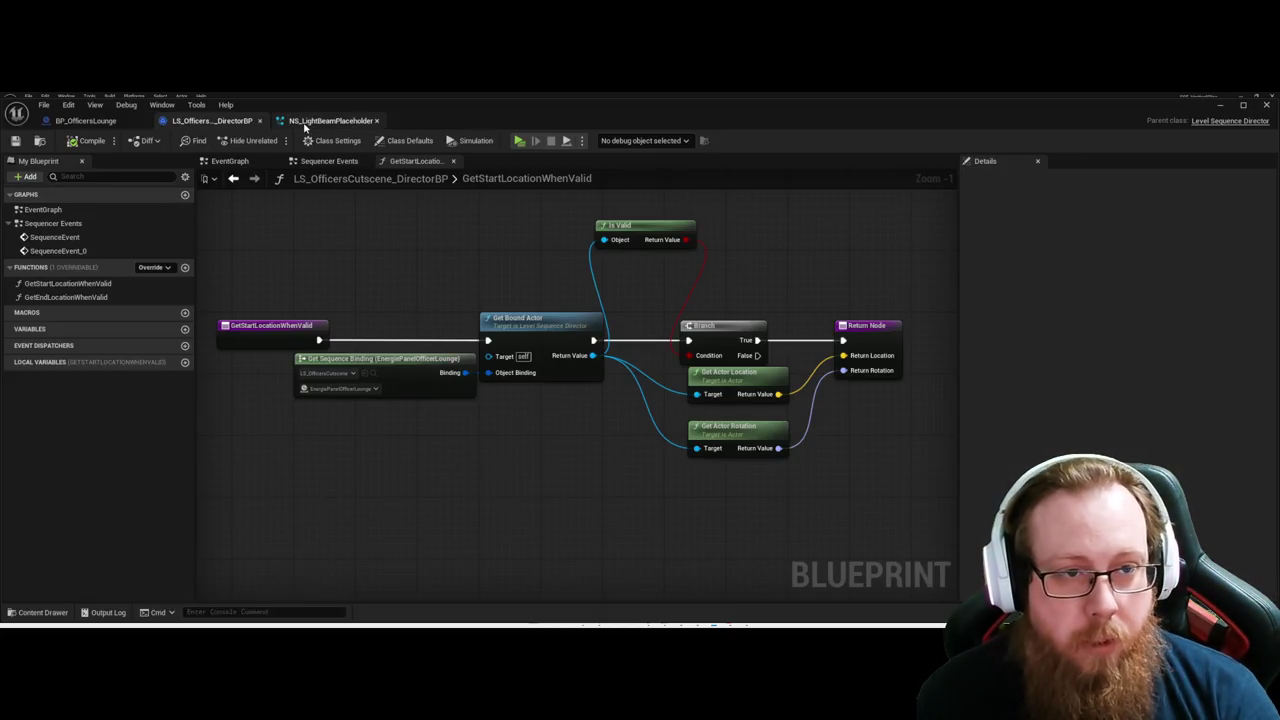
click(320, 120)
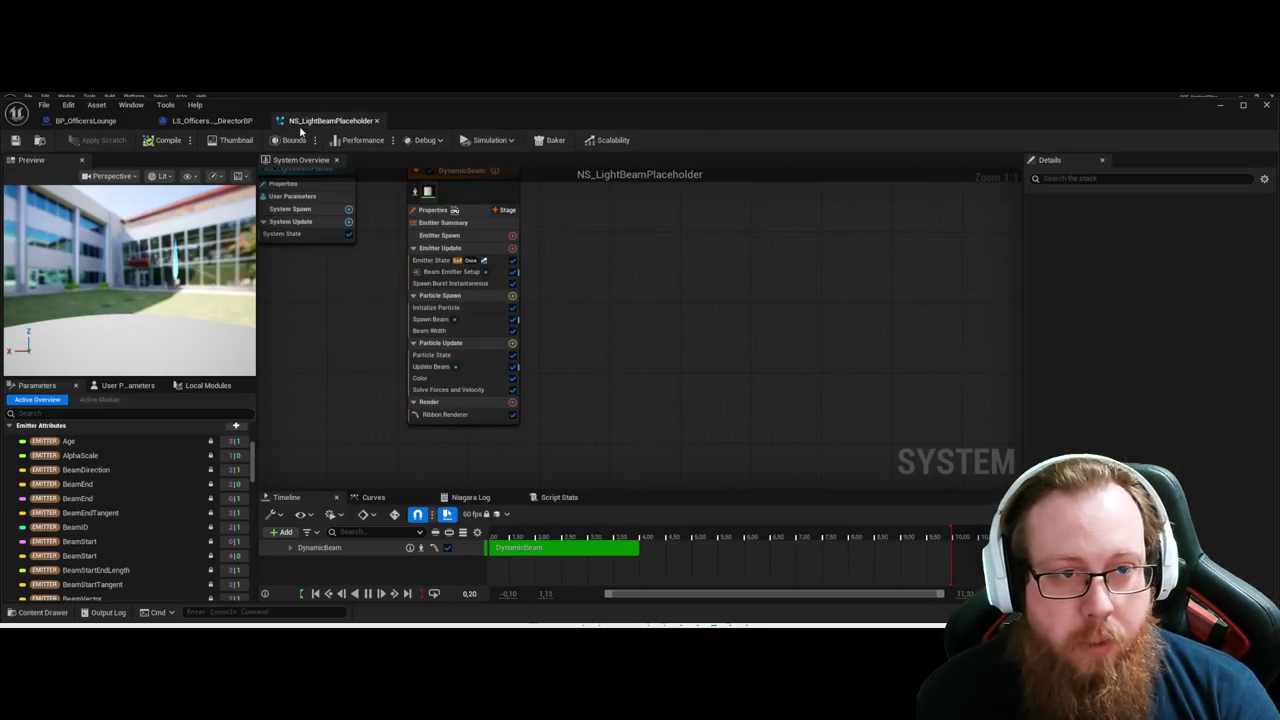
In the Sequencer Events graph, feed Return Rotation into Spawn System at Location's Rotation pin.
click(210, 120)
click(320, 161)
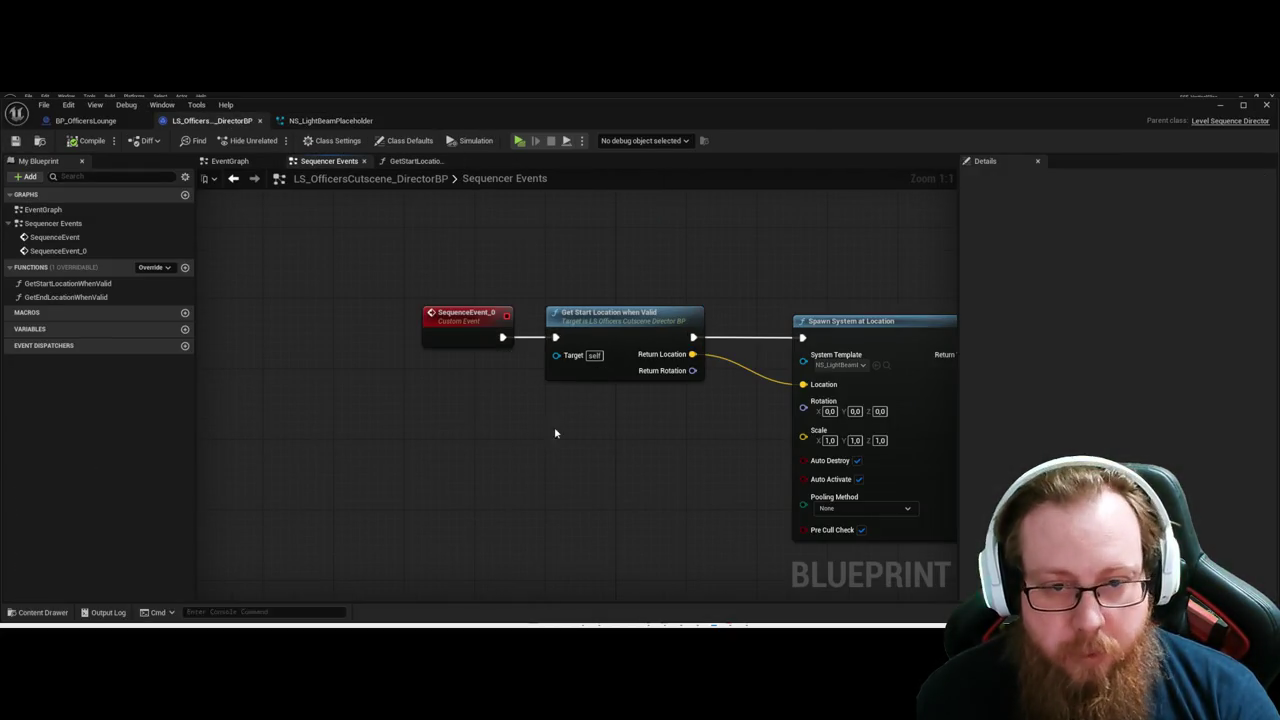
drag(600, 349, 713, 386)
Review the whole event chain, then save and close the director blueprint.
drag(819, 418, 442, 392)
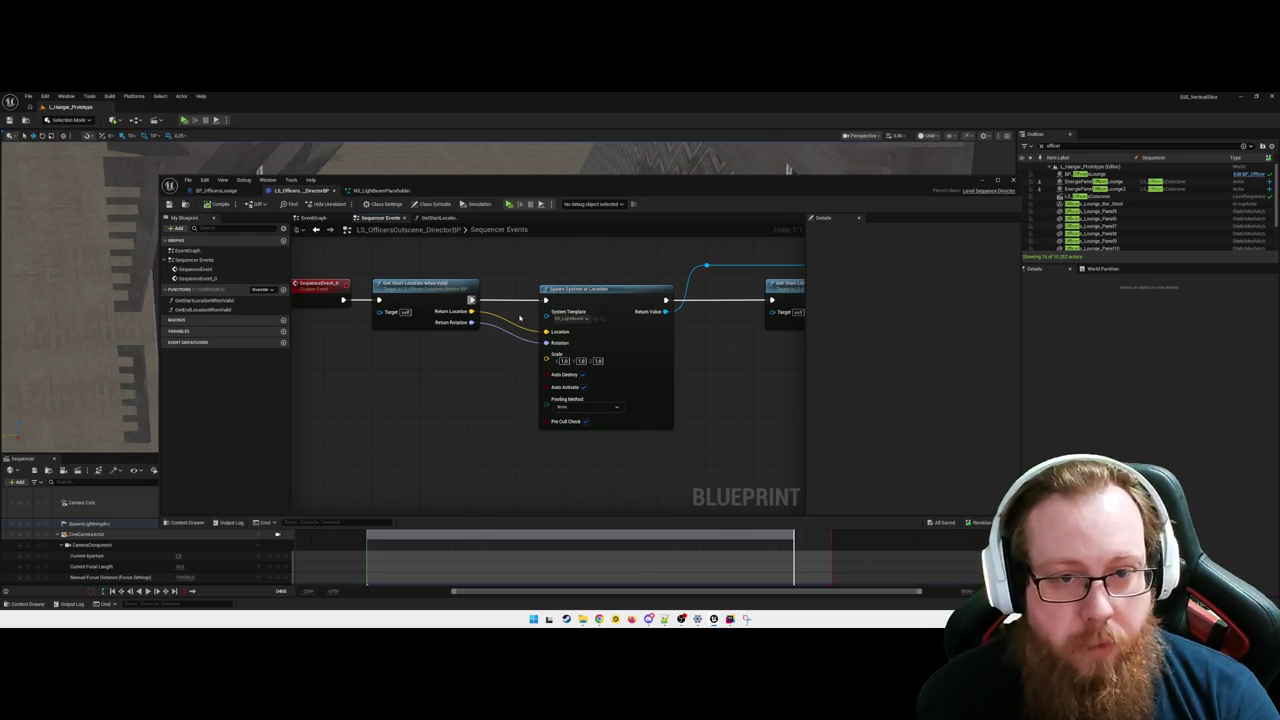
drag(464, 395, 406, 414)
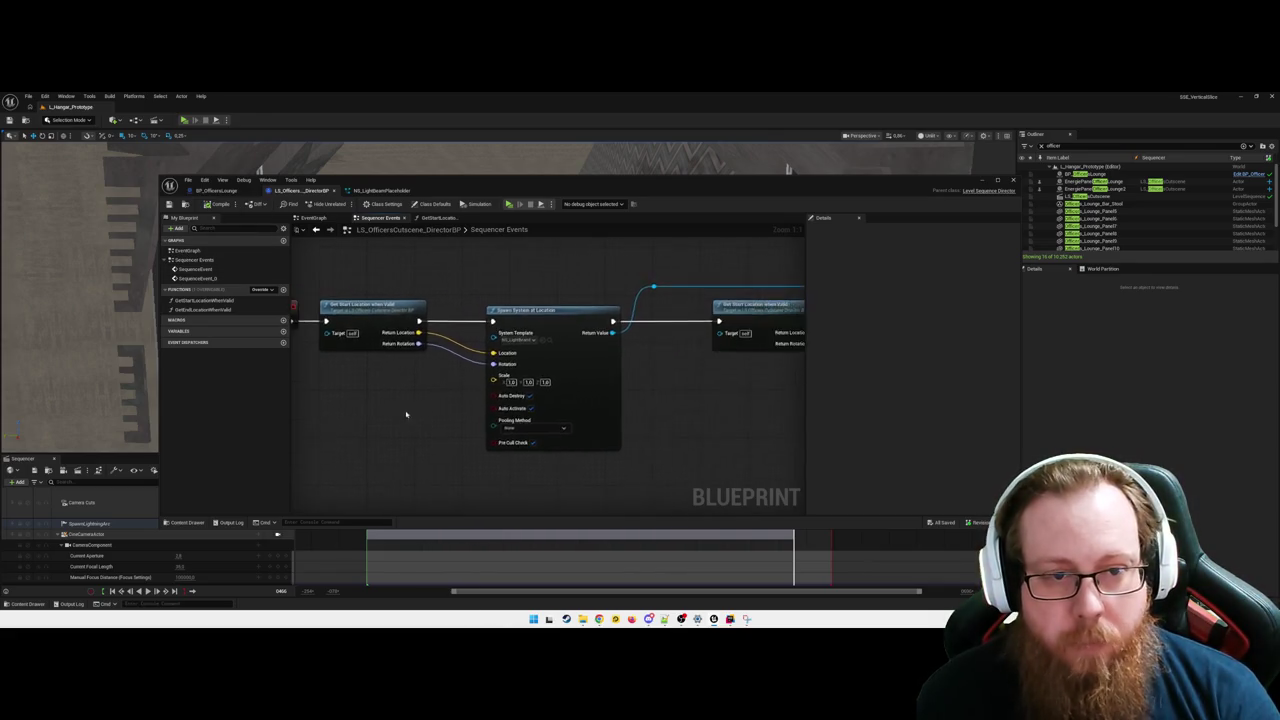
scroll(663, 434, down, 2)
mouse_move(514, 437)
mouse_down()
mouse_move(680, 434)
mouse_move(624, 355)
mouse_up()
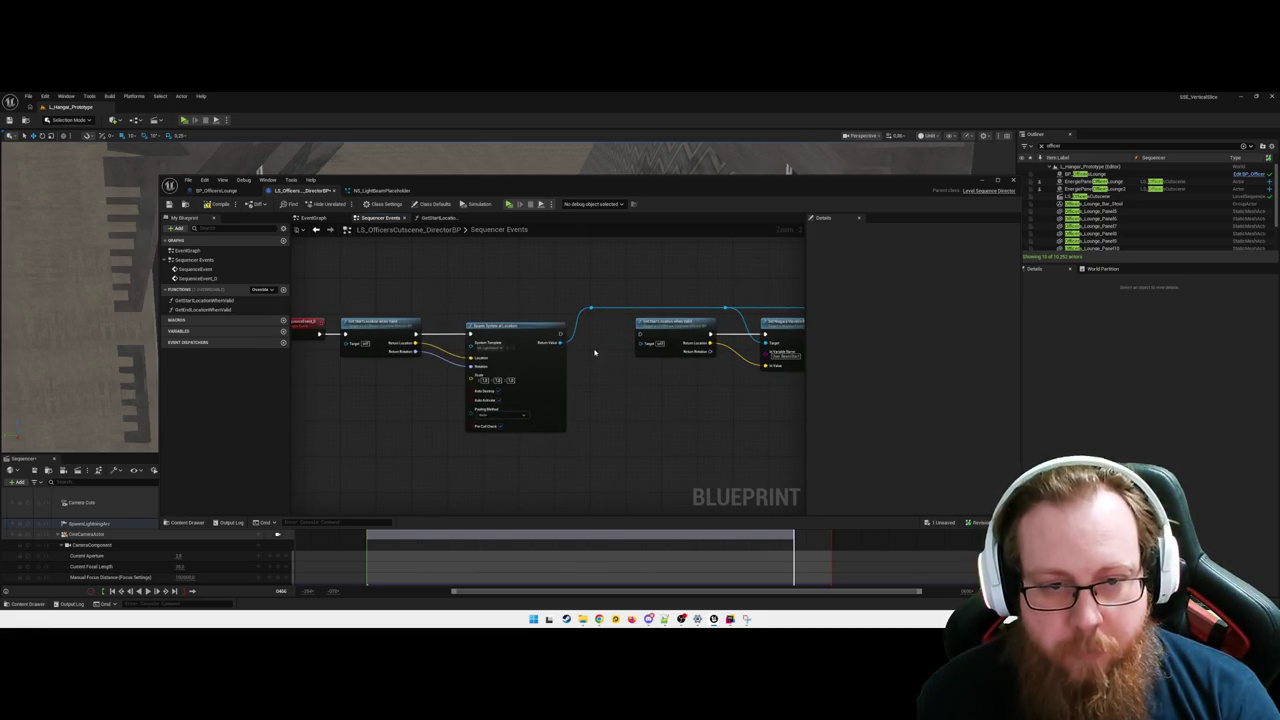
key(ctrl+s)
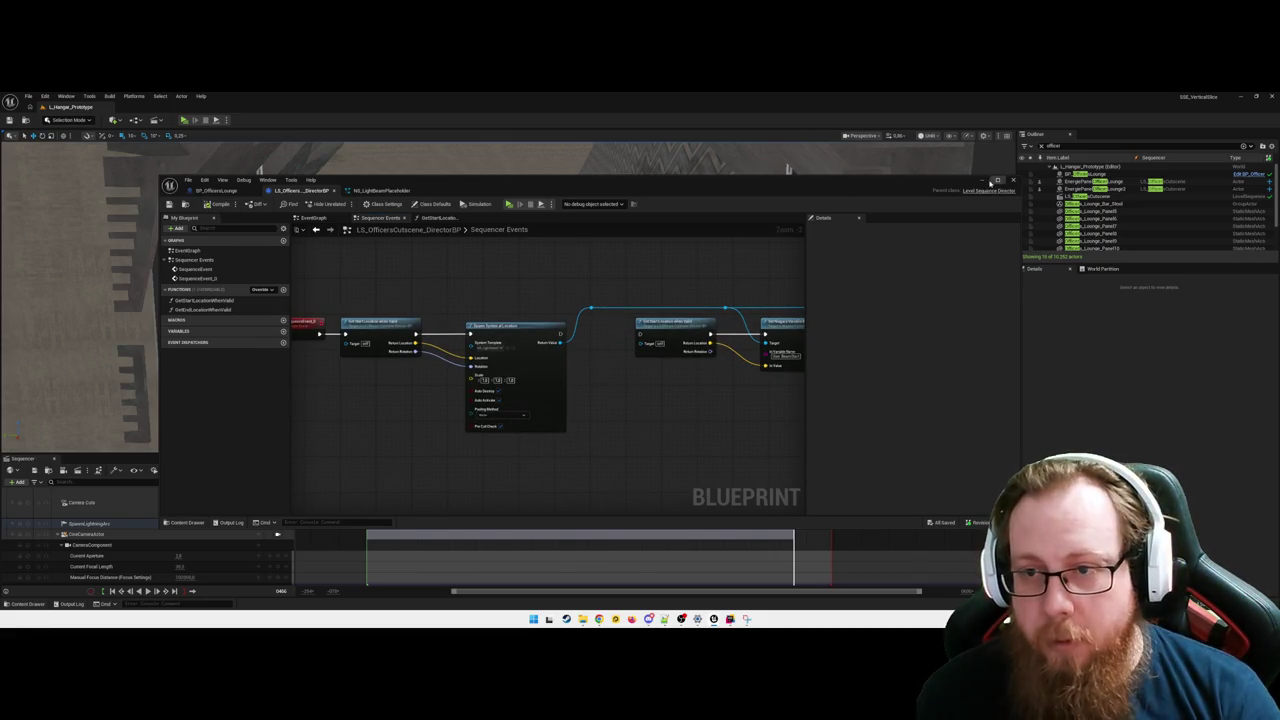
click(990, 183)
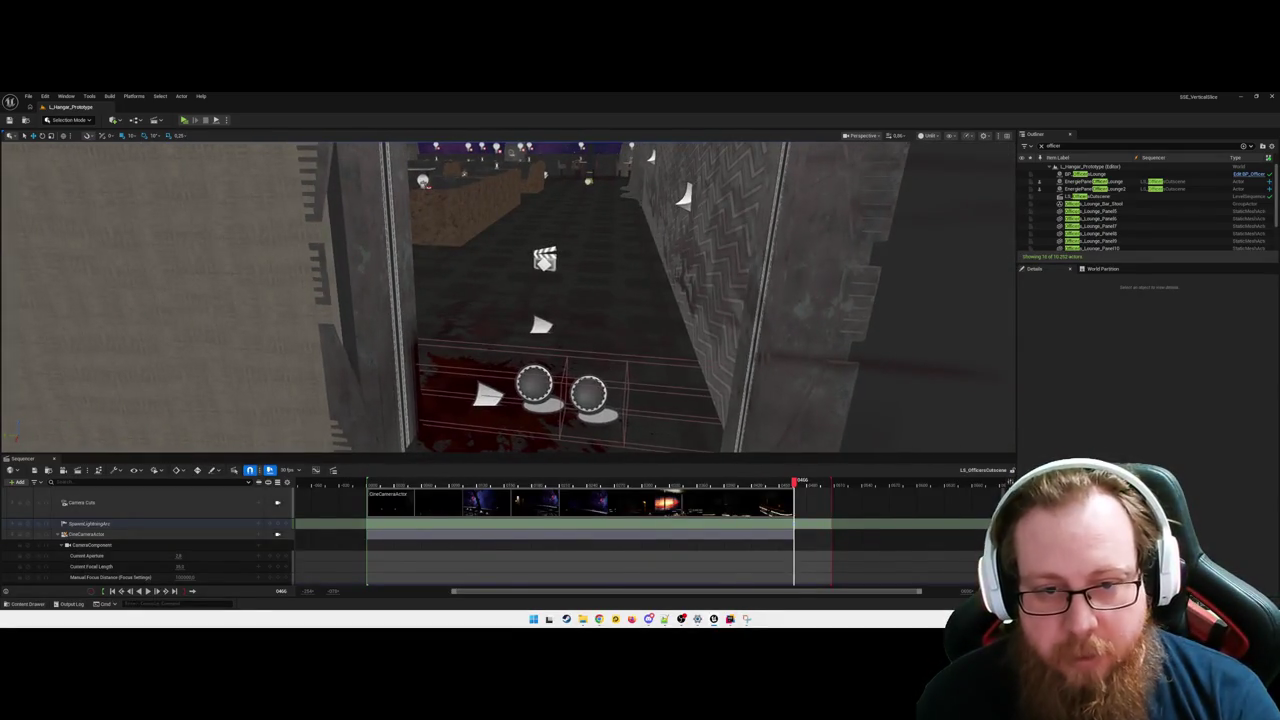
Play-test the cutscene in the editor, stop it, then lock the viewport to the CineCameraActor.
right_click(596, 342)
key(Escape)
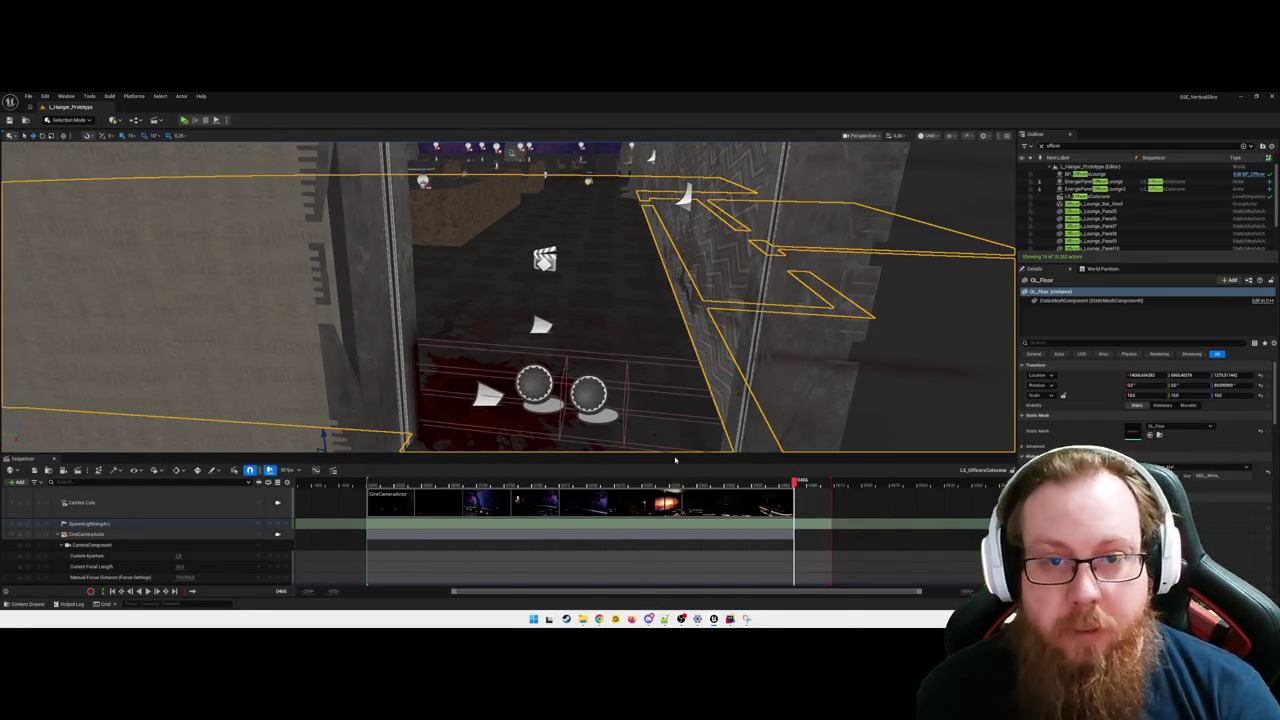
key(alt+p)
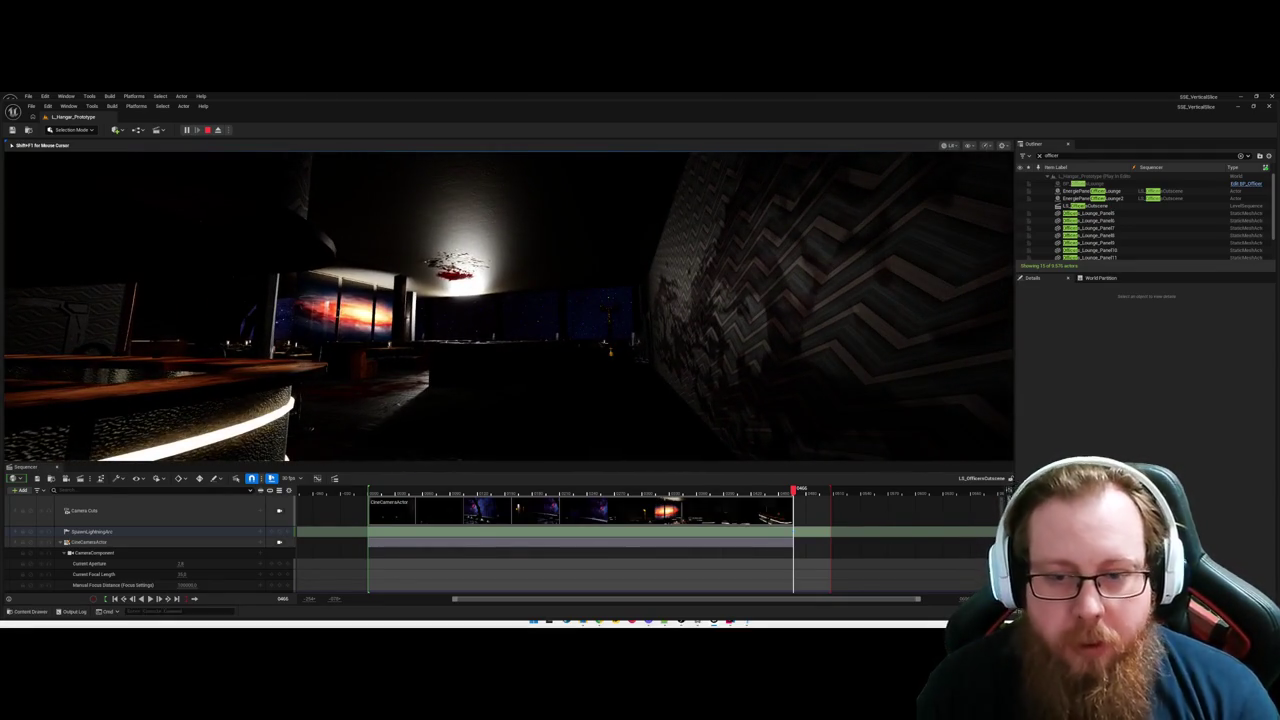
key(Escape)
click(279, 541)
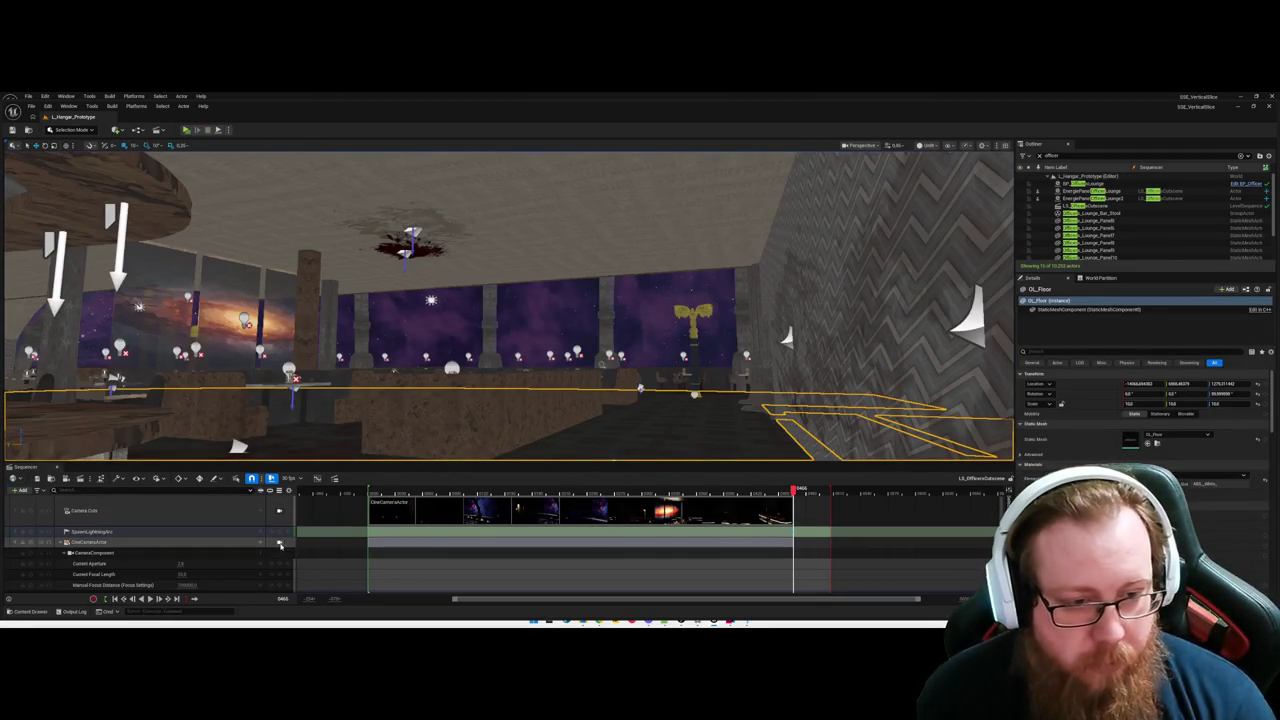
Scrub the cutscene to about frame 0477 and replay the end of the camera shot.
drag(796, 494, 806, 494)
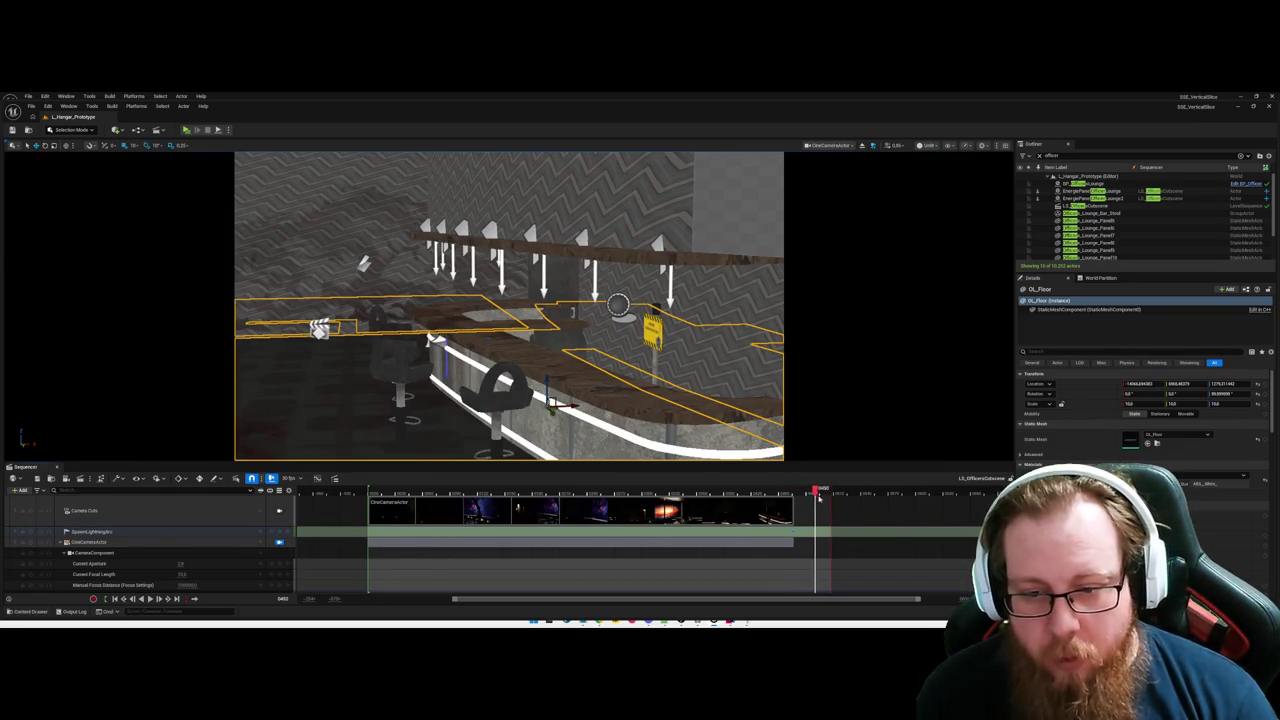
scroll(810, 525, down, 2)
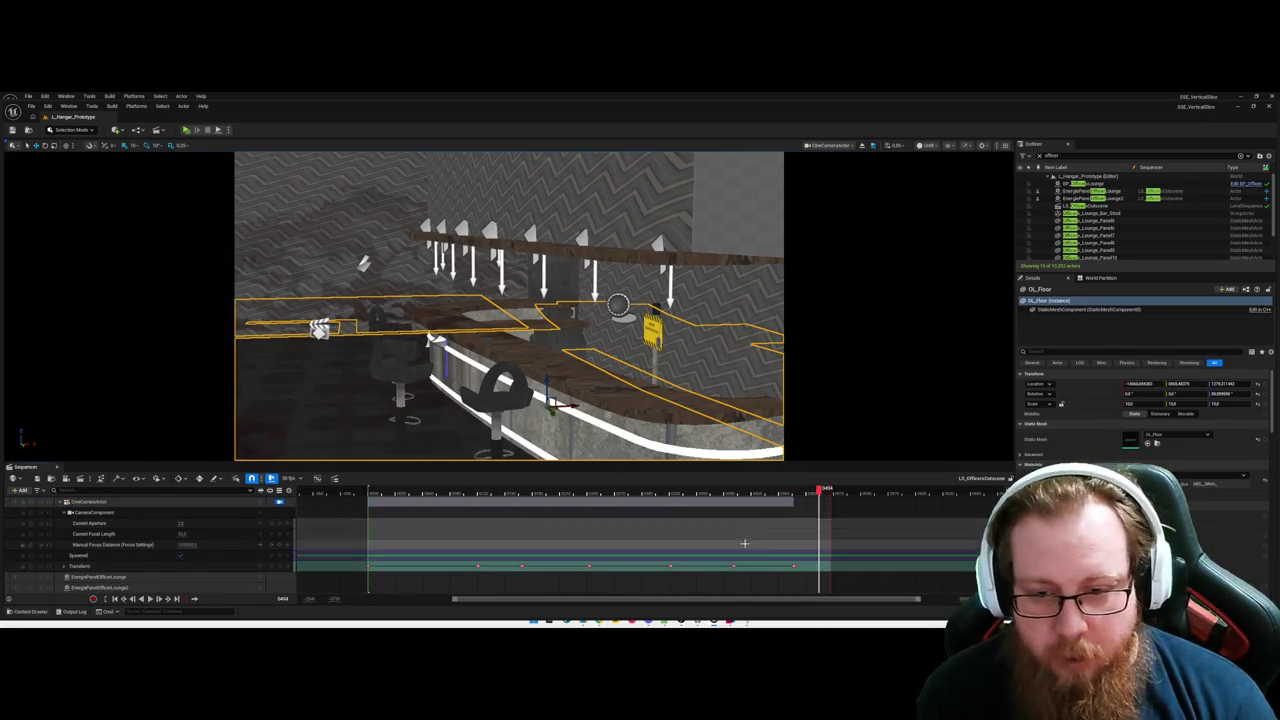
scroll(744, 543, up, 2)
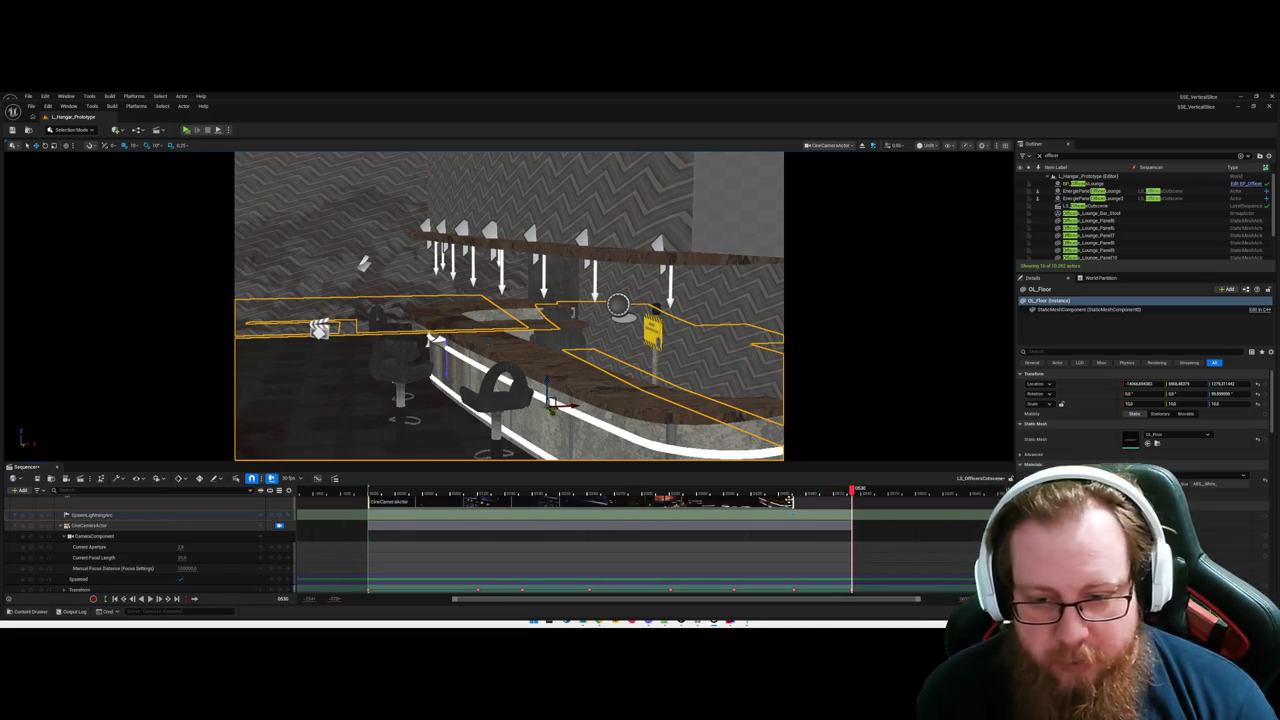
click(790, 503)
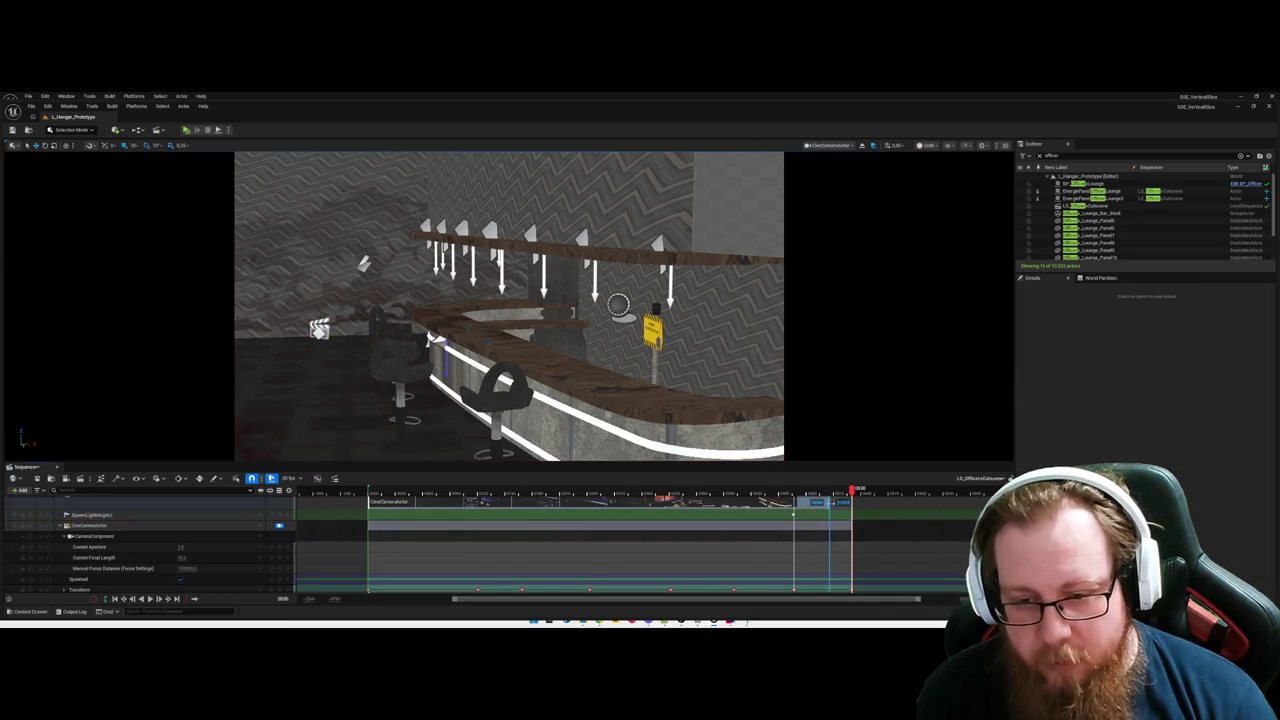
scroll(788, 540, up, 1)
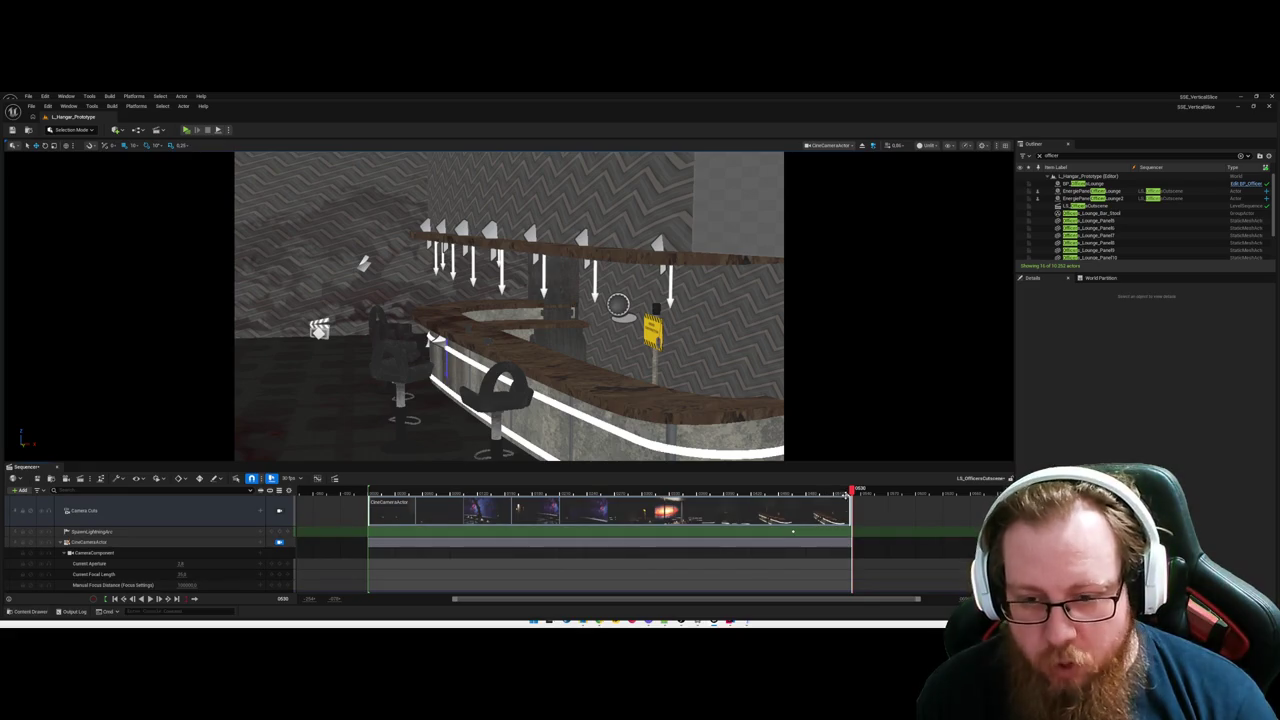
click(766, 493)
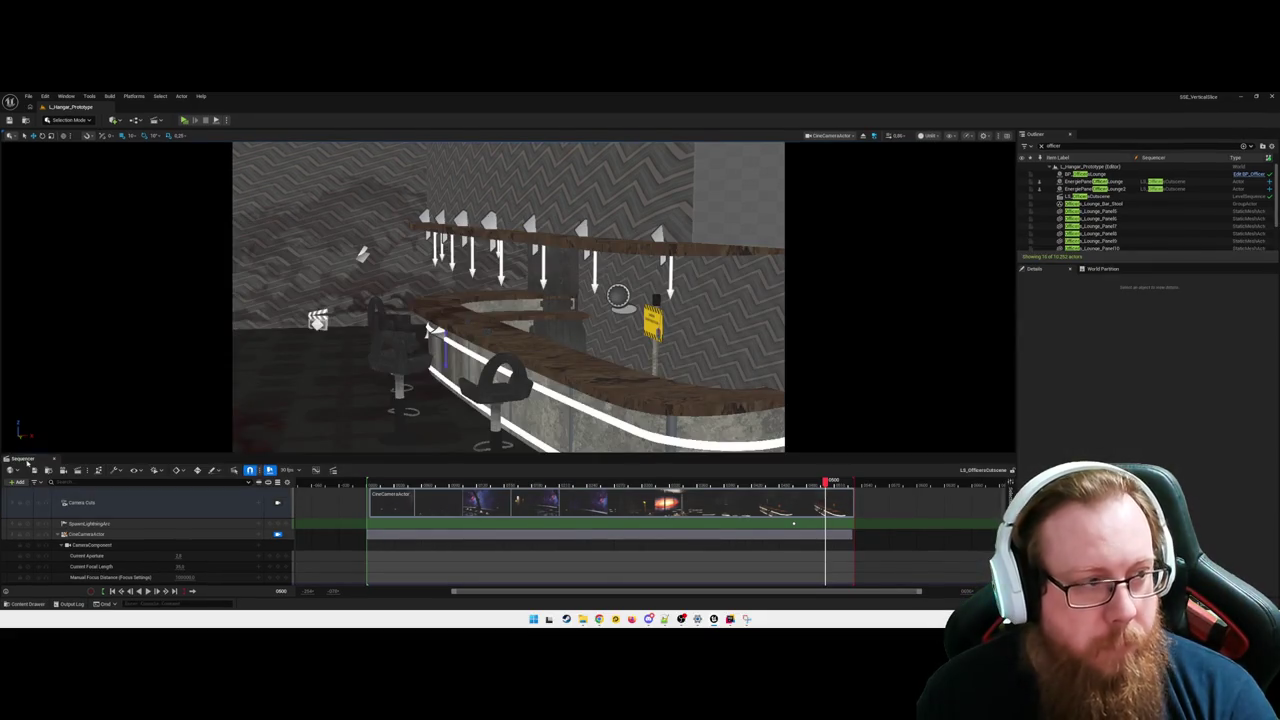
Close Sequencer, Play From Here walking toward the bar and windows, then stop and open the Content Drawer.
click(54, 458)
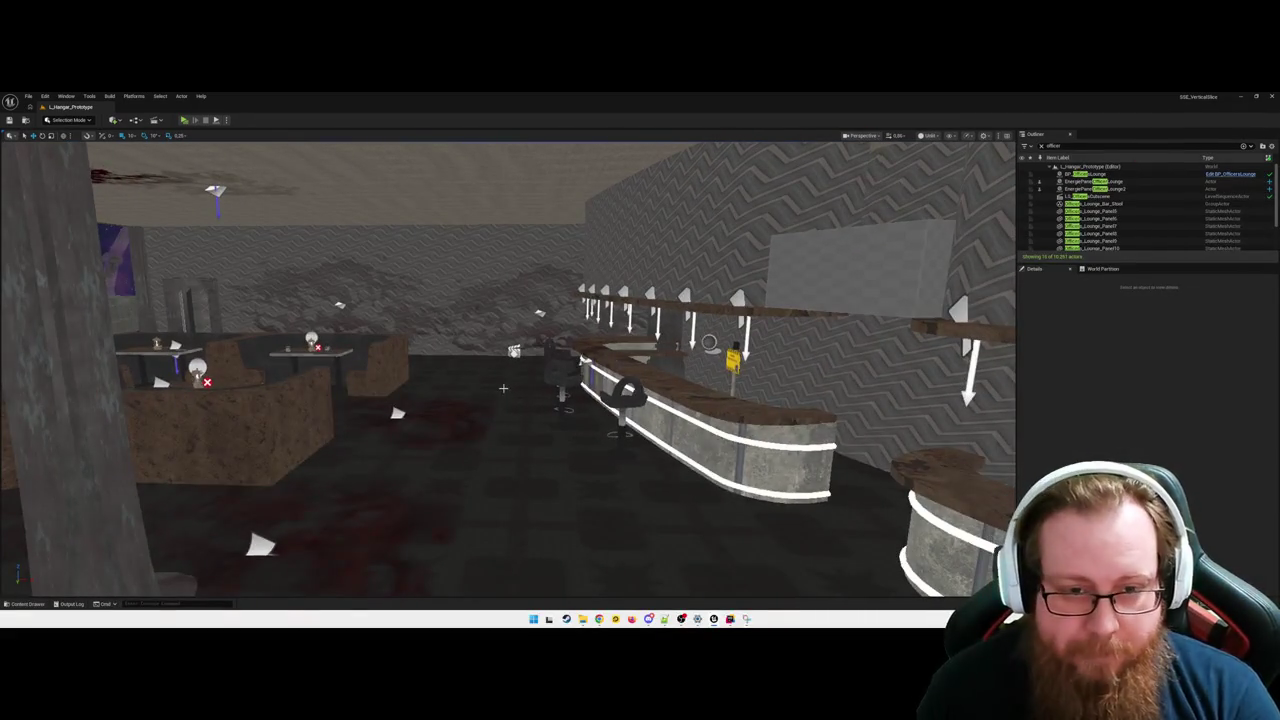
right_click(475, 469)
click(498, 465)
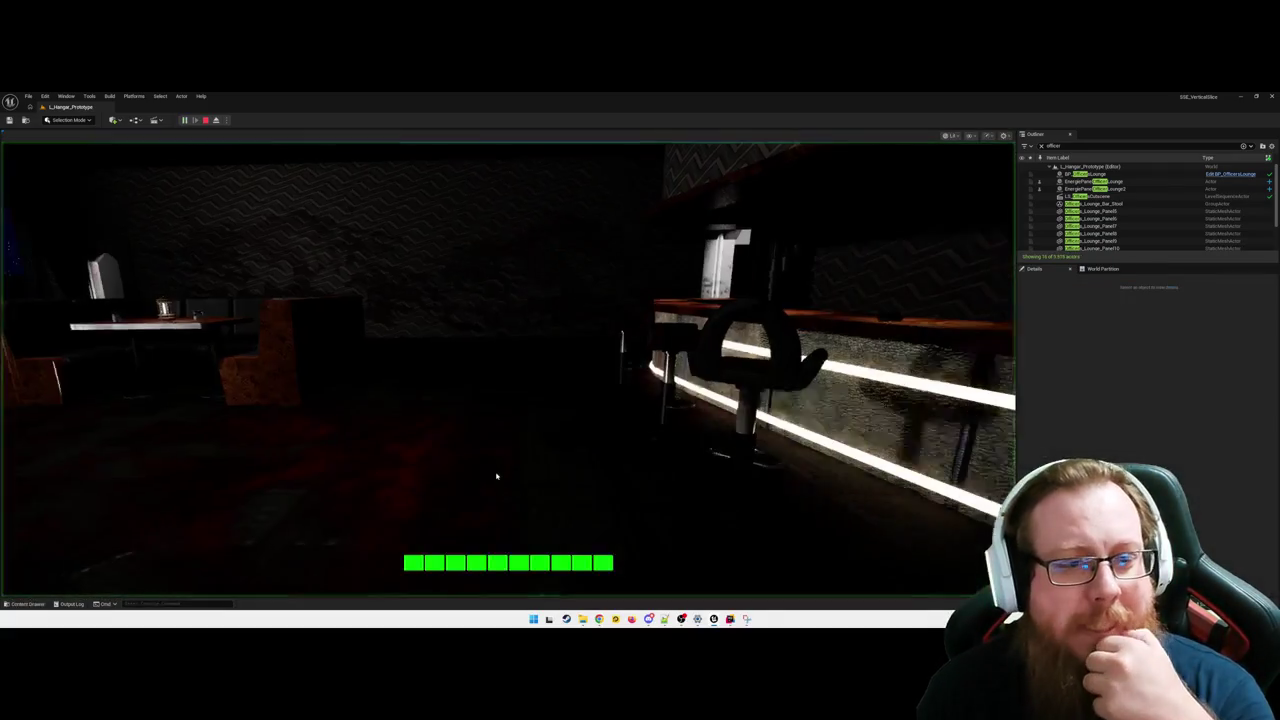
key(w)
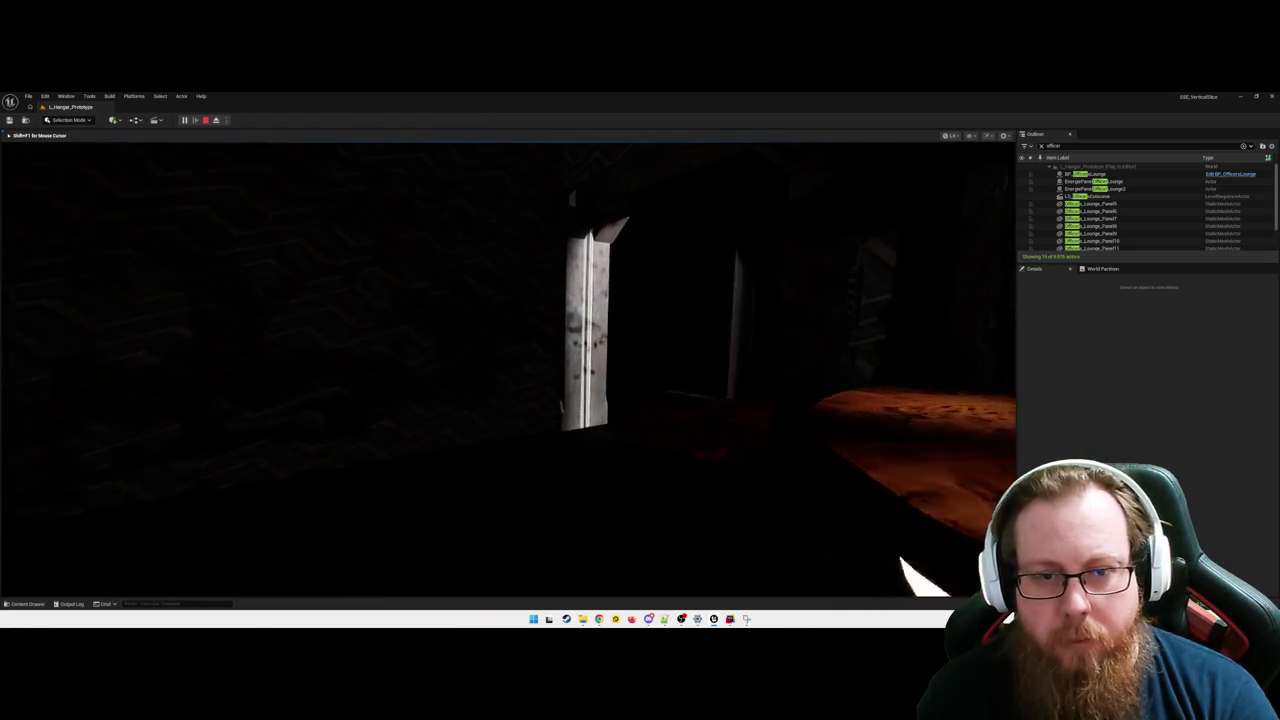
key(w)
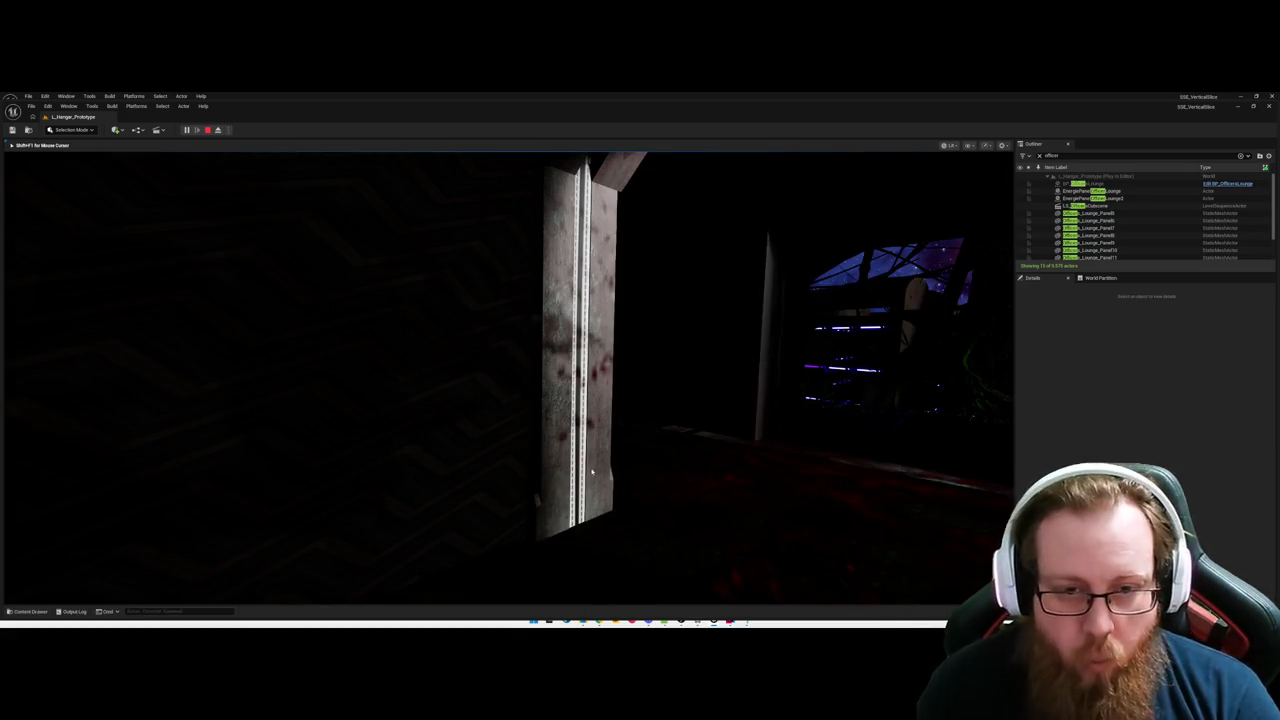
key(Escape)
key(ctrl+space)
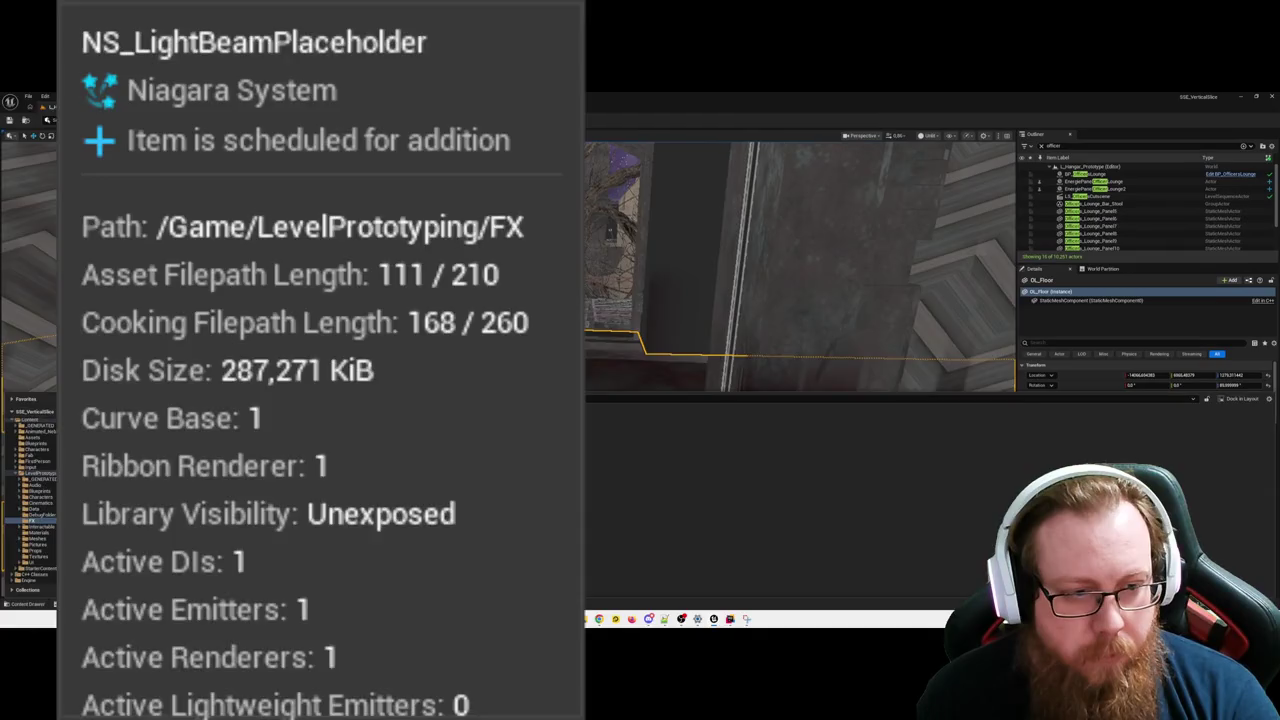
Open NS_LightBeamPlaceholder and add the StaticBeam emitter found by searching 'beam'.
click(563, 404)
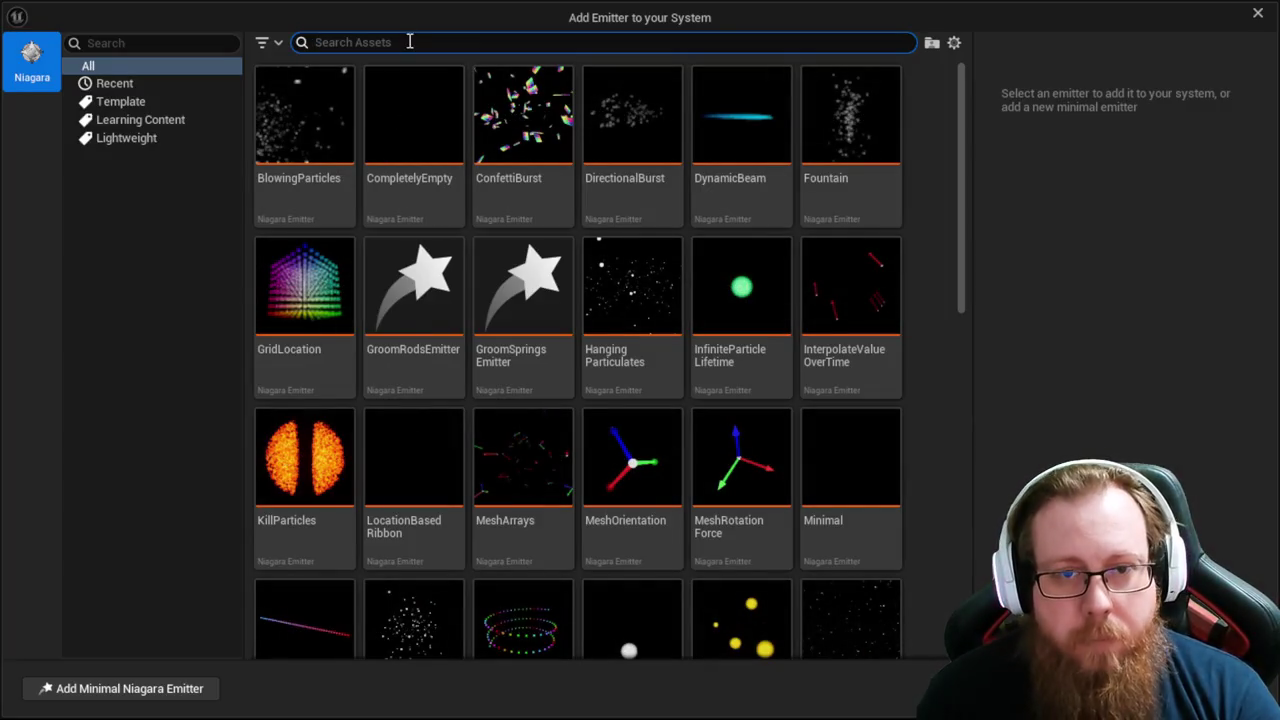
click(446, 42)
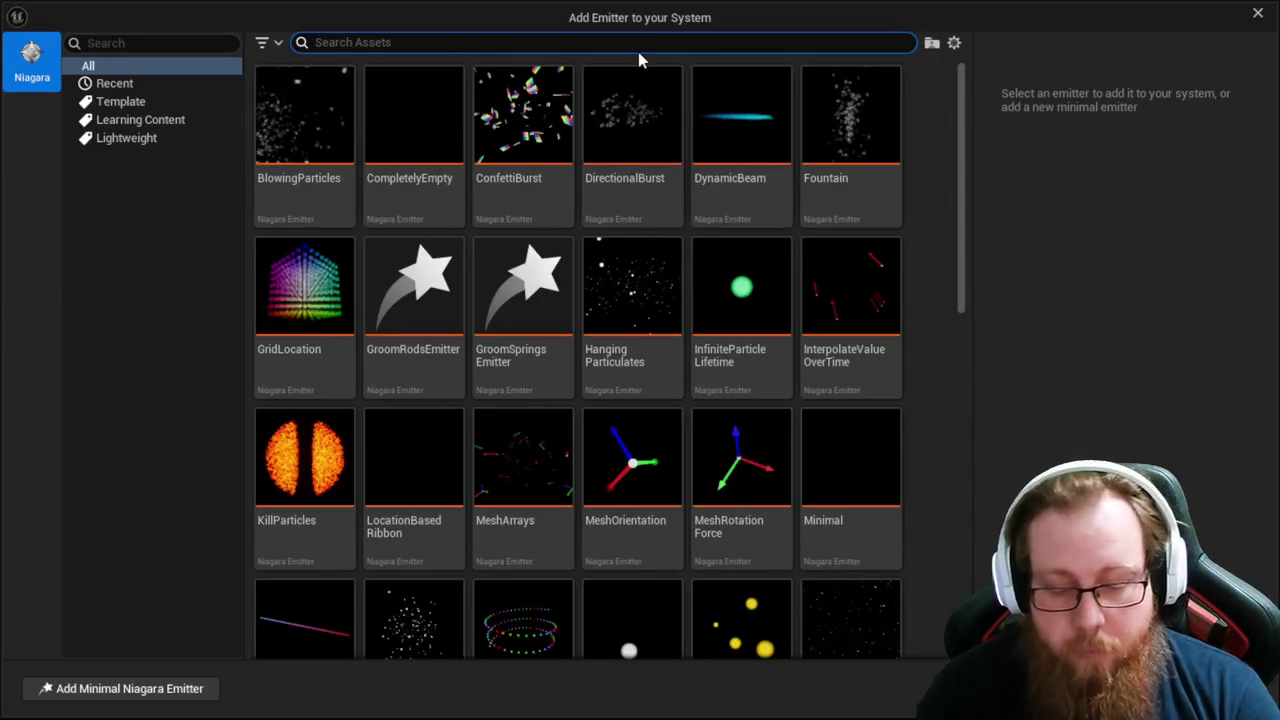
text(beam)
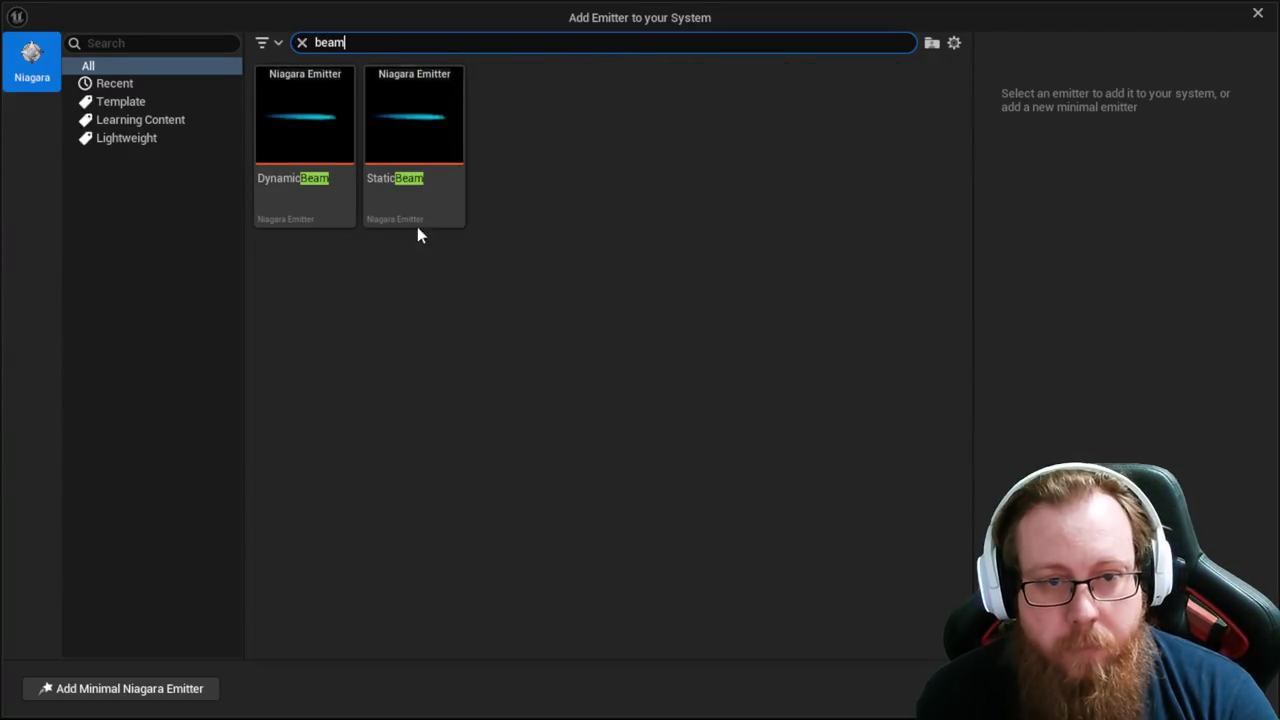
click(415, 92)
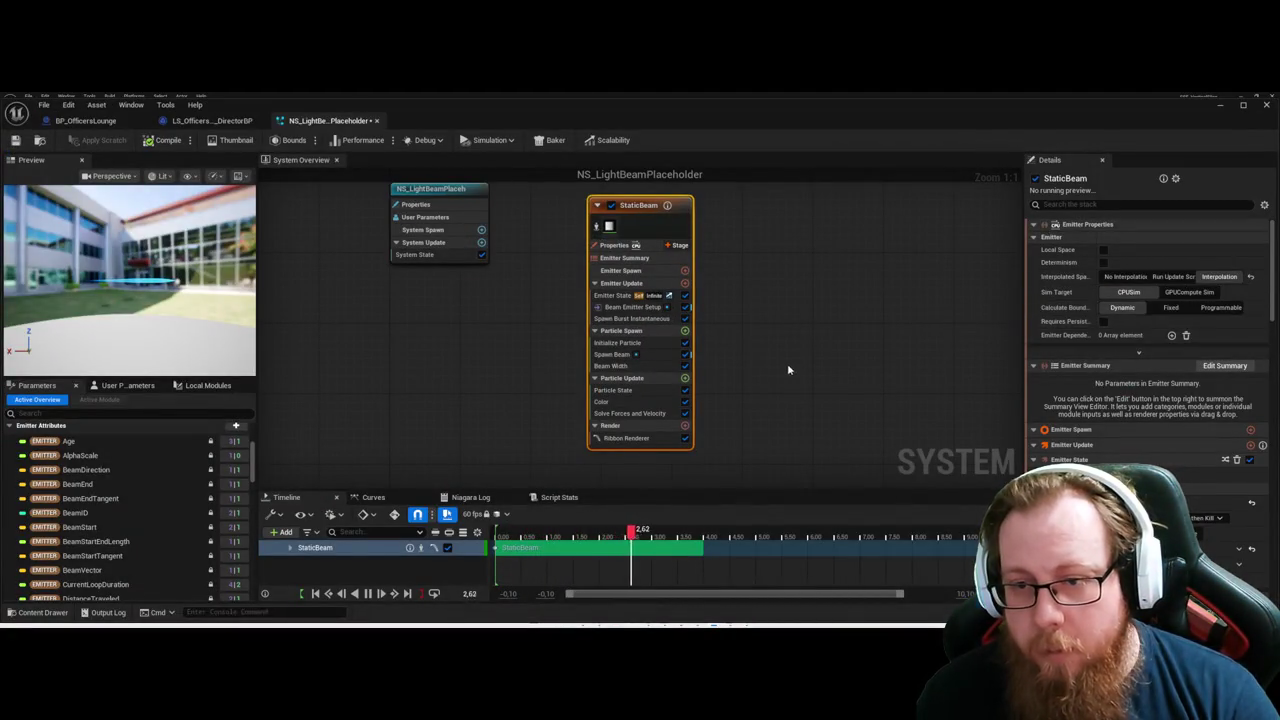
Set the StaticBeam emitter's Calculate Bounds to Dynamic and Loop Behavior to Once, then compile.
click(1106, 313)
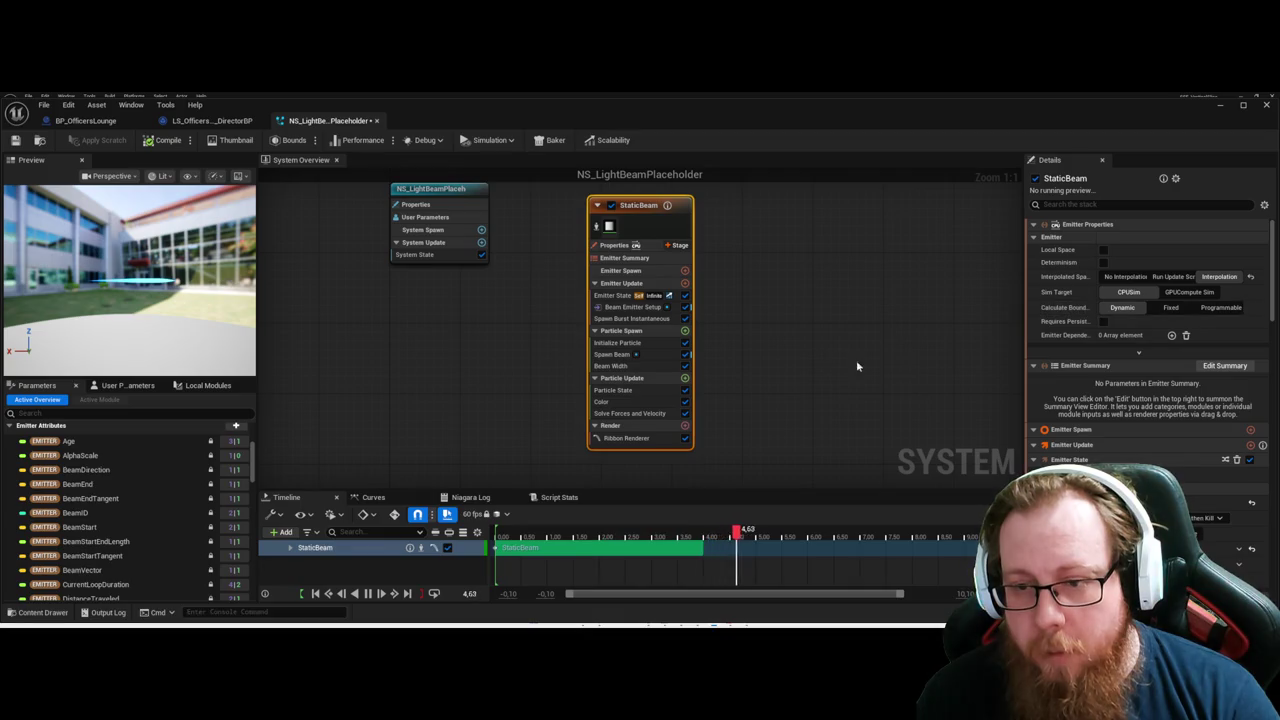
drag(925, 366, 786, 277)
scroll(1128, 416, down, 2)
scroll(1150, 420, down, 1)
click(1150, 403)
mouse_move(840, 370)
mouse_down()
mouse_move(797, 354)
mouse_move(873, 330)
mouse_up()
scroll(1212, 446, down, 2)
scroll(1212, 446, down, 2)
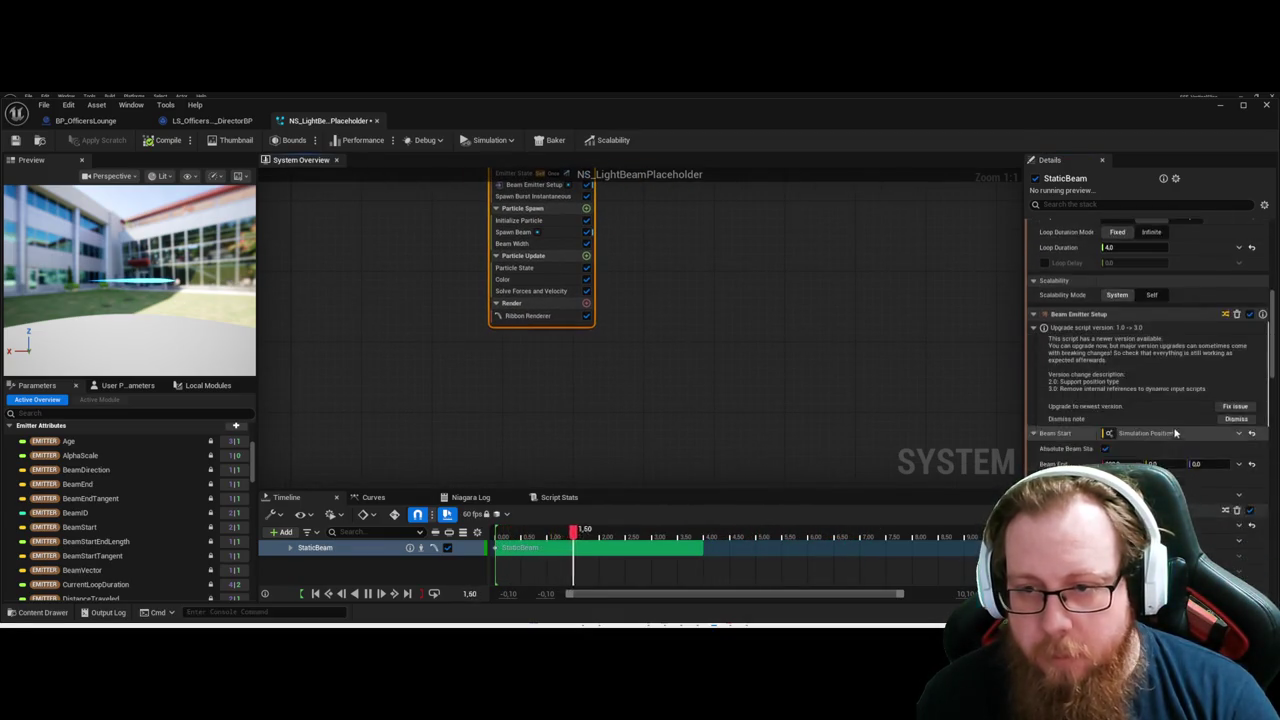
scroll(1150, 400, up, 2)
scroll(1111, 352, down, 4)
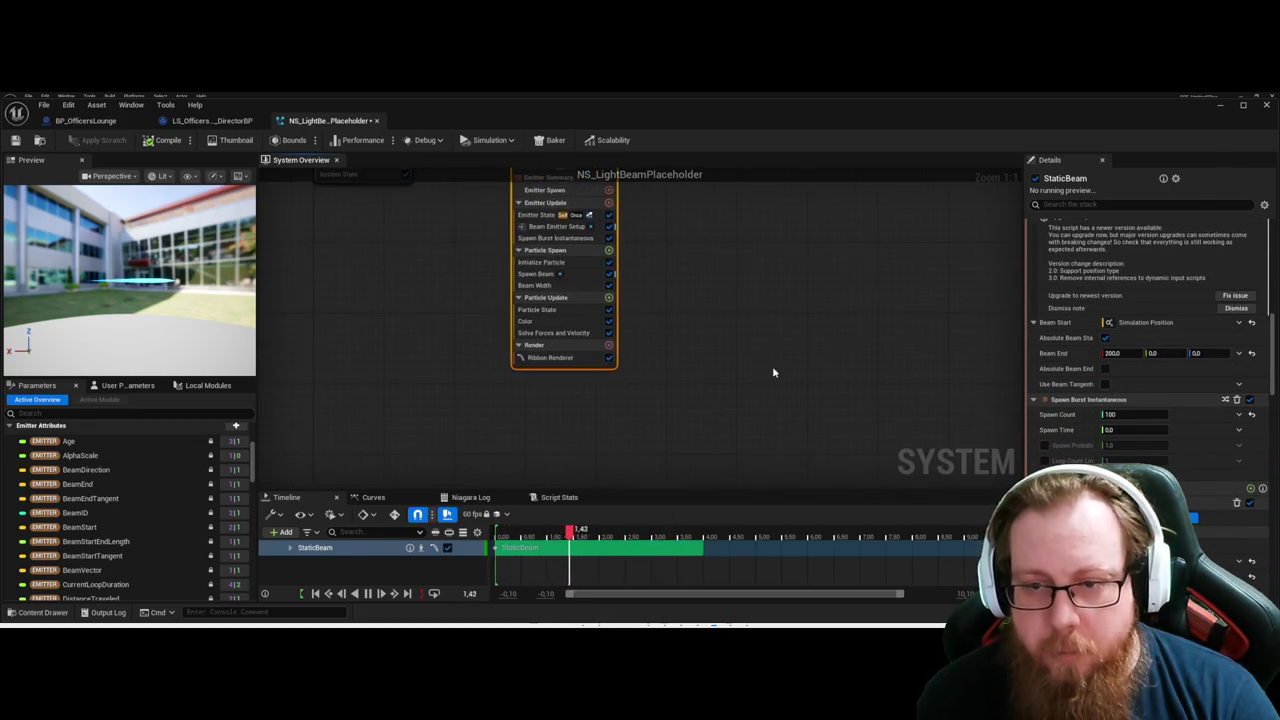
key(super+Down)
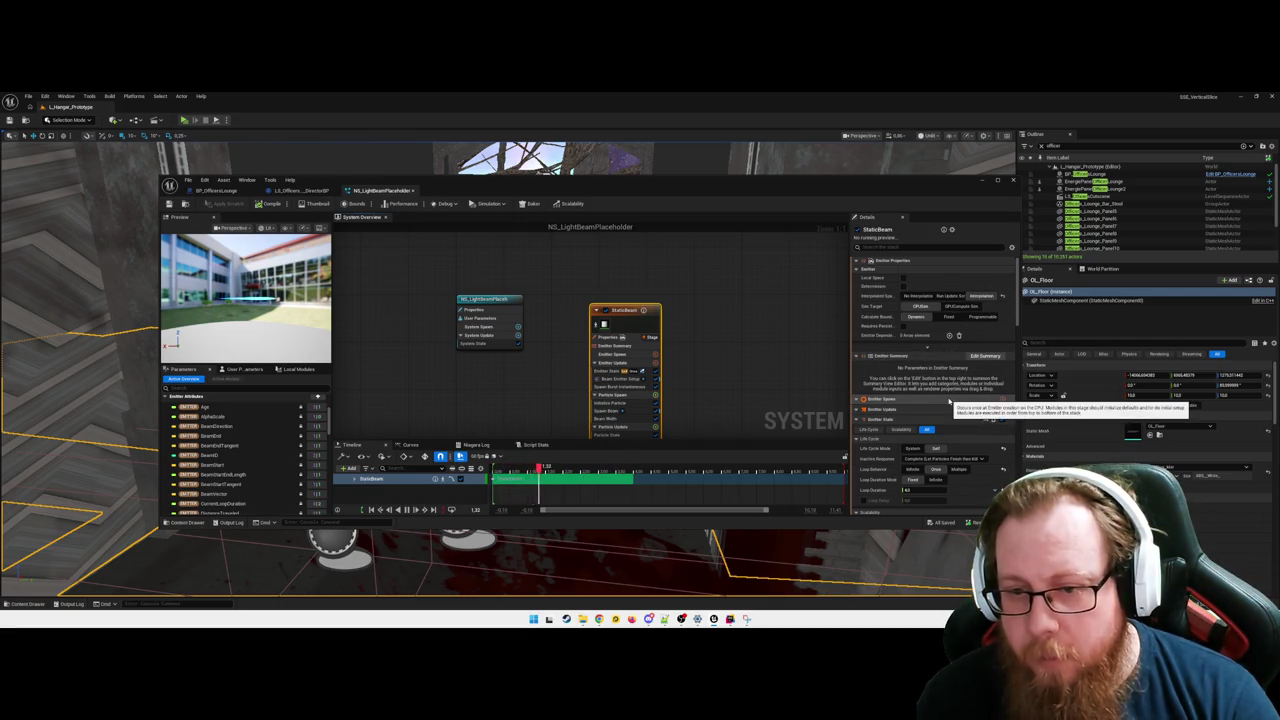
Resolve the outdated script upgrade warning, save NS_LightBeamPlaceholder, and minimize the Niagara editor.
click(1002, 398)
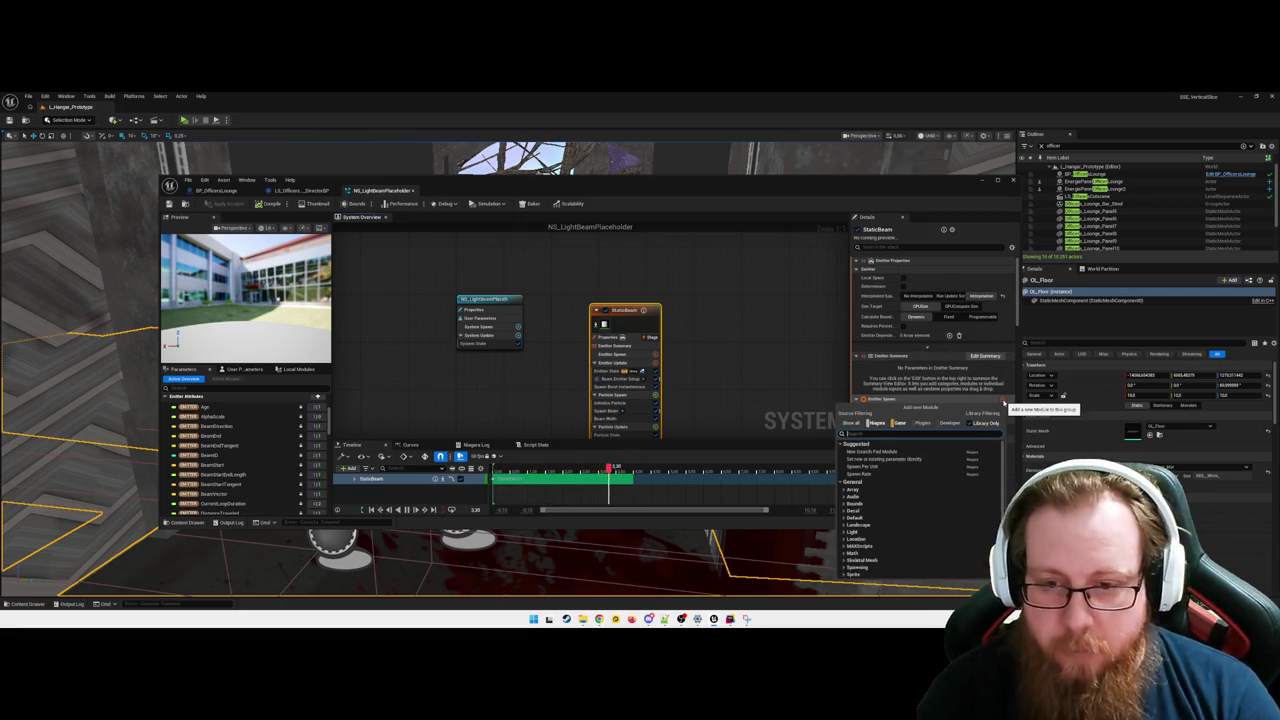
text(loca)
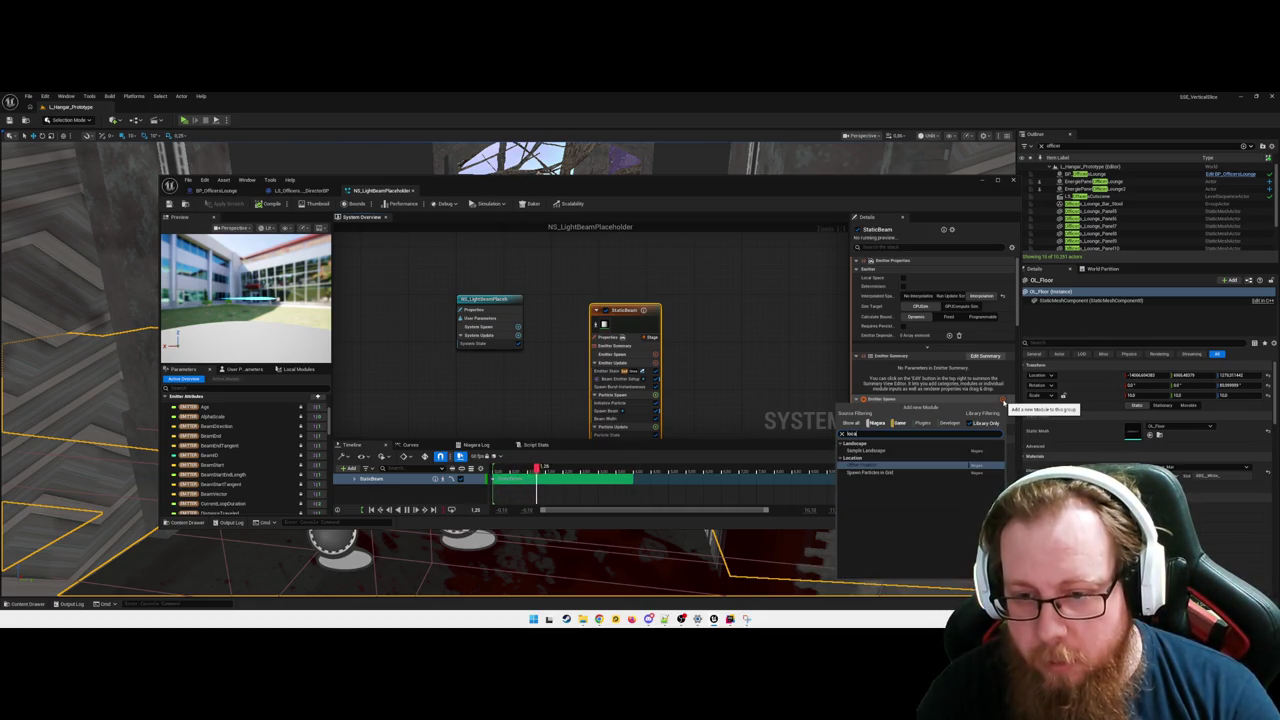
key(Escape)
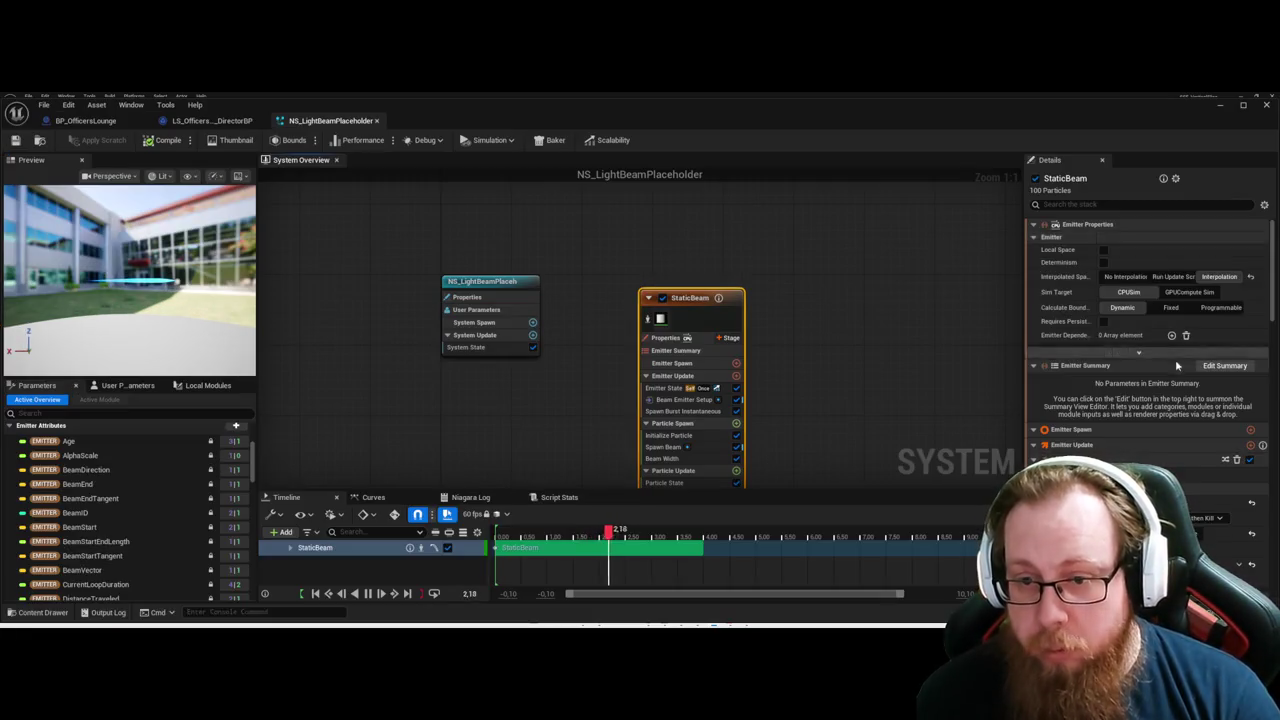
scroll(1175, 359, down, 5)
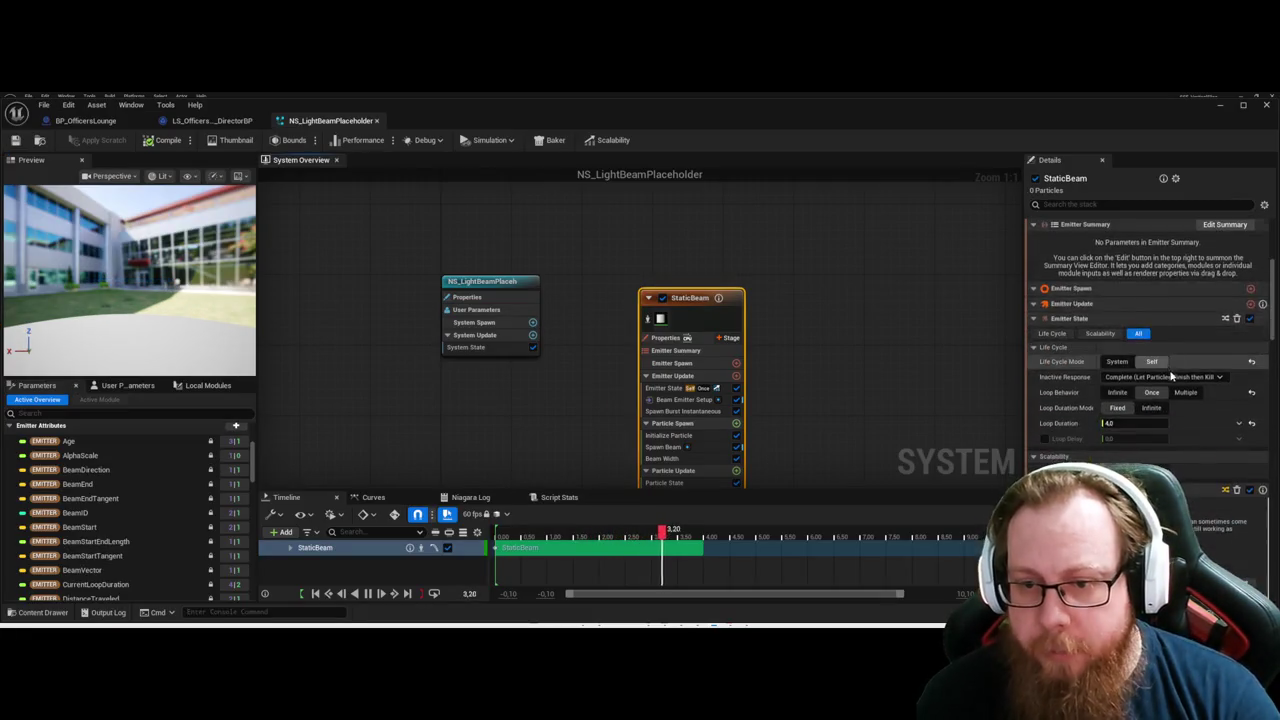
click(1158, 426)
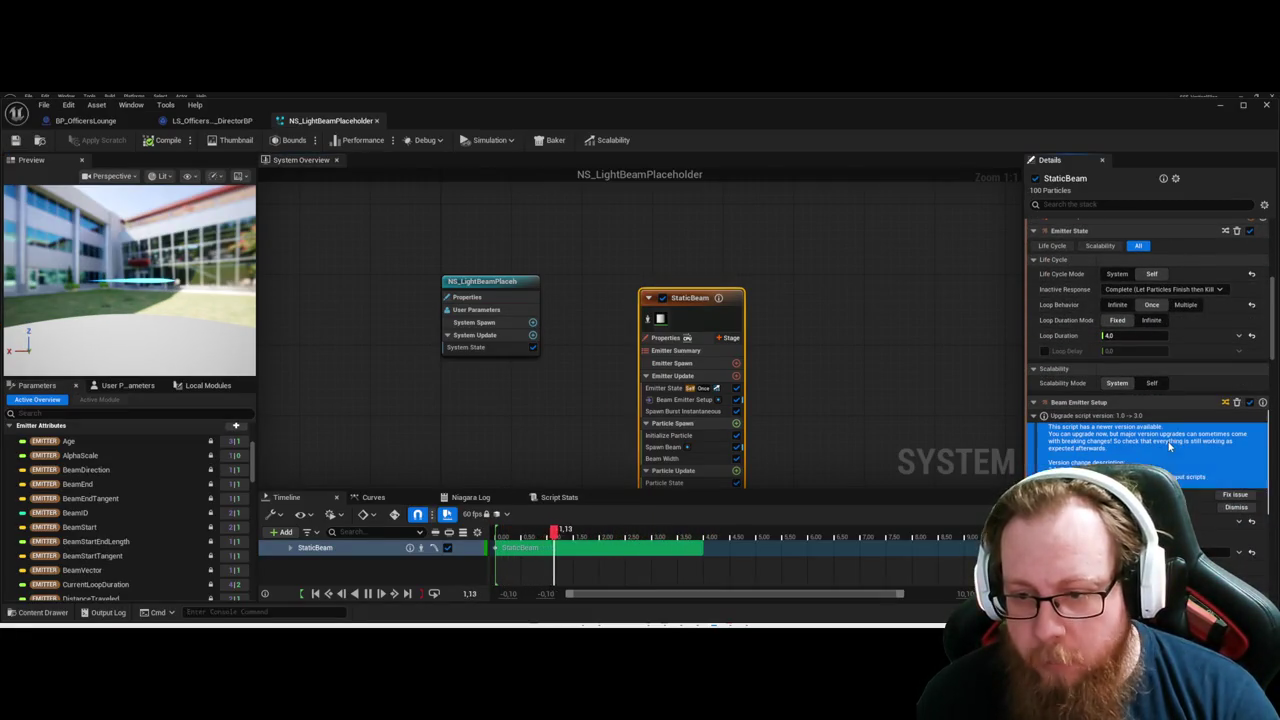
click(1236, 495)
click(840, 405)
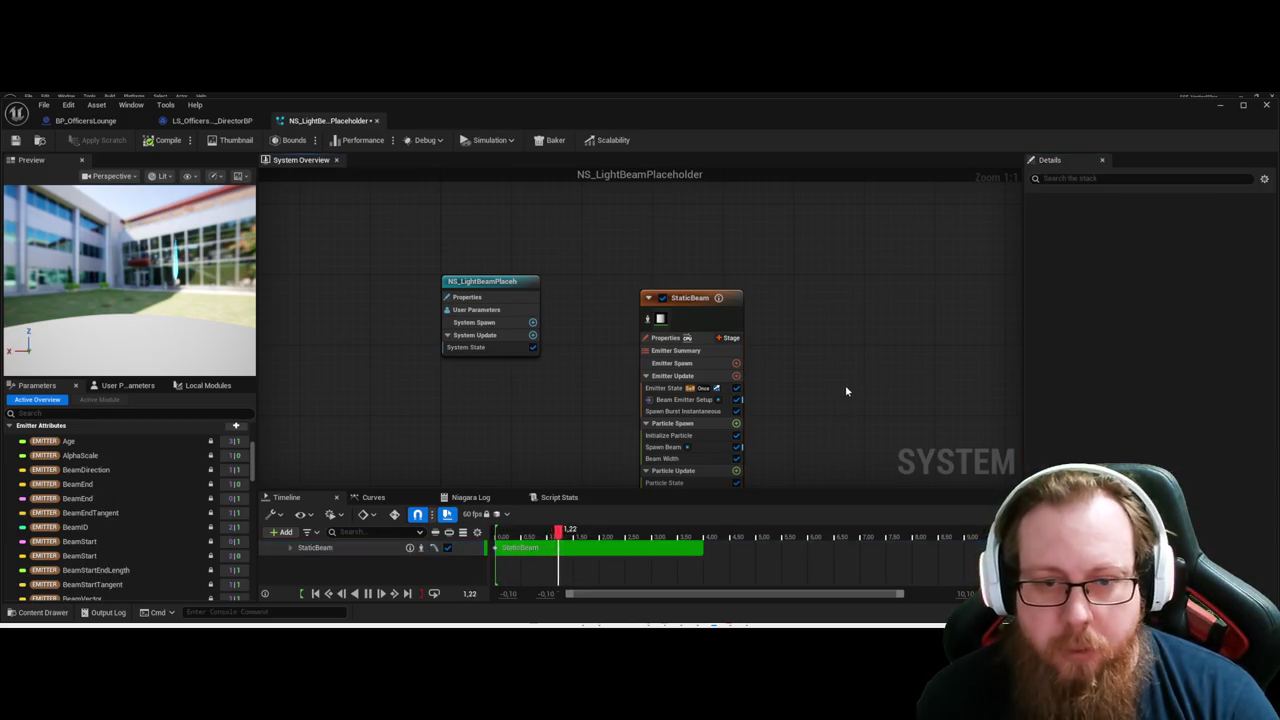
key(ctrl+s)
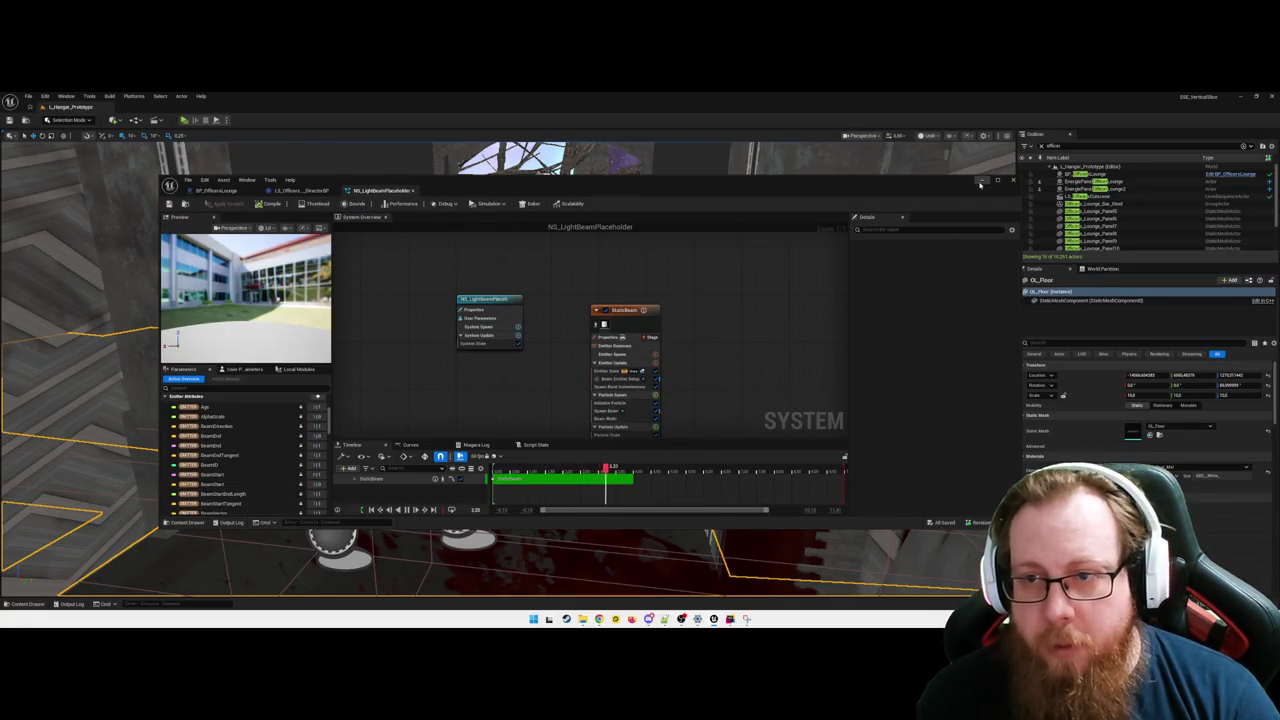
click(980, 183)
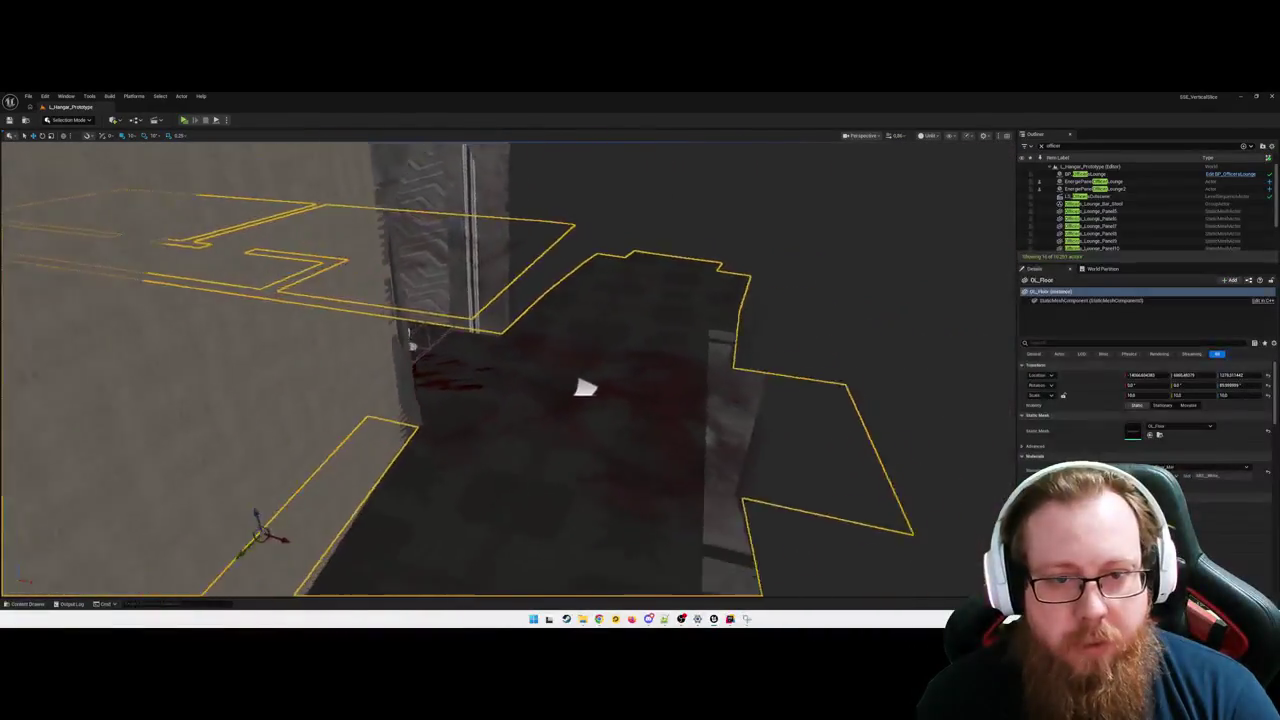
Play From Here to check the light beam in the level, then stop the session.
right_click(663, 187)
click(689, 445)
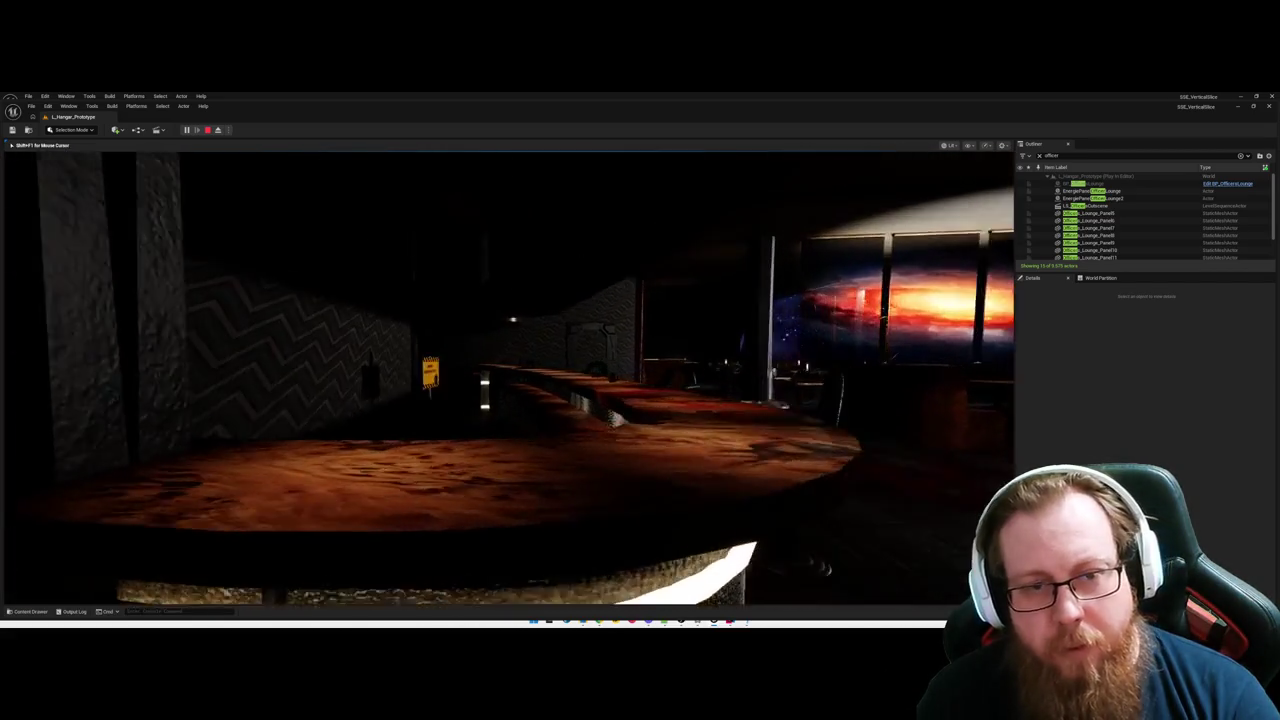
key(Escape)
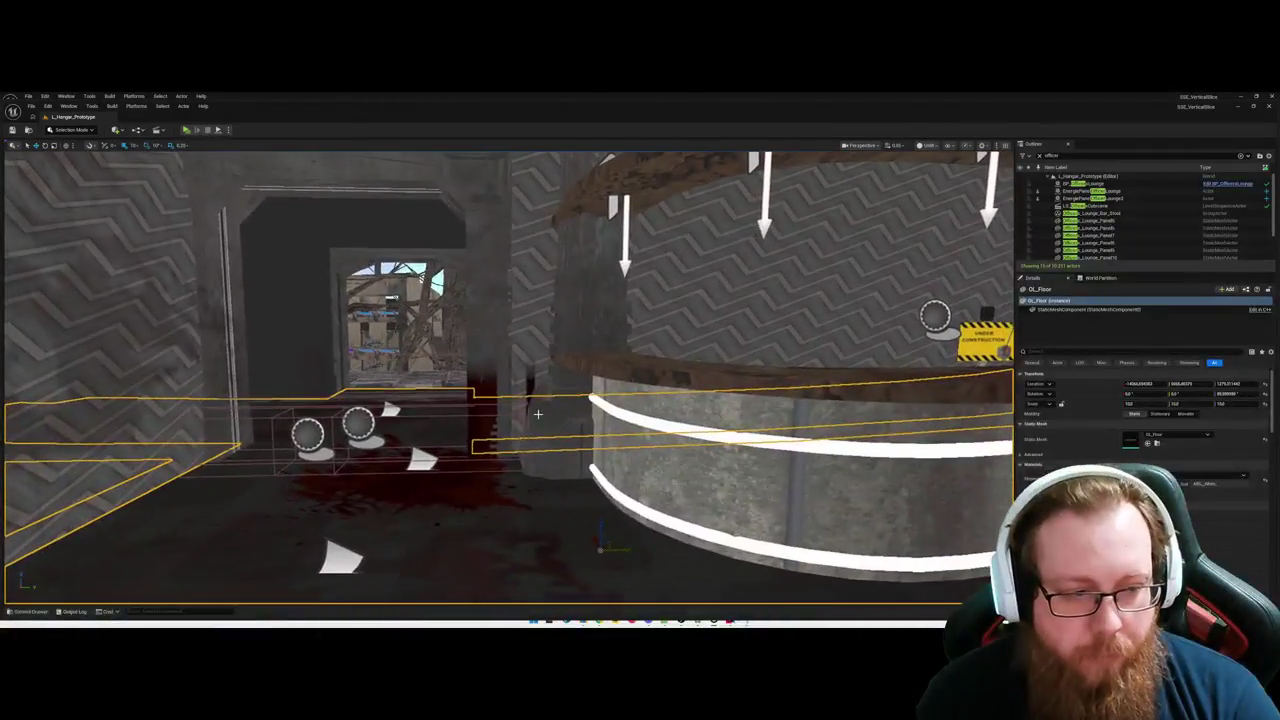
key(ctrl+space)
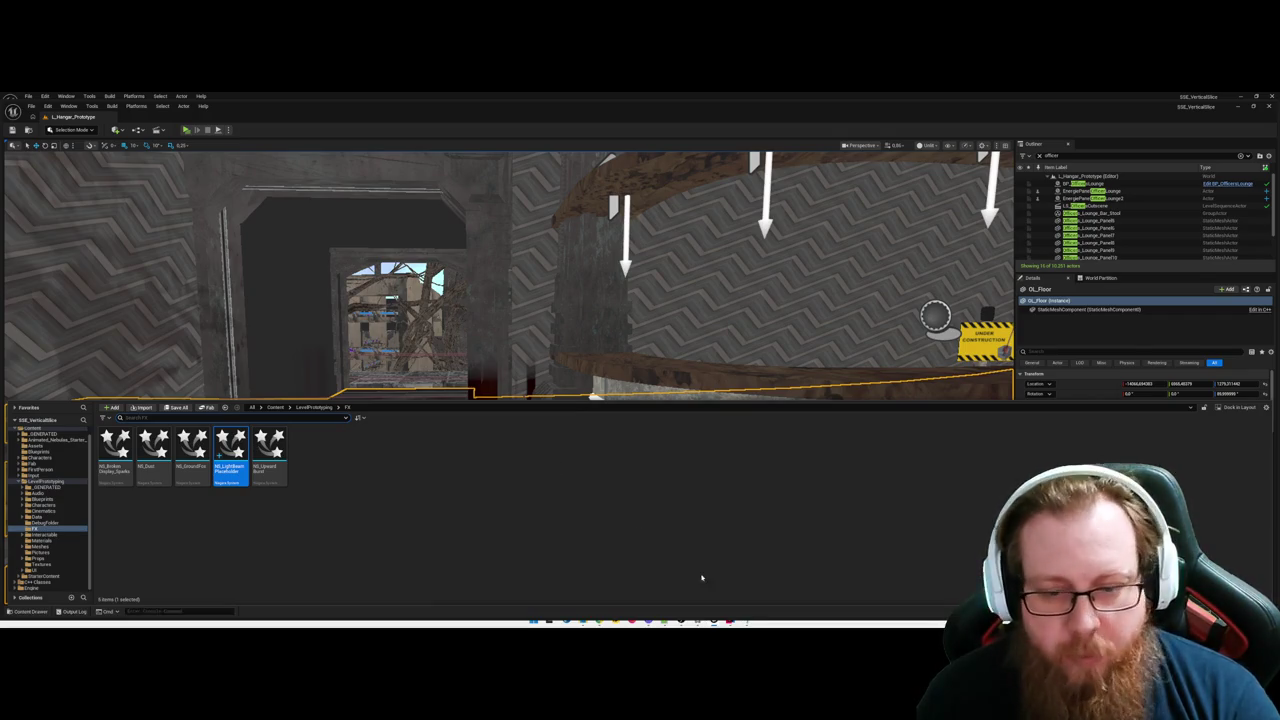
key(ctrl+space)
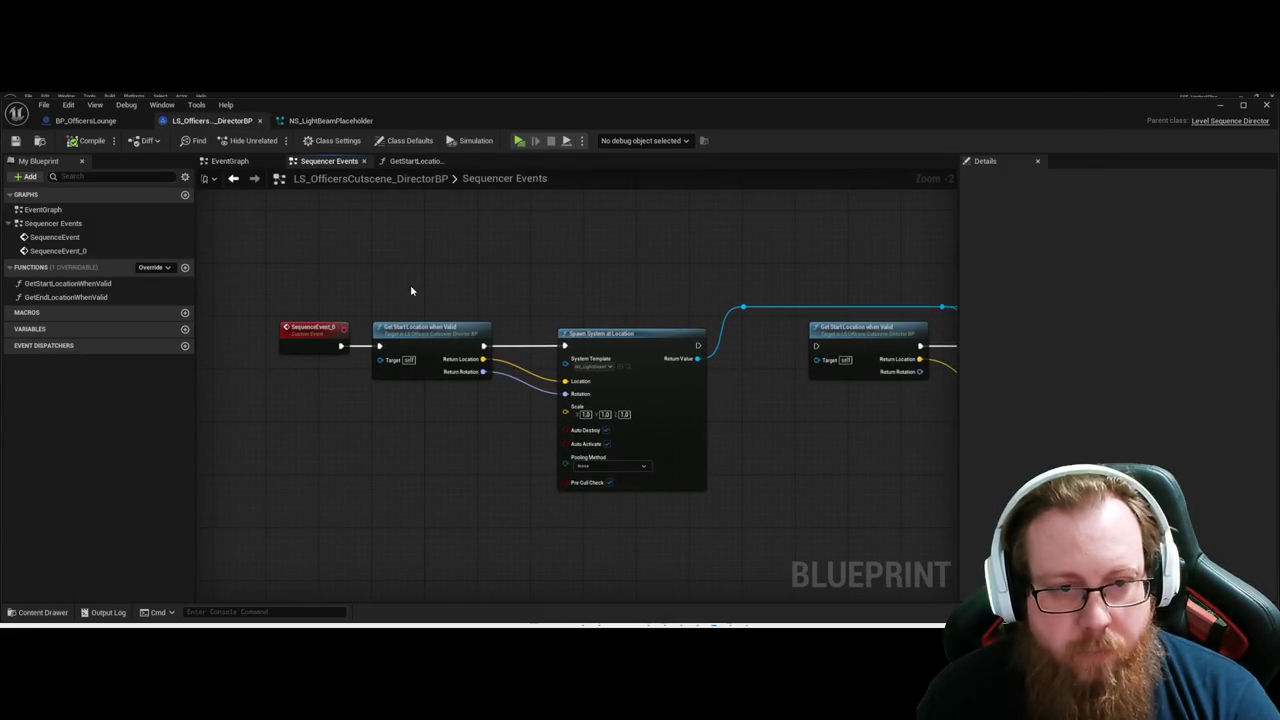
Inspect the Get Start Location When Valid node, minimize the blueprint editor, and launch a standalone preview.
click(436, 330)
click(450, 428)
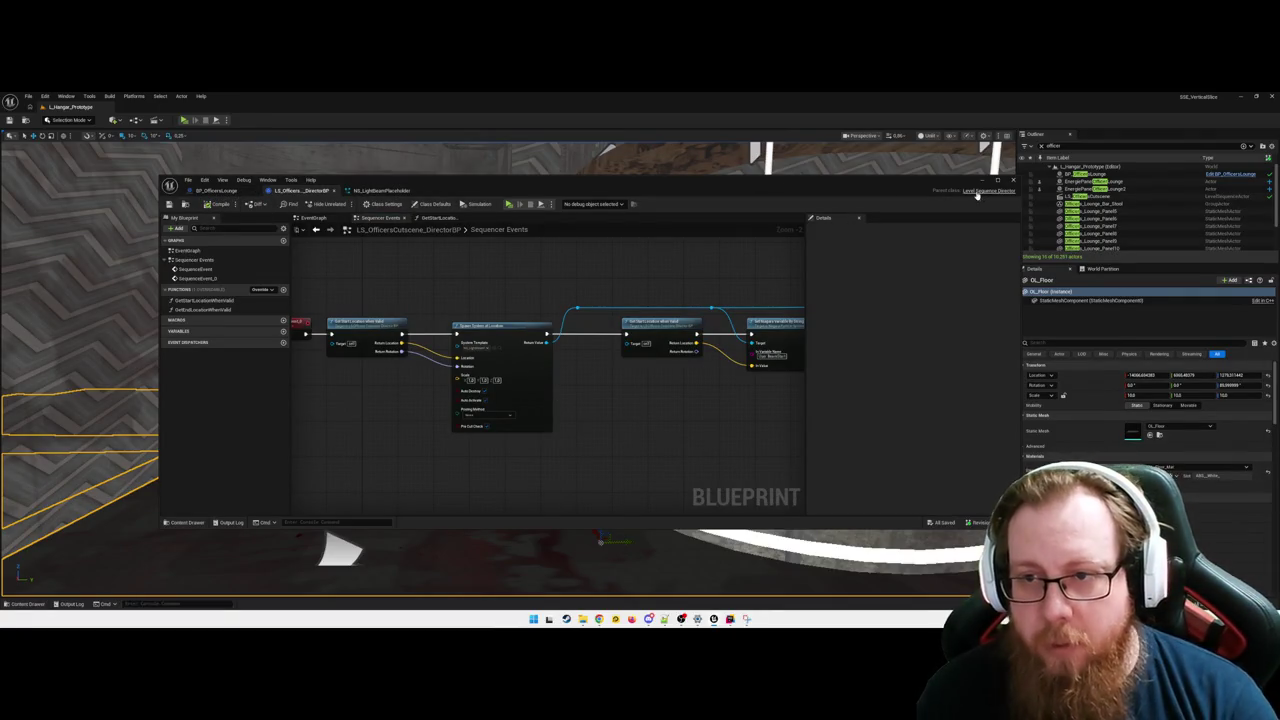
click(997, 180)
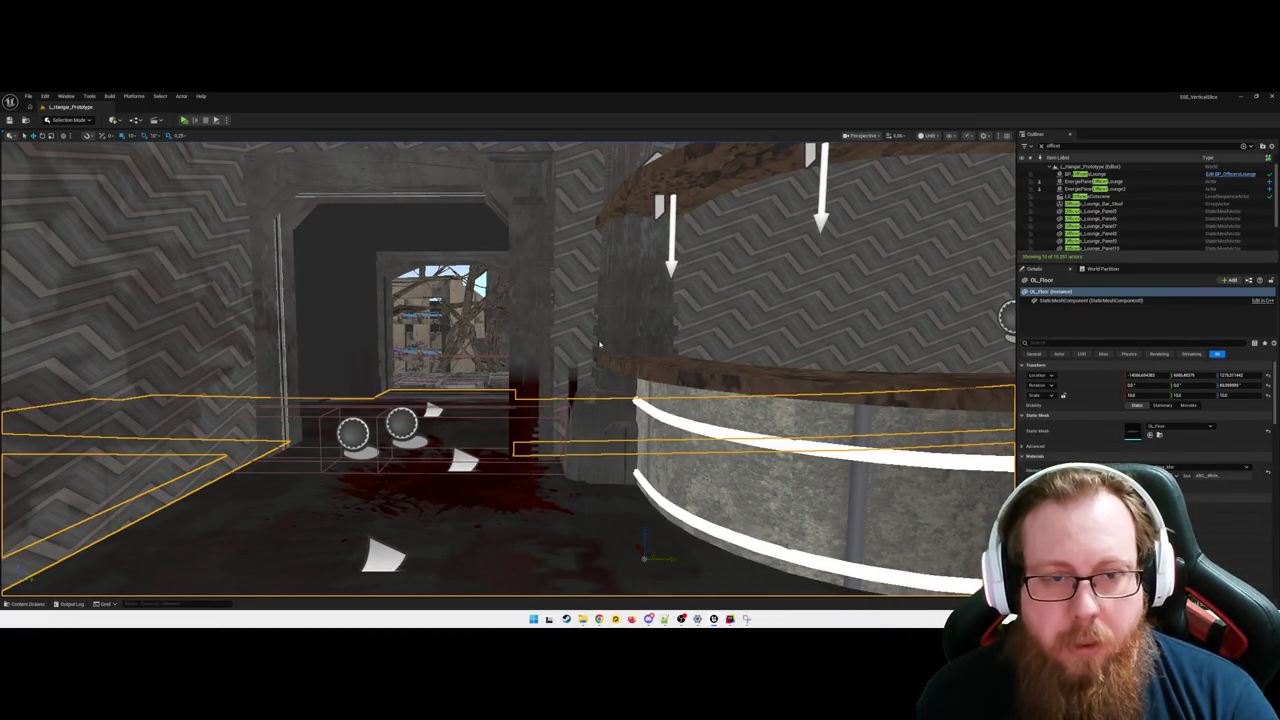
key(alt+p)
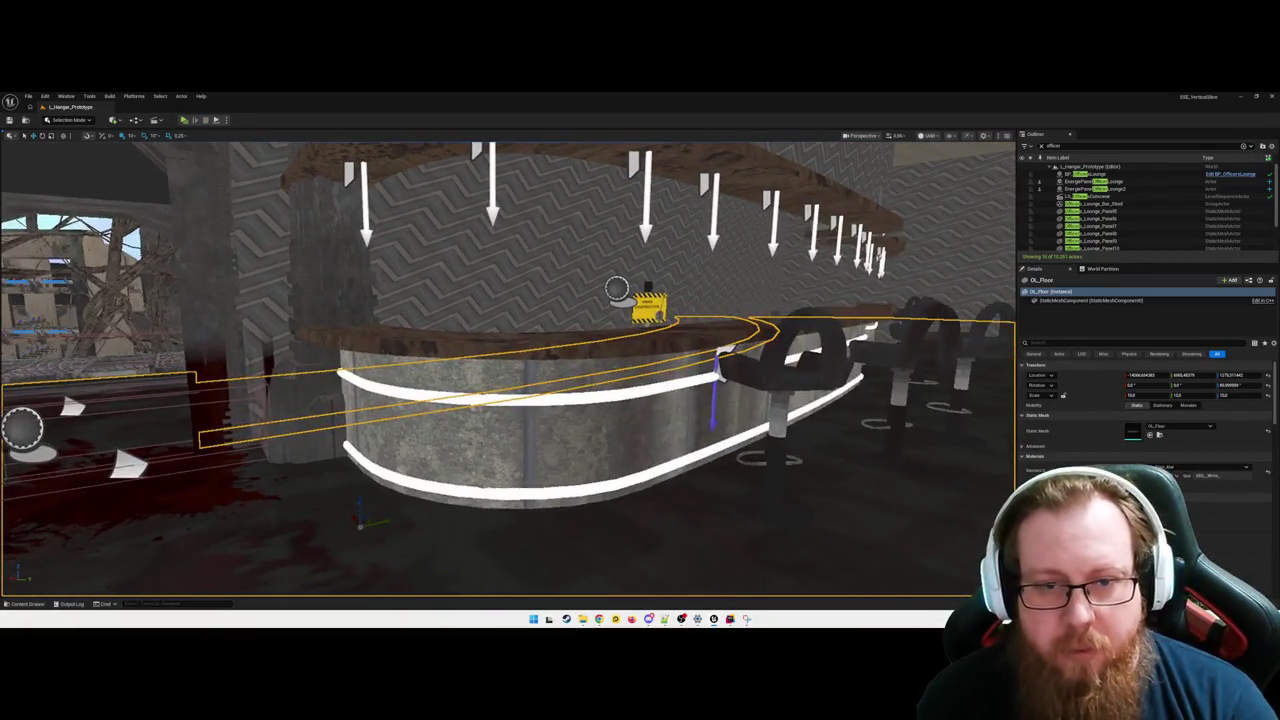
mouse_move(621, 382)
mouse_down()
mouse_move(560, 450)
mouse_move(621, 382)
mouse_up()
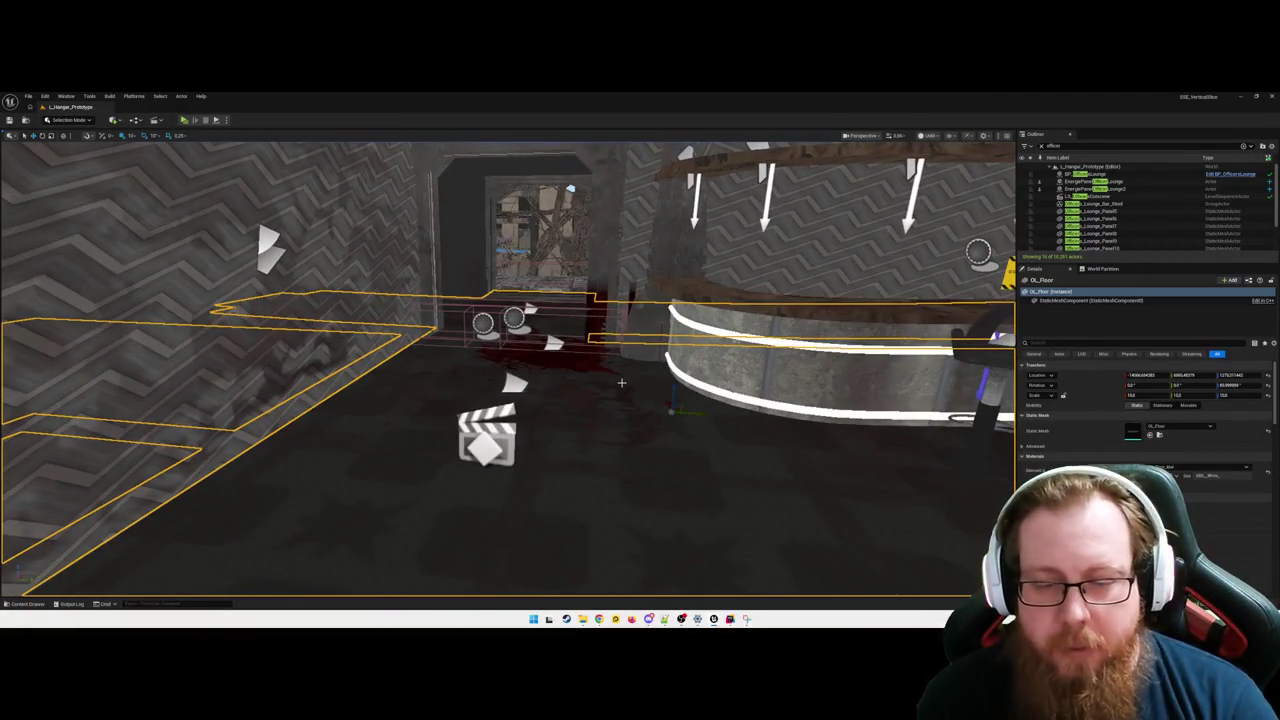
mouse_move(713, 619)
click(731, 580)
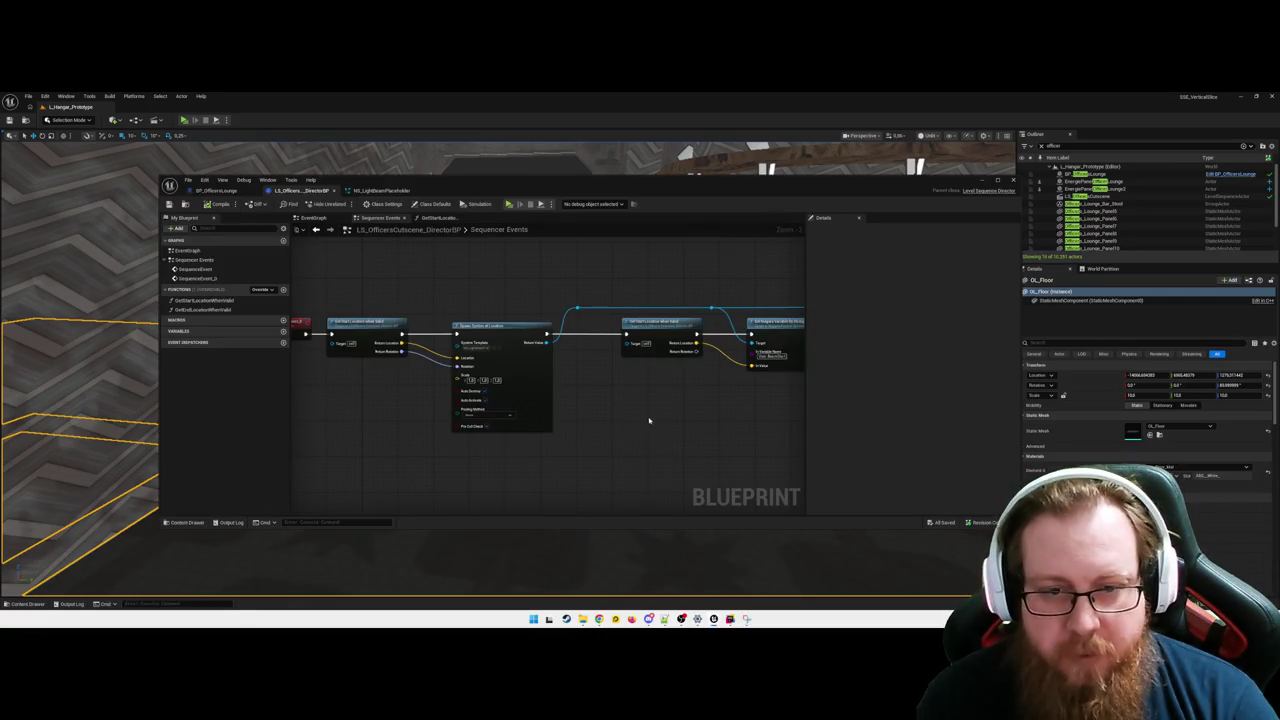
mouse_move(655, 436)
mouse_down()
mouse_move(570, 437)
mouse_move(608, 454)
mouse_move(693, 447)
mouse_up()
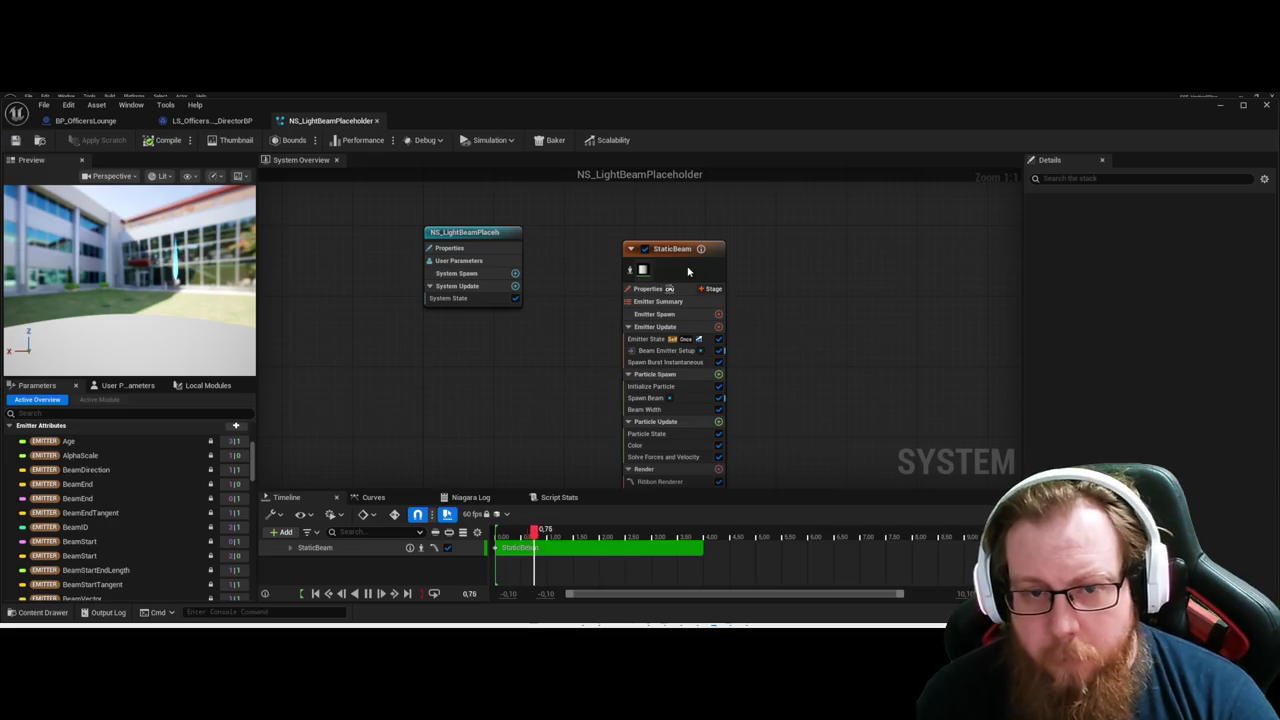
Select the StaticBeam emitter and scroll through its properties.
click(650, 248)
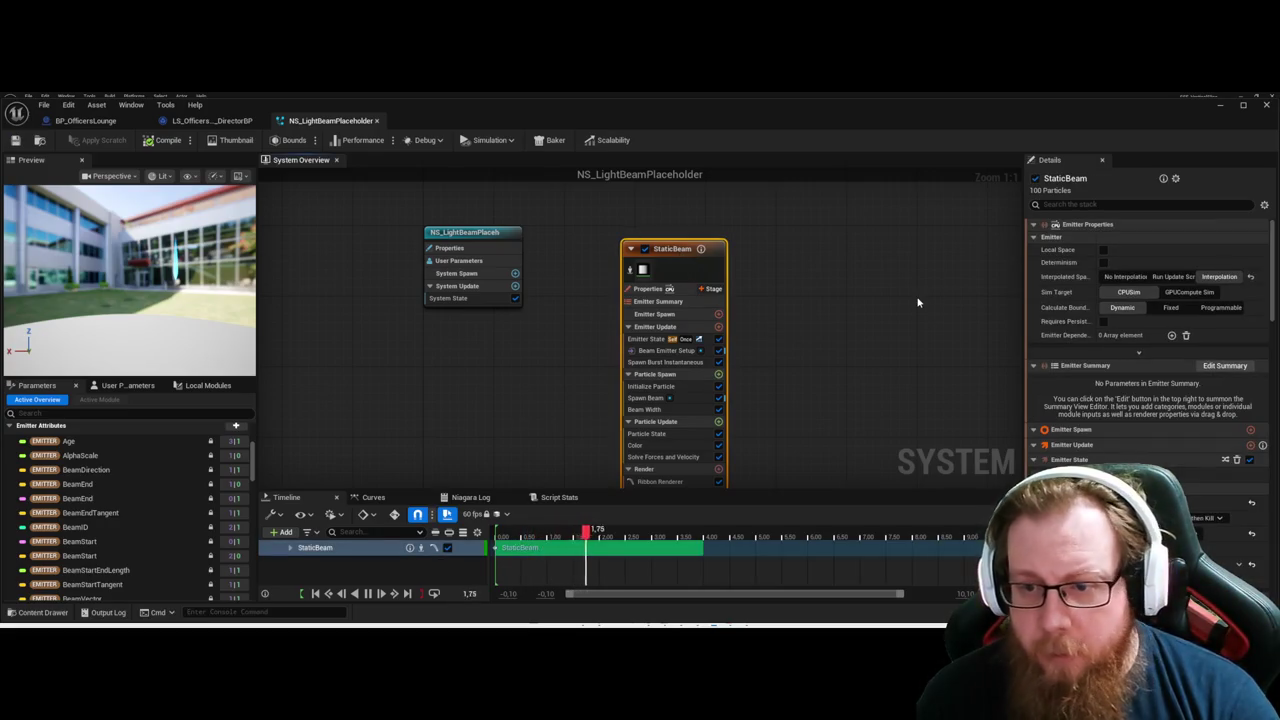
scroll(1090, 362, down, 2)
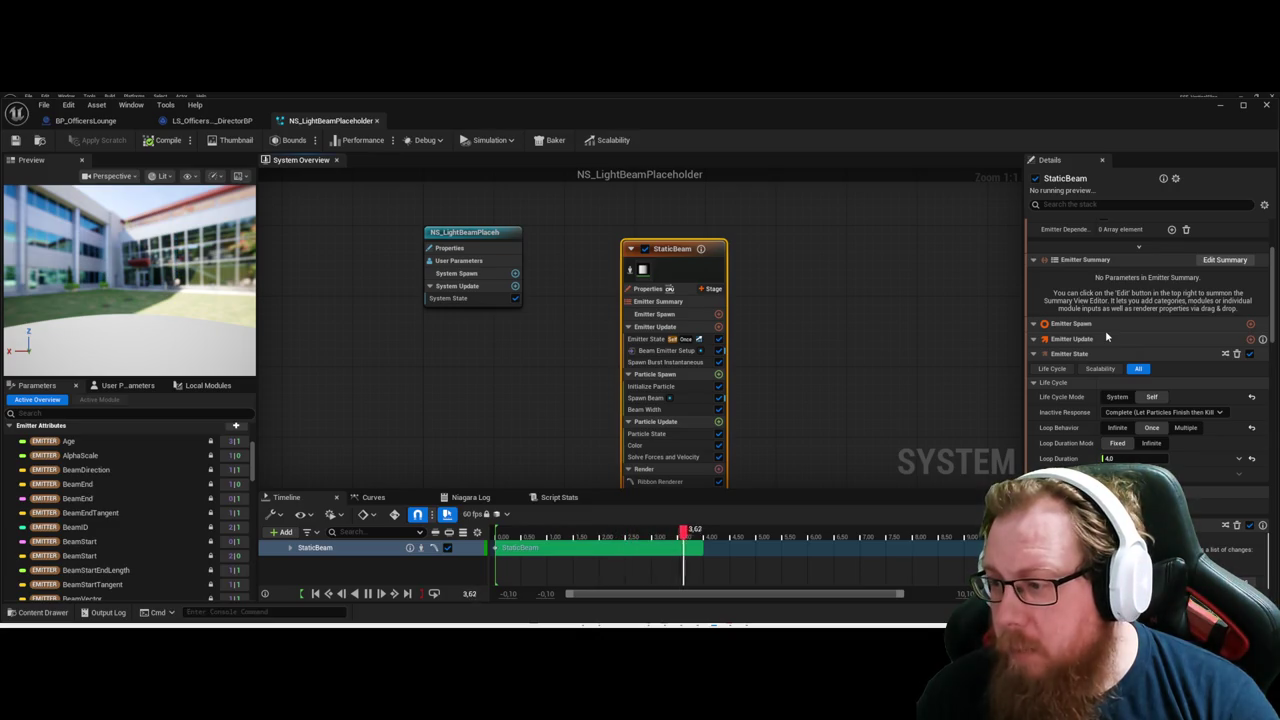
scroll(1115, 373, down, 2)
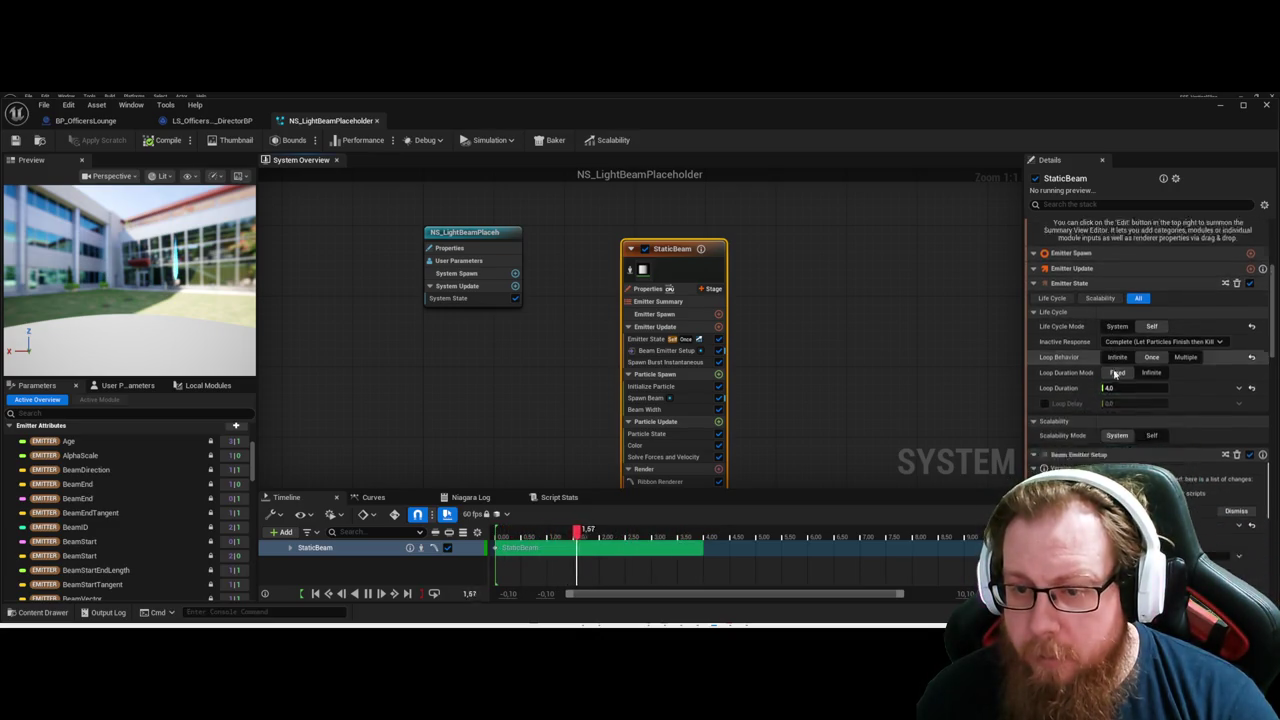
scroll(1068, 345, up, 2)
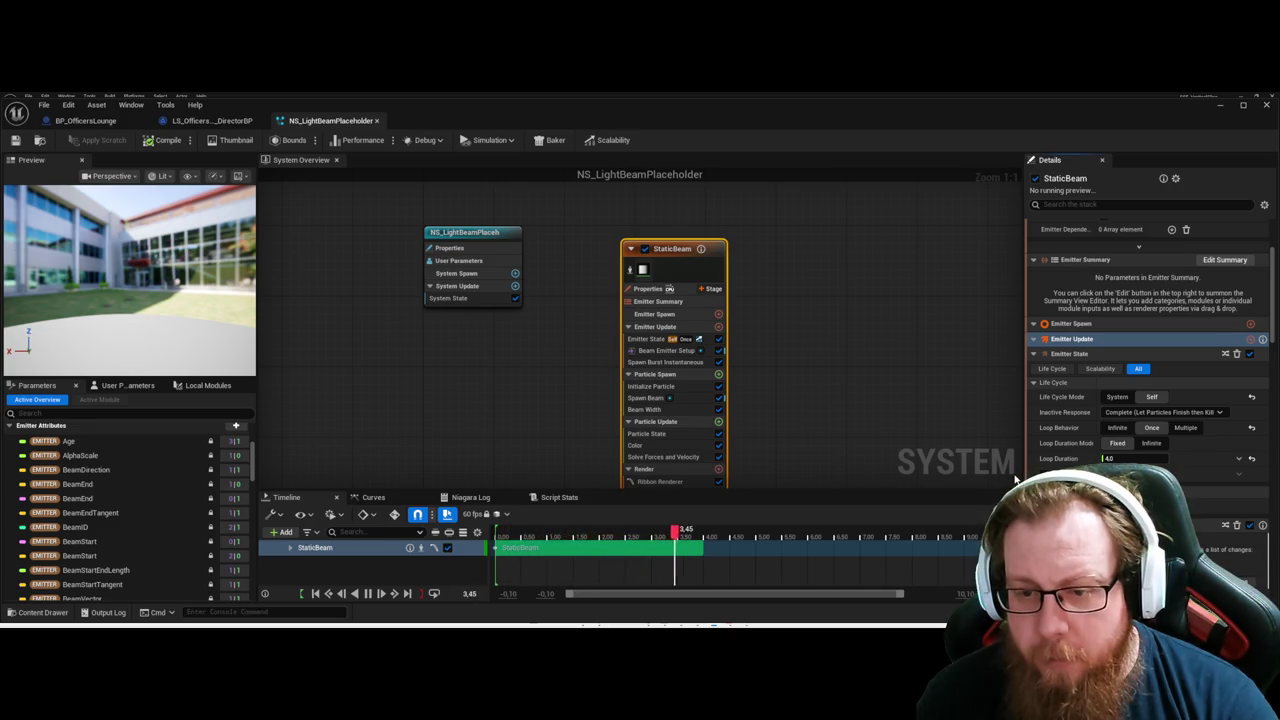
Show NS_LightBeamPlaceholder's System State settings: play once with a 5.0 loop duration.
click(886, 435)
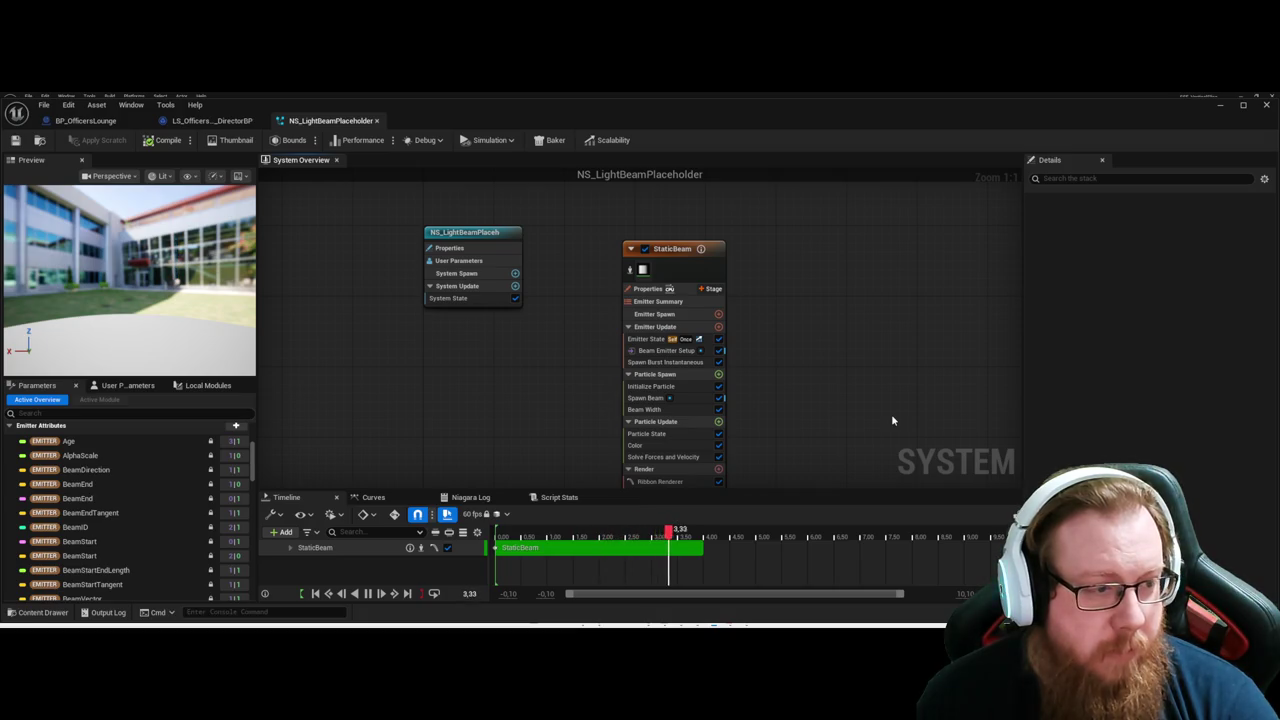
mouse_move(893, 420)
mouse_down()
mouse_move(911, 337)
mouse_move(893, 316)
mouse_up()
drag(468, 281, 486, 371)
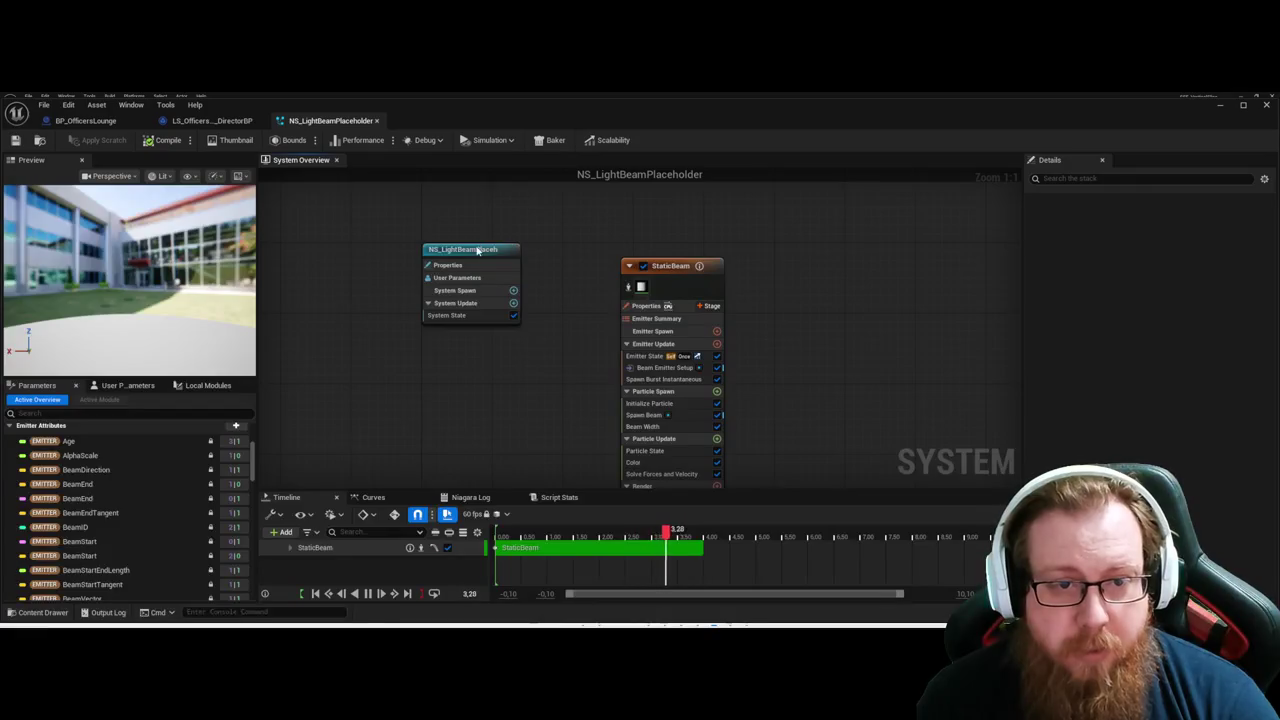
click(479, 250)
click(482, 332)
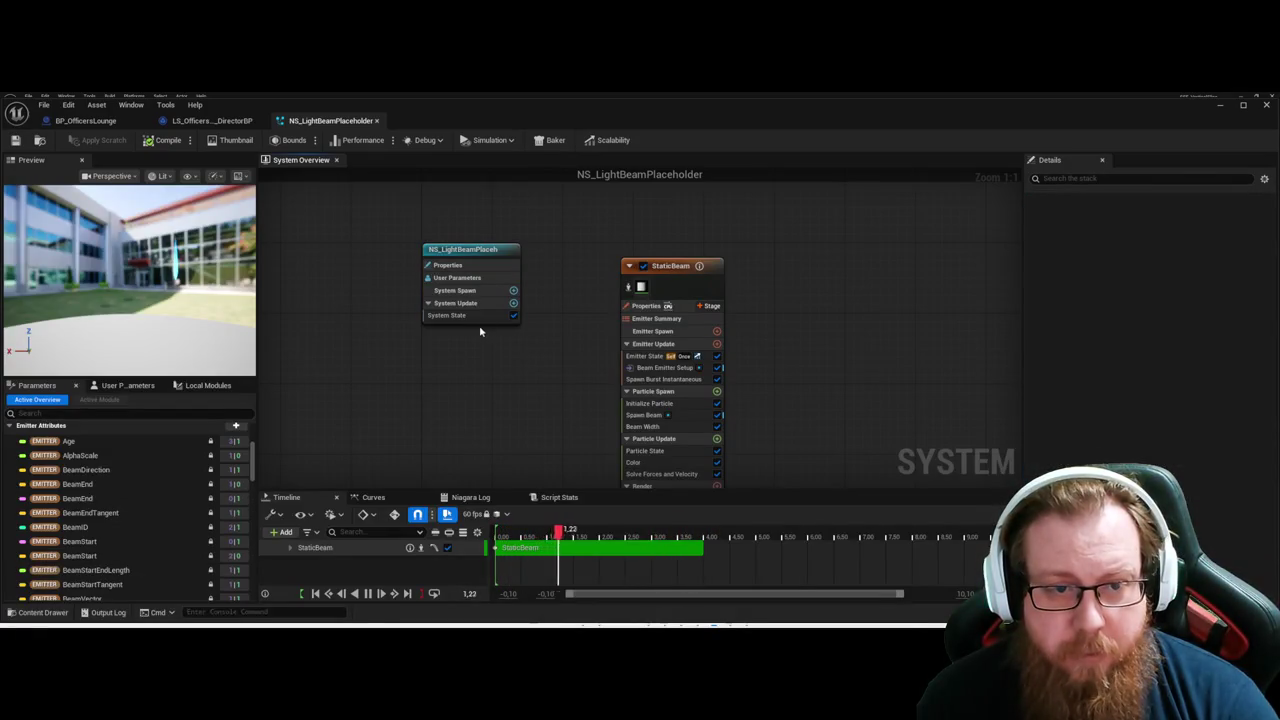
click(461, 316)
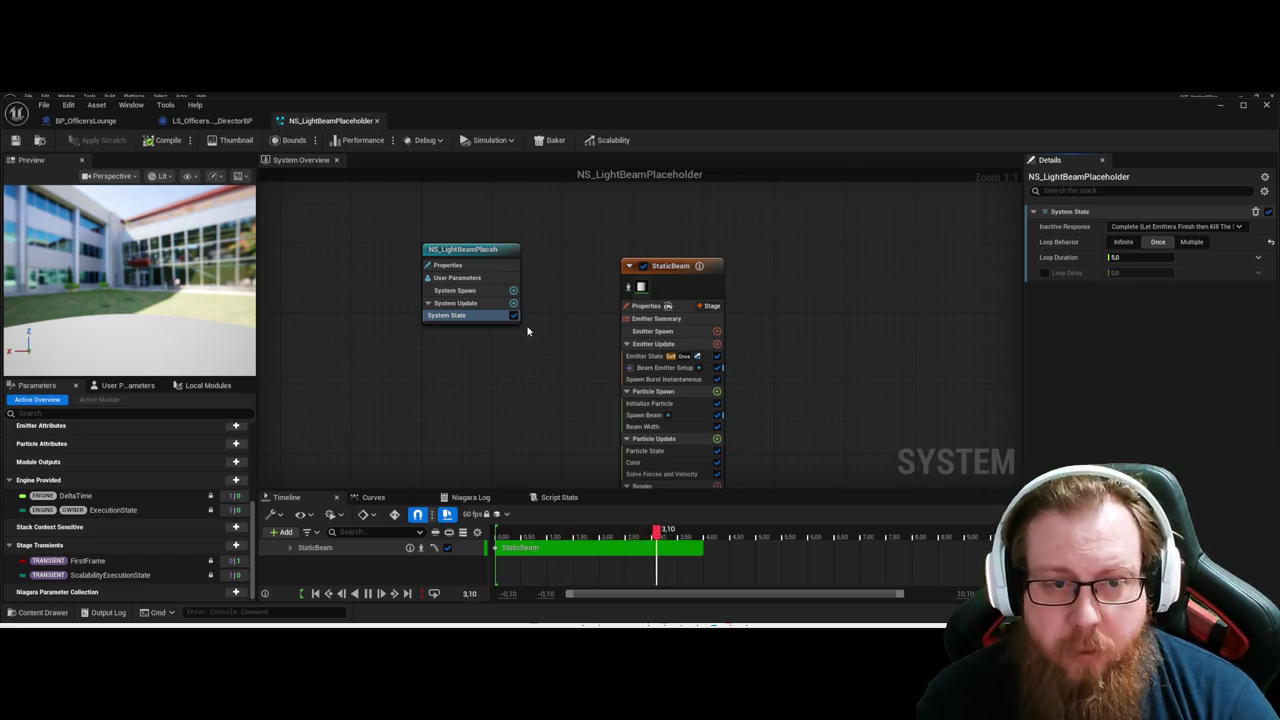
View the system's empty User Parameters and full stack, then reselect the StaticBeam emitter.
click(457, 277)
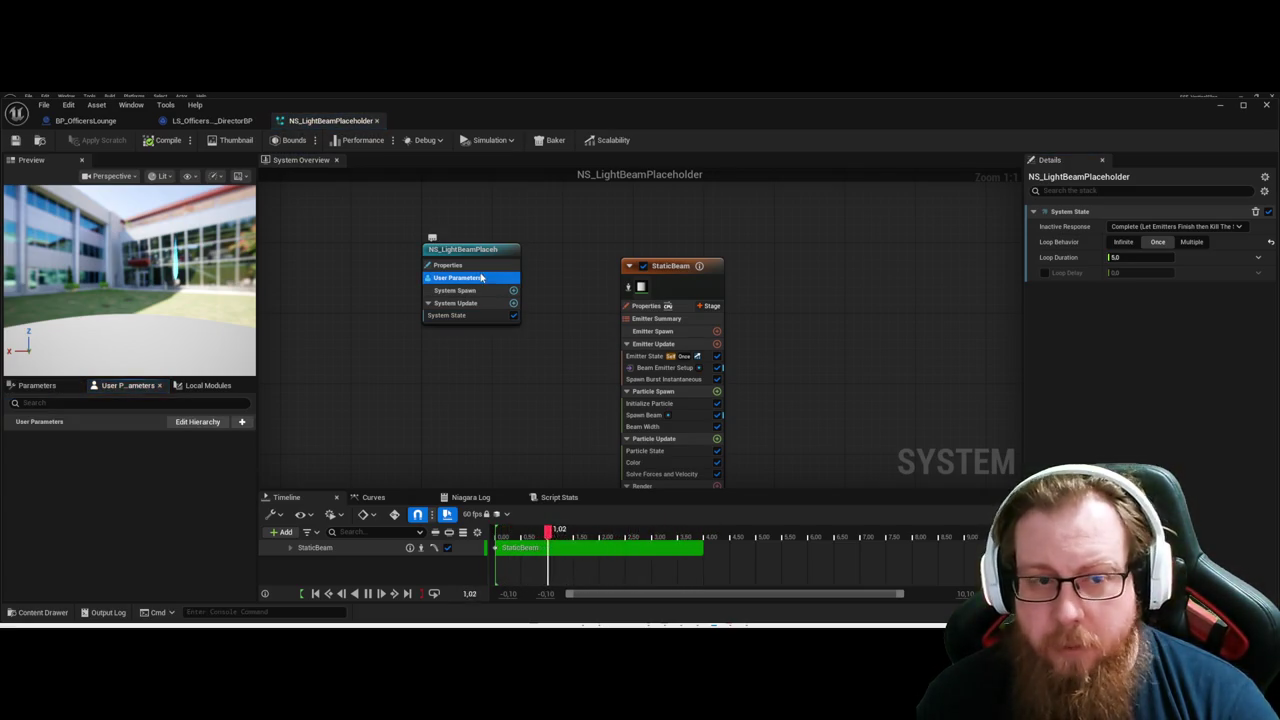
click(480, 259)
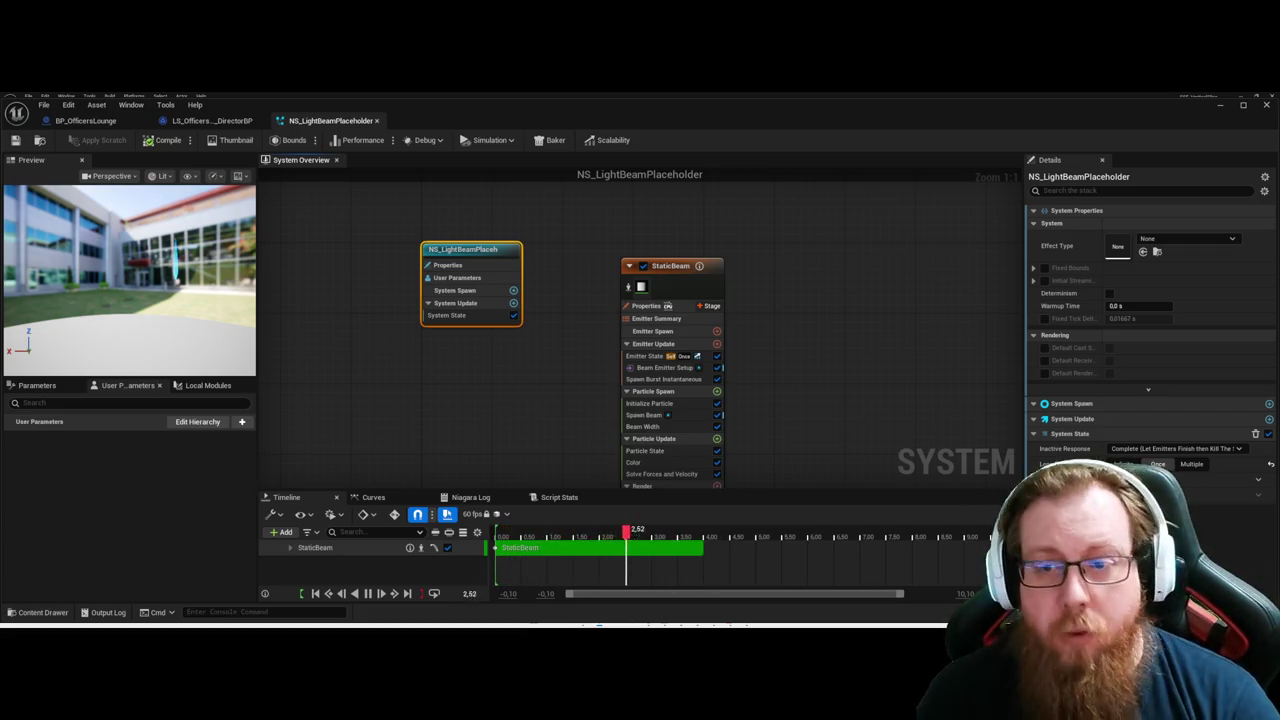
click(771, 380)
click(652, 267)
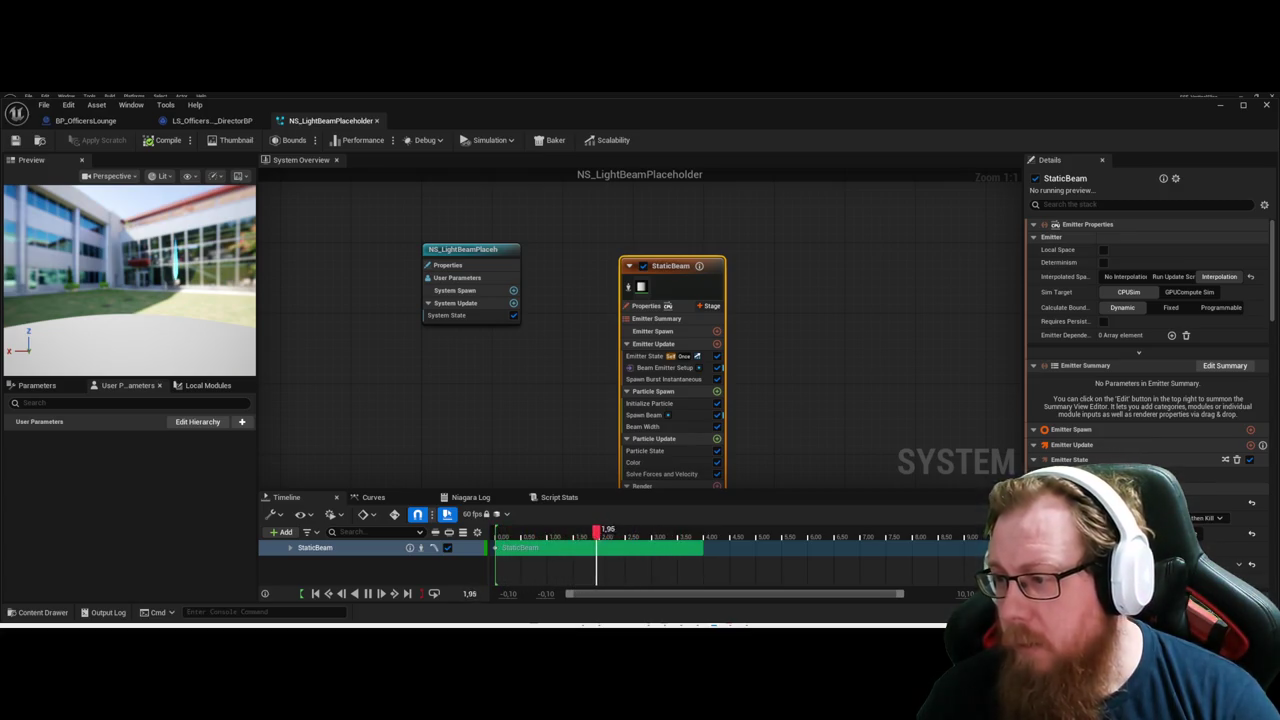
Create a vector user parameter named BeamStart; the StaticBeam emitter gets accidentally duplicated.
click(207, 425)
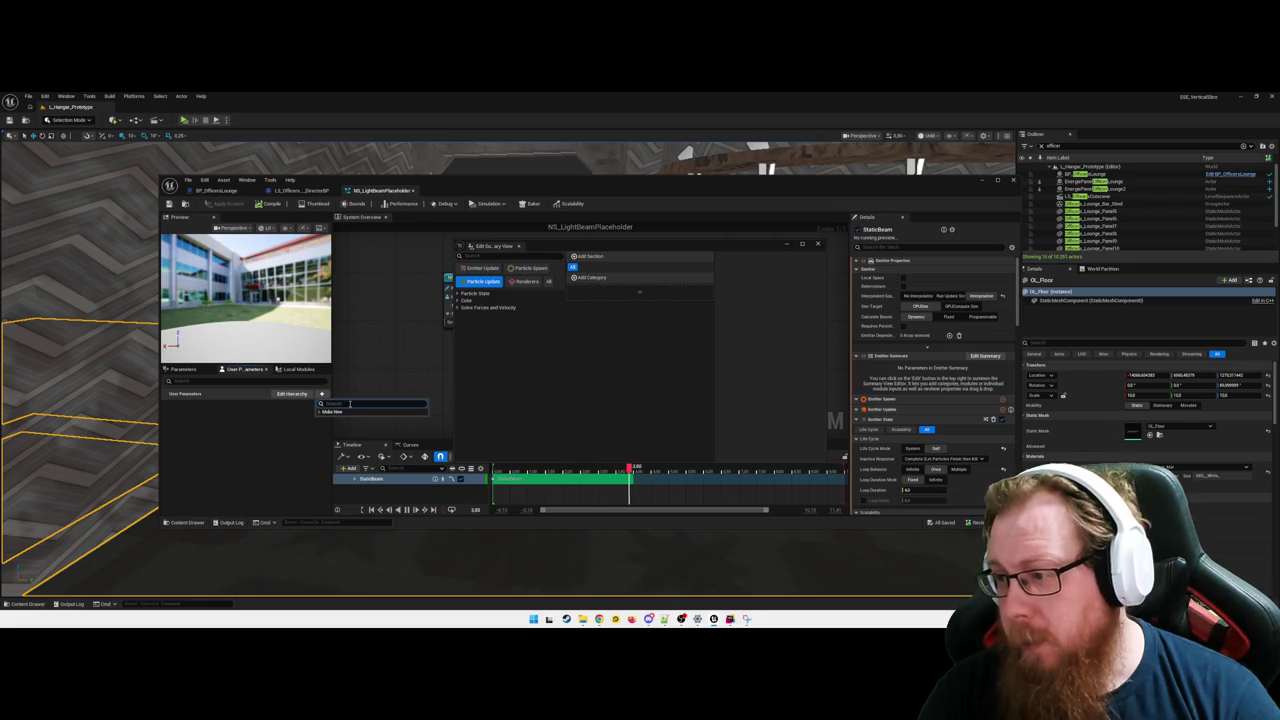
text(BeamStart)
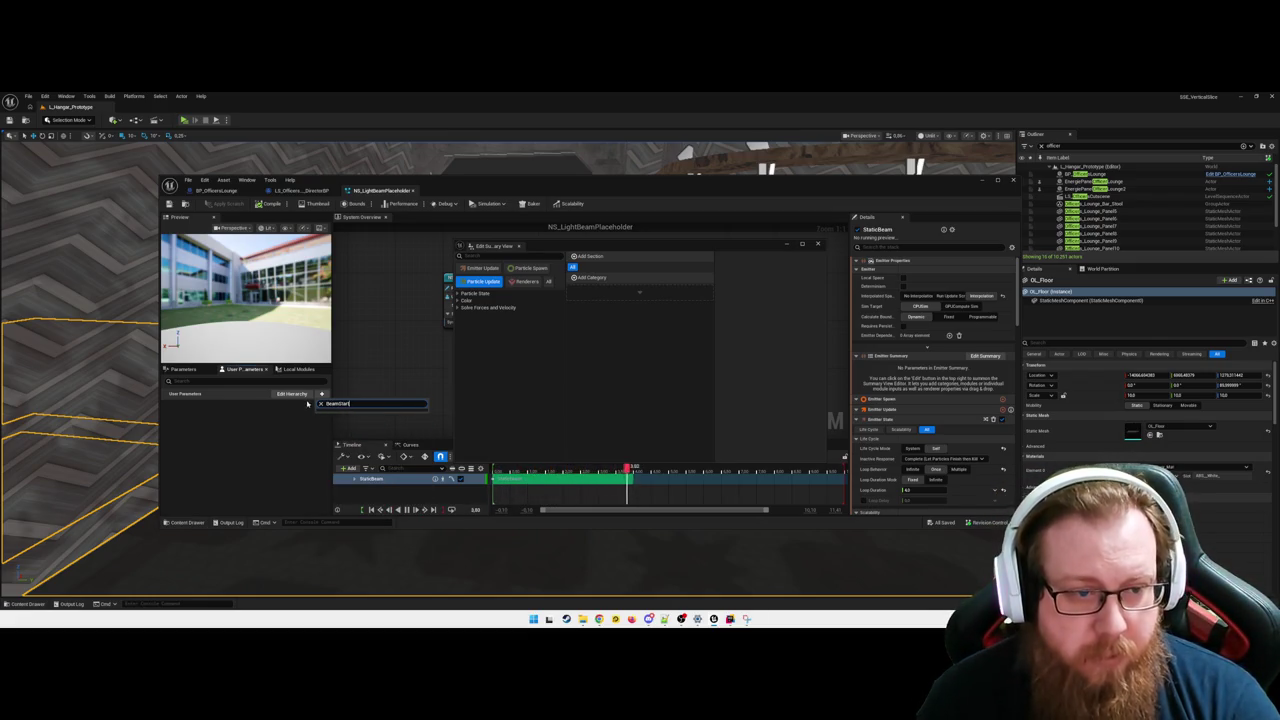
key(BackSpace)
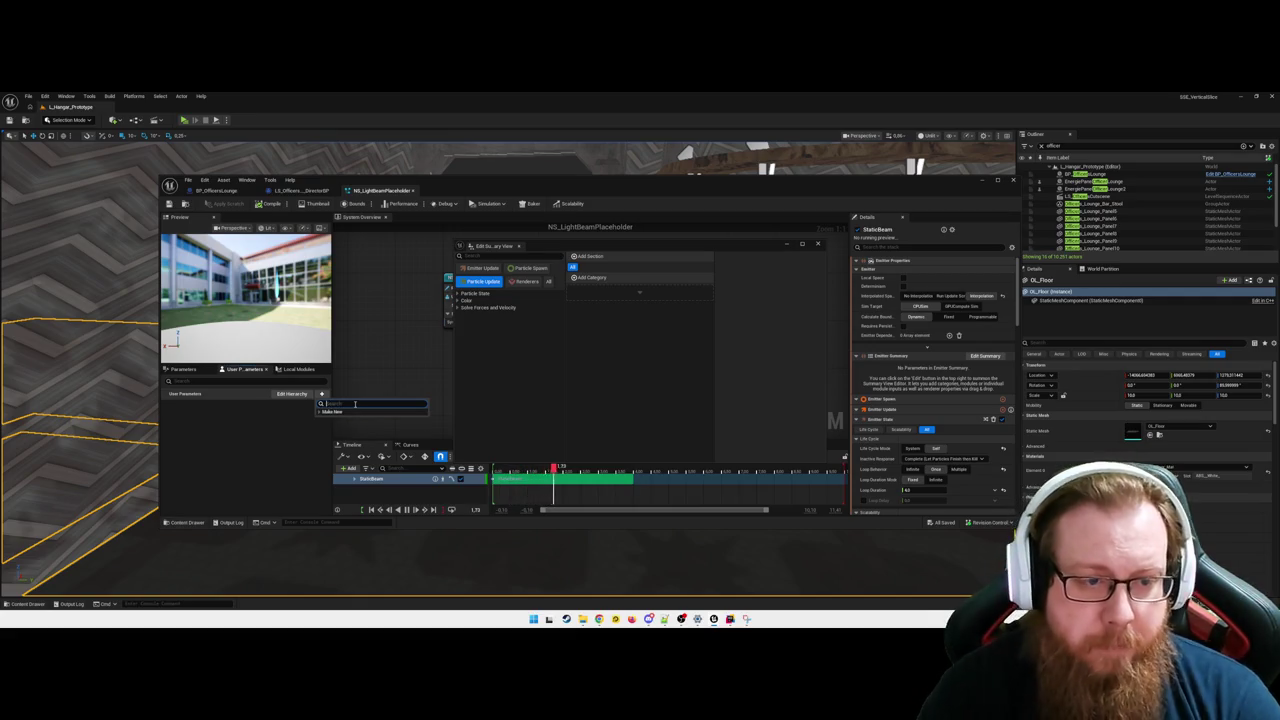
key(Down)
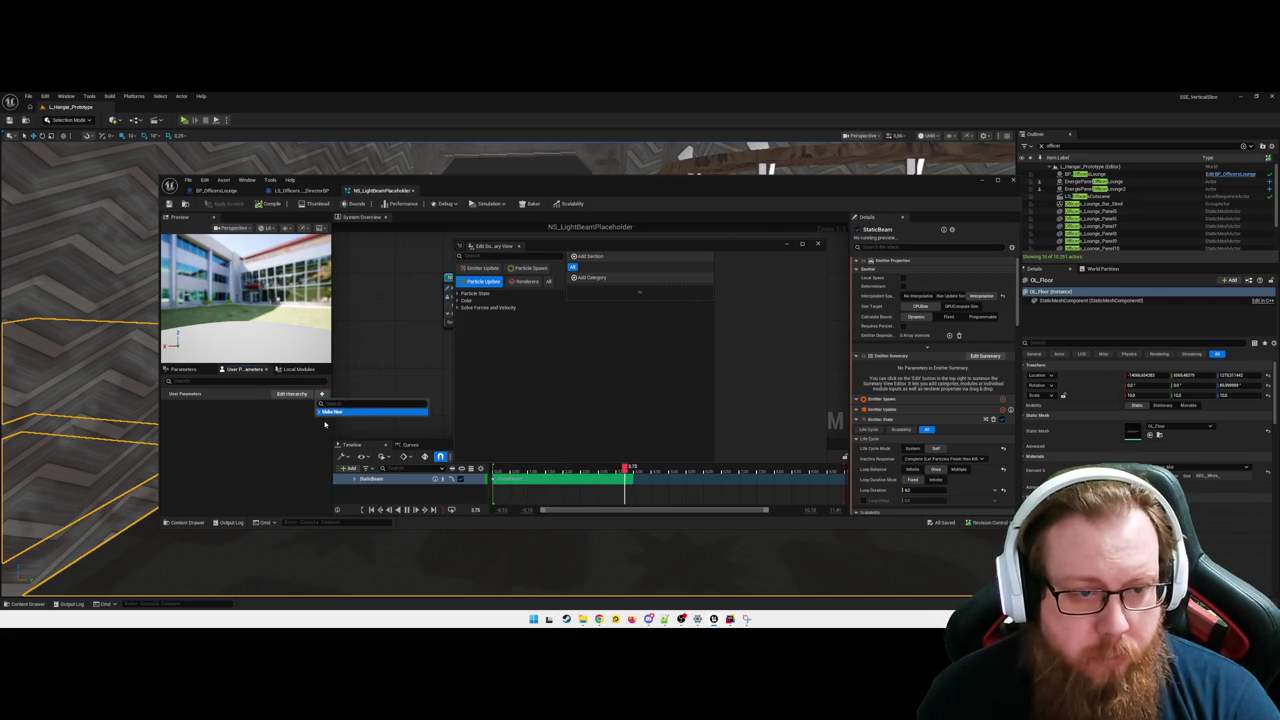
click(332, 413)
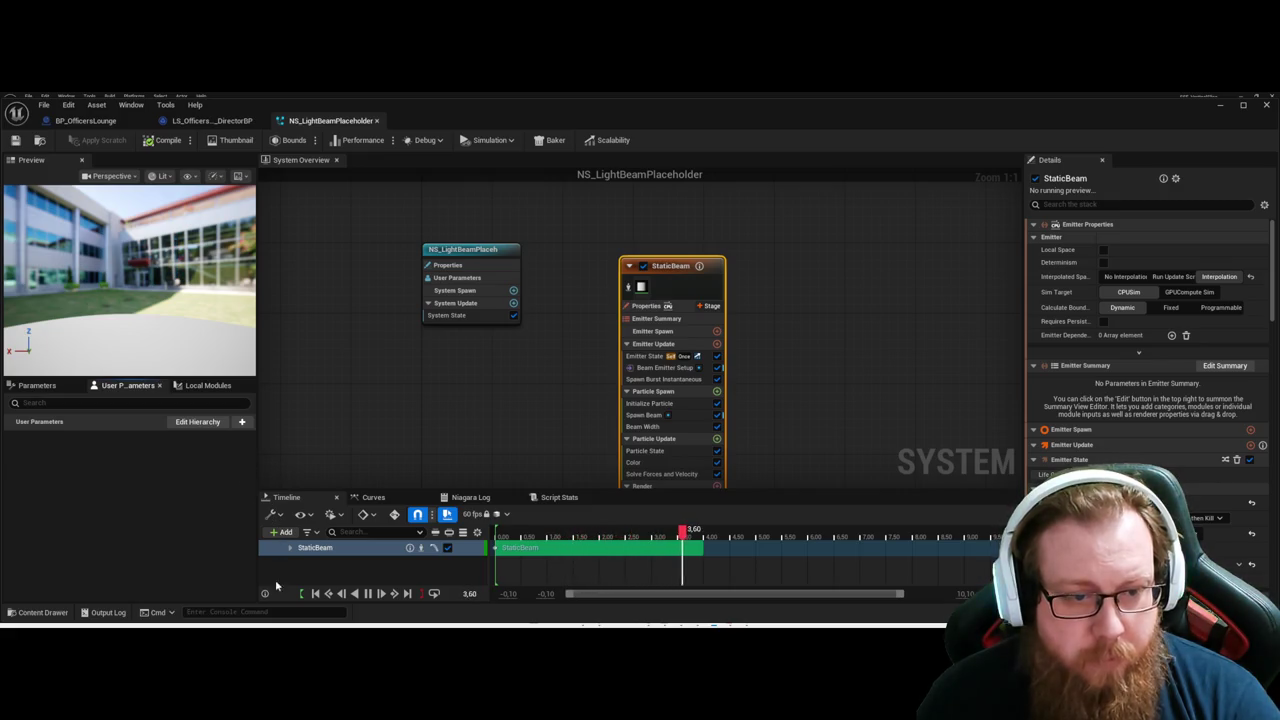
key(ctrl+v)
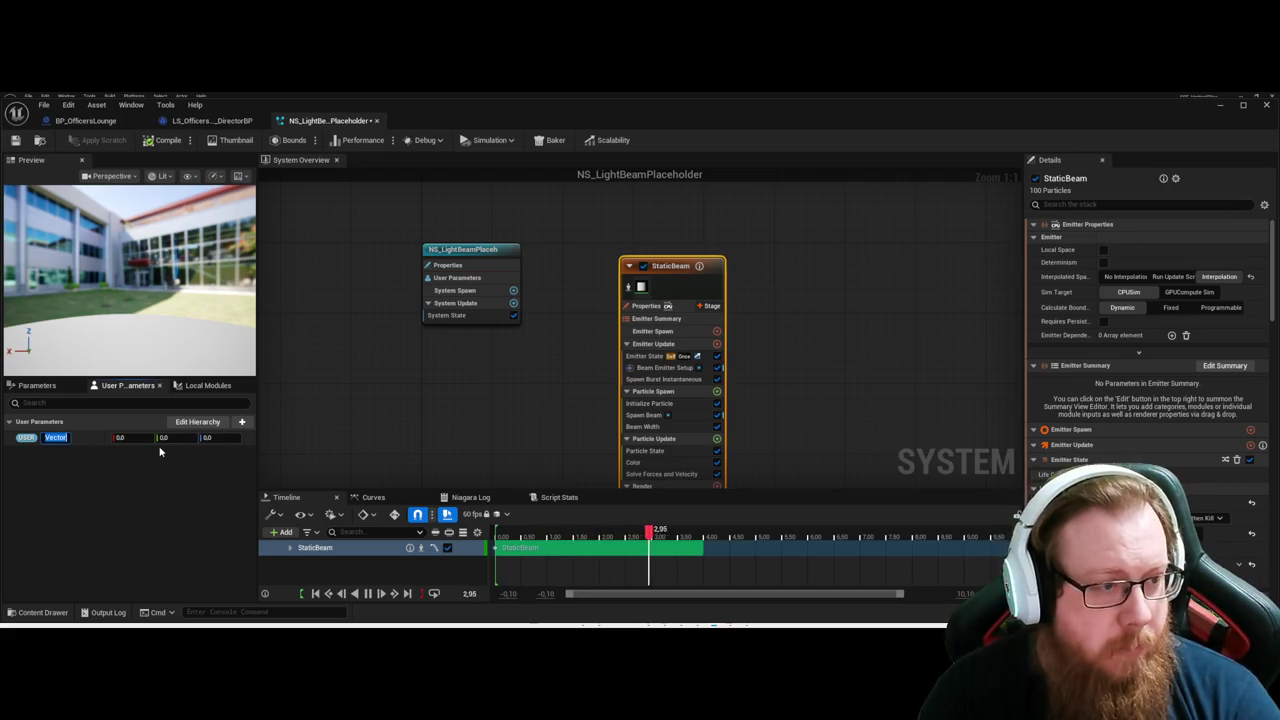
text(BeamStart)
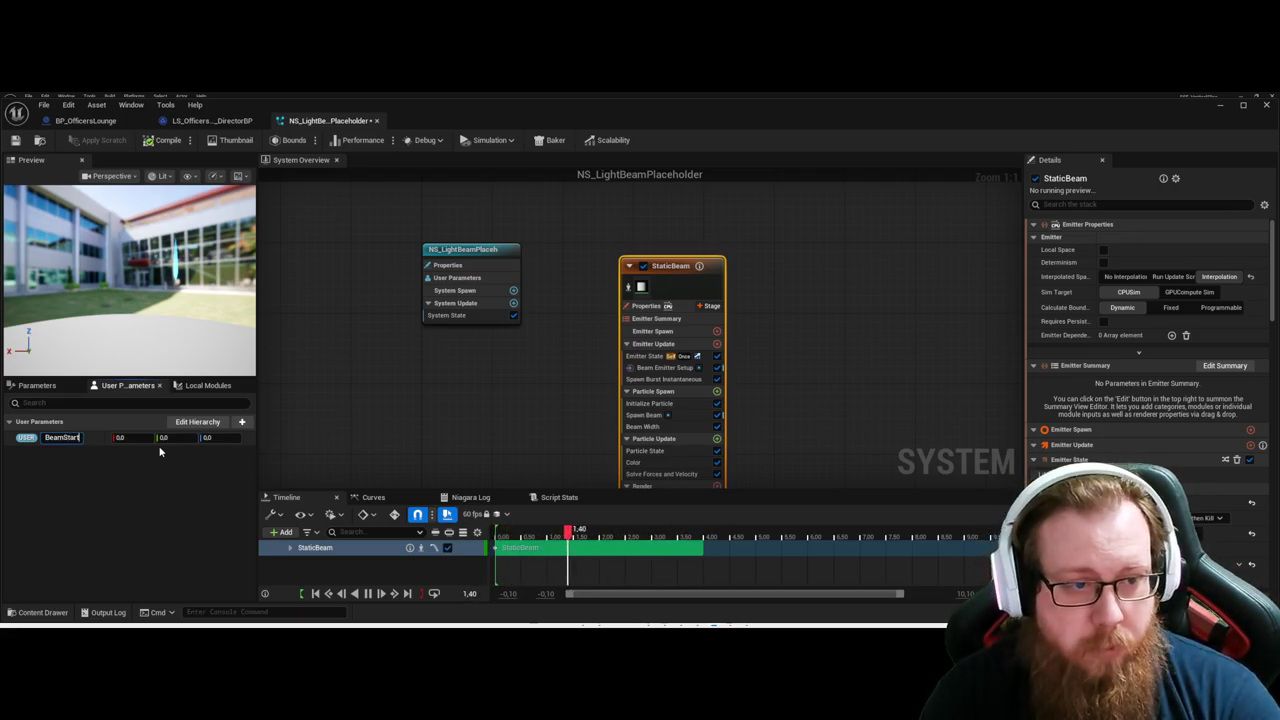
key(Return)
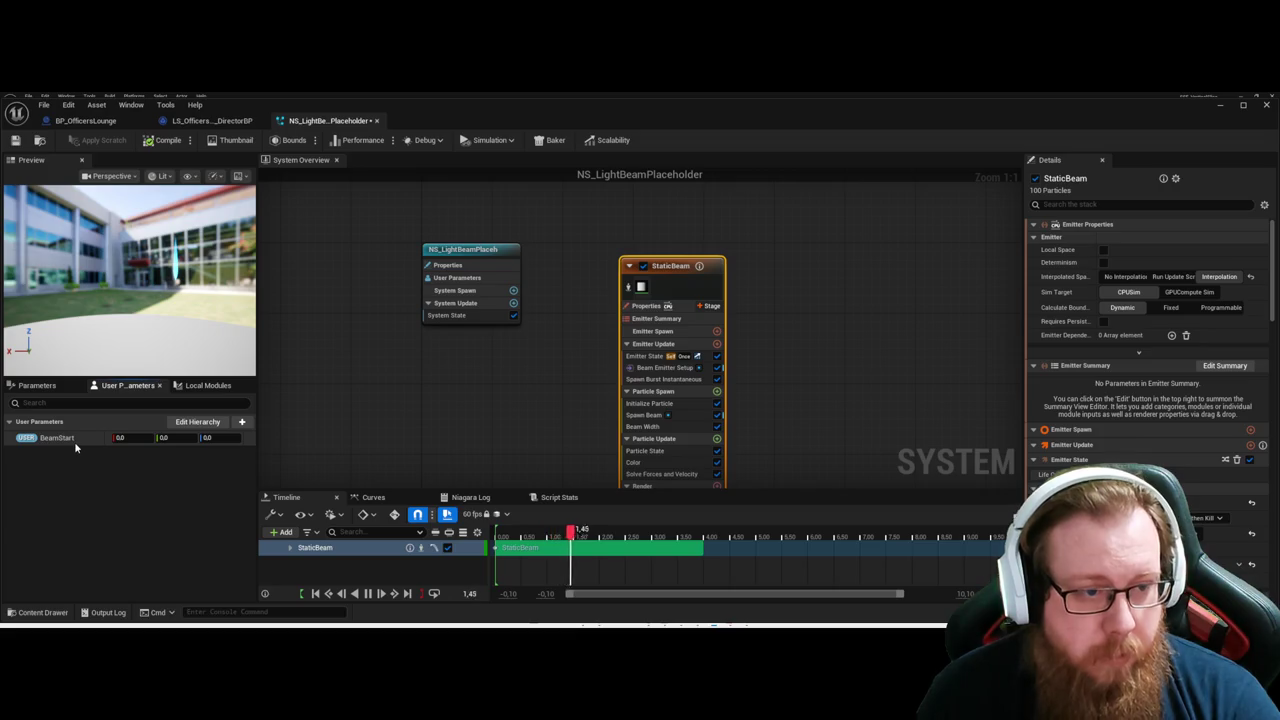
key(ctrl+d)
right_click(915, 182)
Delete the duplicate StaticBeam001 and StaticBeam002 emitters, keeping only the original StaticBeam.
click(960, 232)
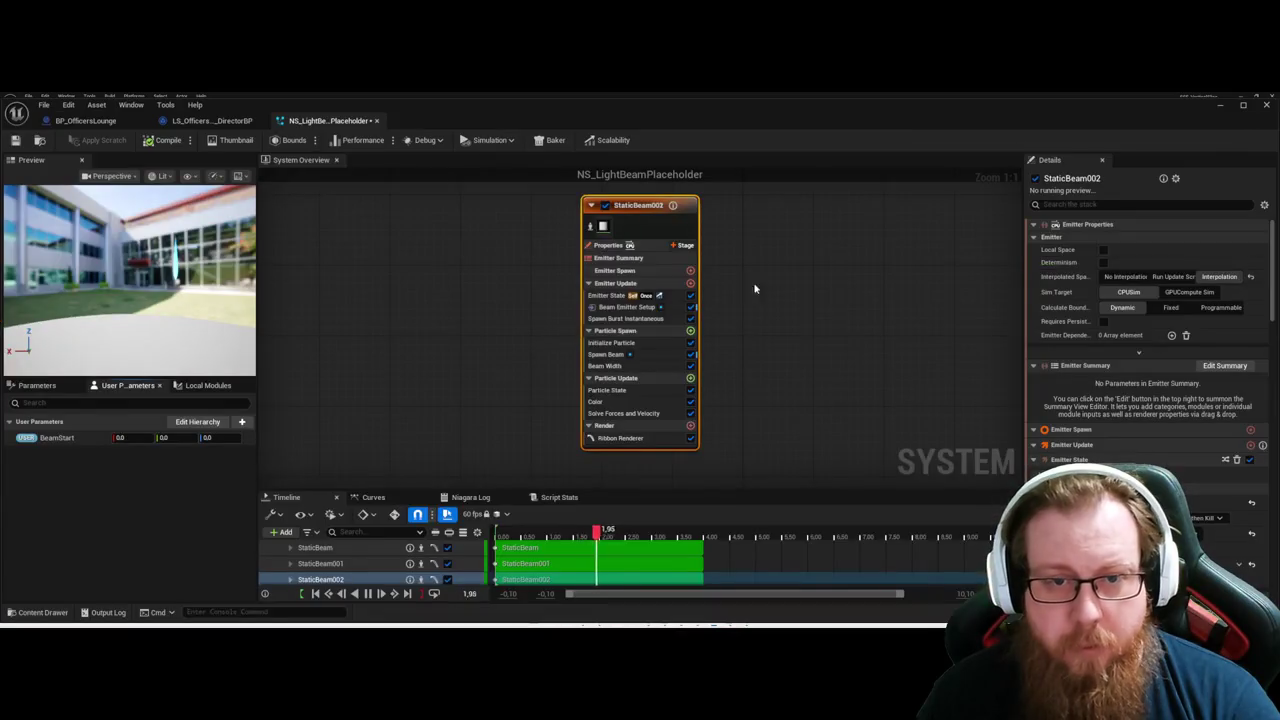
scroll(830, 290, down, 3)
drag(680, 212, 553, 380)
ctrl+click(459, 350)
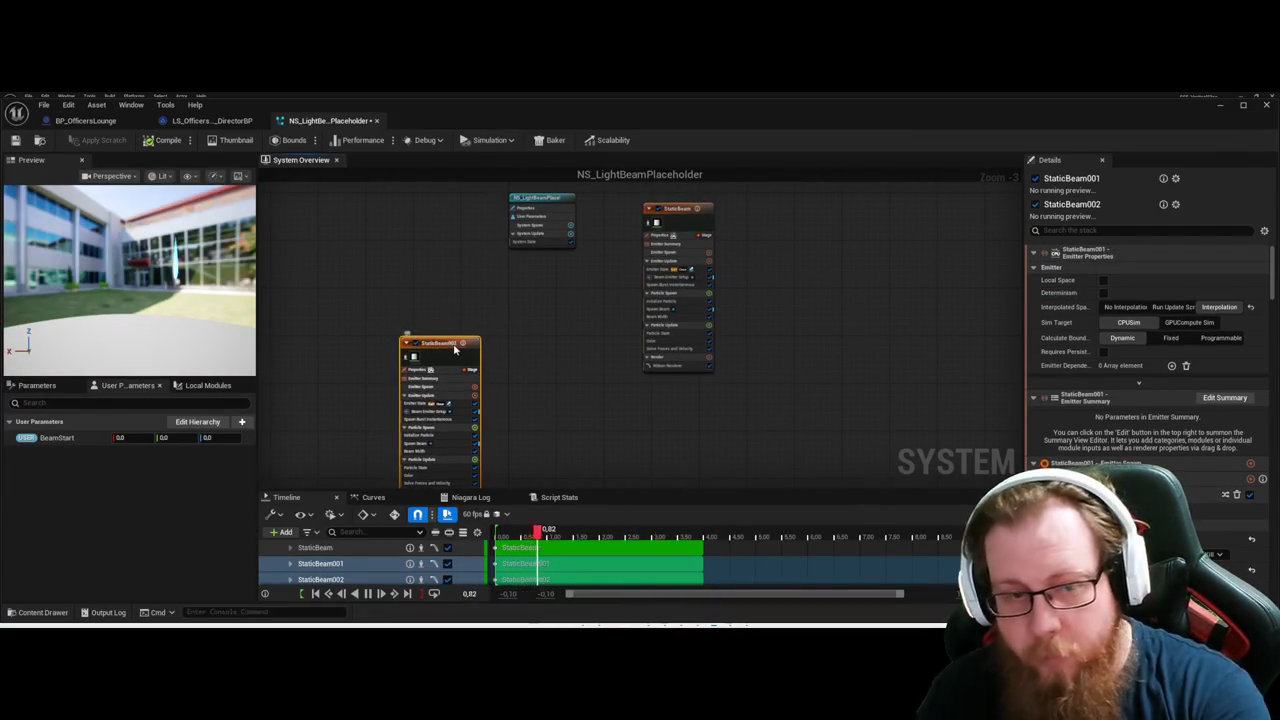
key(Delete)
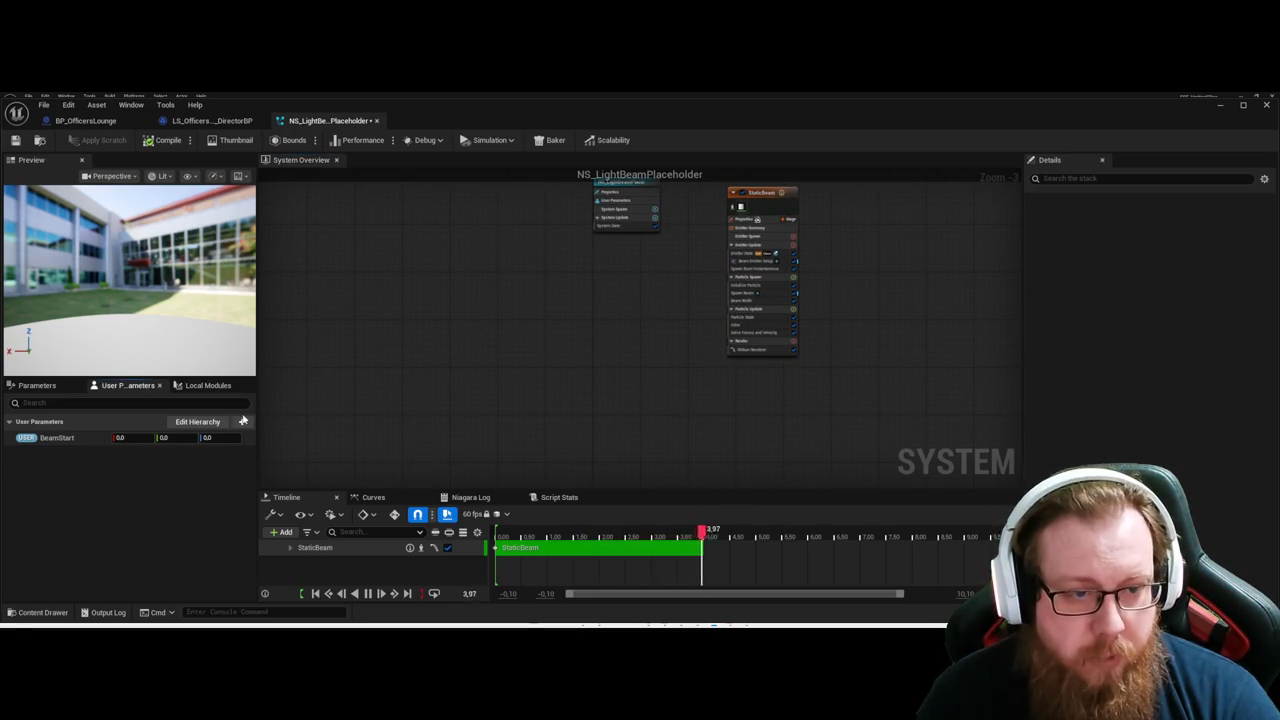
Add a vector user parameter named BeamEnd and save the light beam system.
click(321, 394)
click(342, 411)
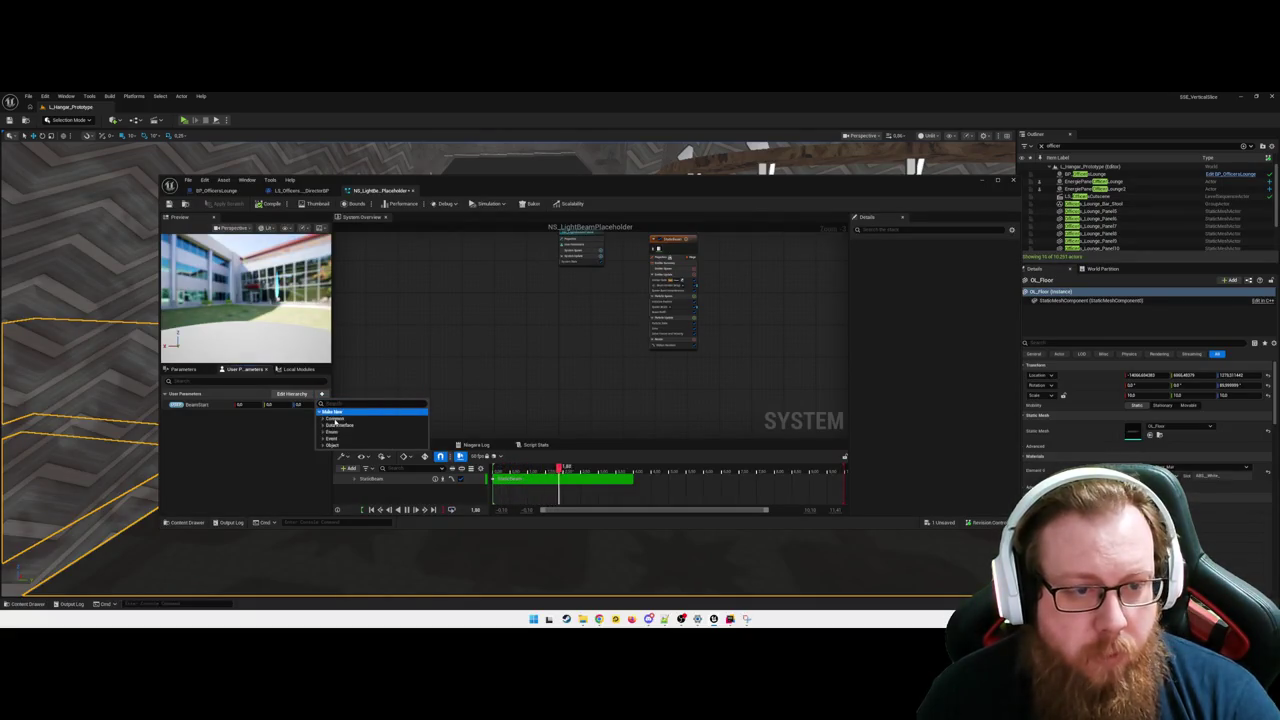
click(333, 498)
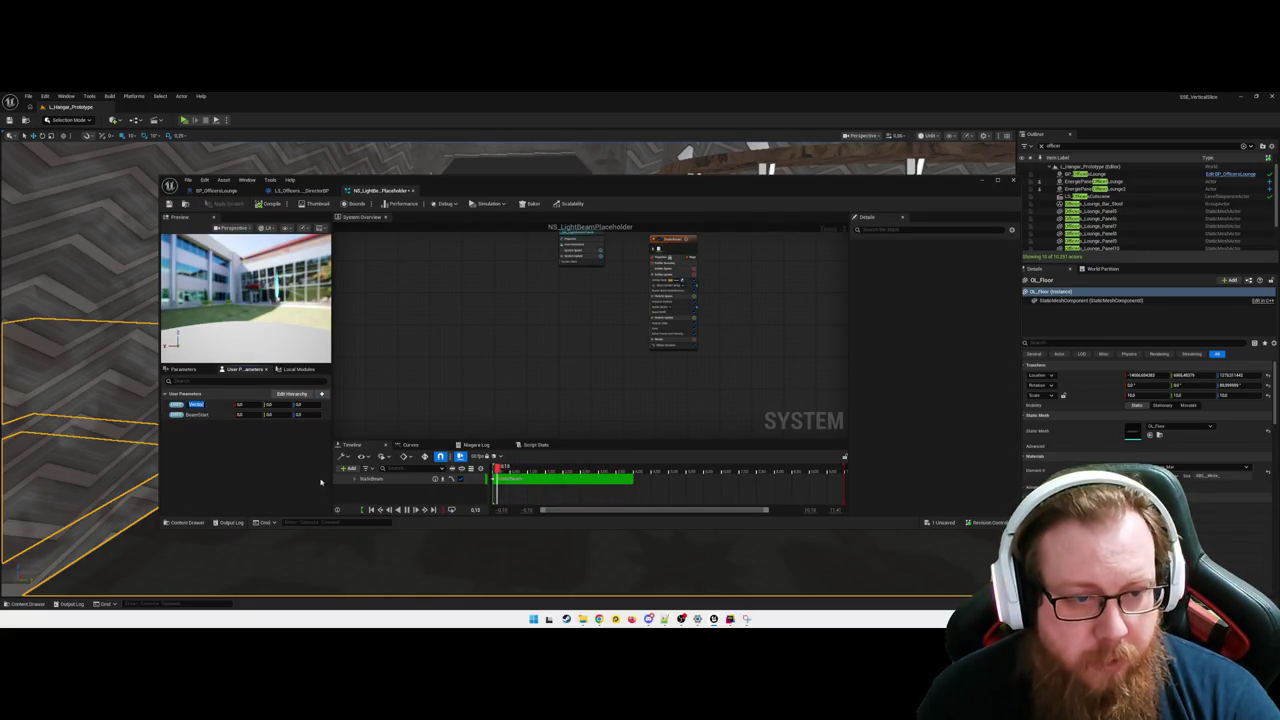
text(BeamEnd)
key(Return)
key(ctrl+s)
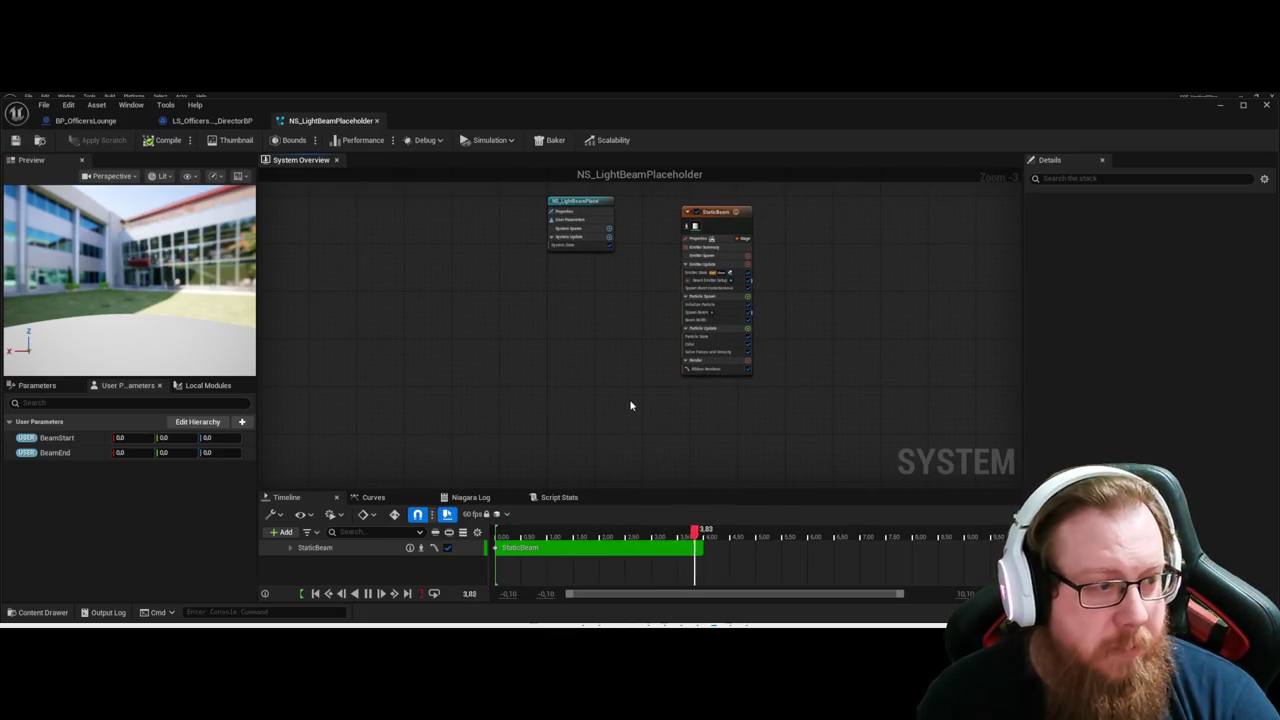
click(1219, 104)
Fly the level view around the lounge bar toward the purple-window hall and galaxy windows.
mouse_move(625, 341)
mouse_down()
mouse_move(590, 403)
mouse_move(613, 392)
mouse_up()
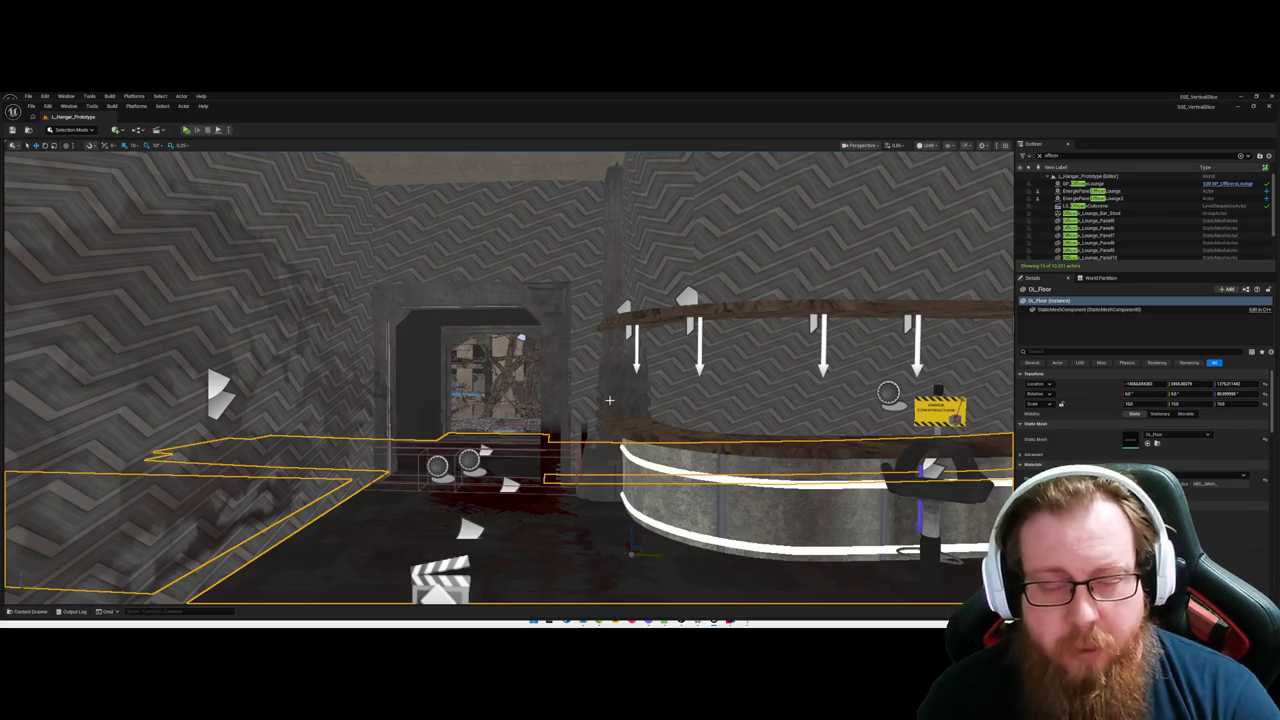
mouse_move(633, 410)
mouse_down()
mouse_move(430, 414)
mouse_move(700, 414)
mouse_move(600, 414)
mouse_move(660, 414)
mouse_move(634, 406)
mouse_up()
drag(432, 483, 352, 478)
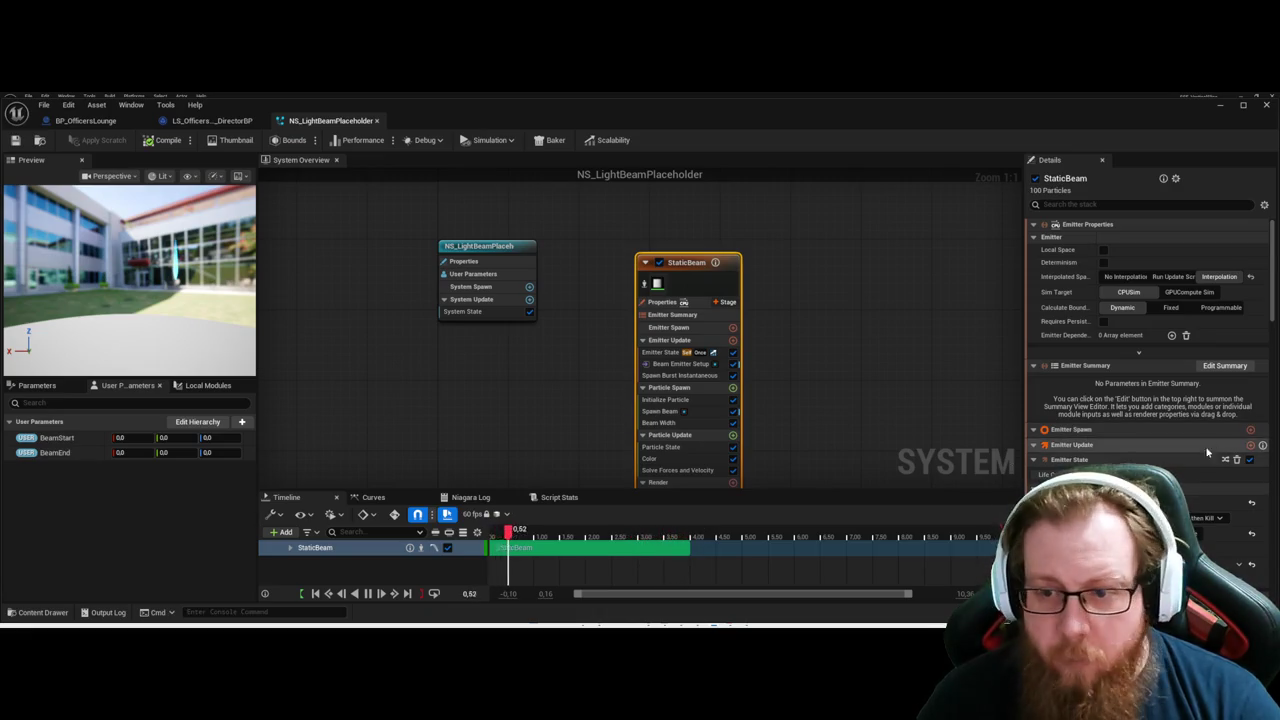
Collapse and re-expand the emitter stack sections to reach the Initialize Particle settings.
scroll(1089, 441, down, 2)
scroll(1082, 435, down, 1)
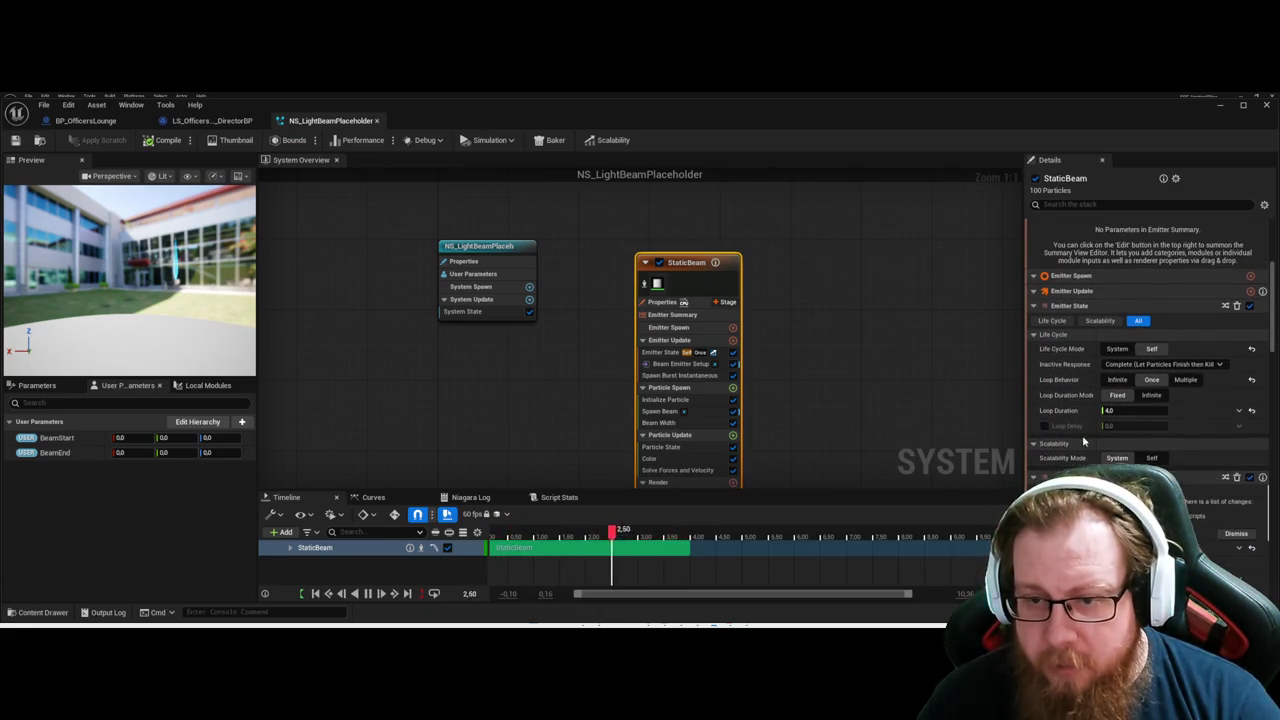
click(1034, 325)
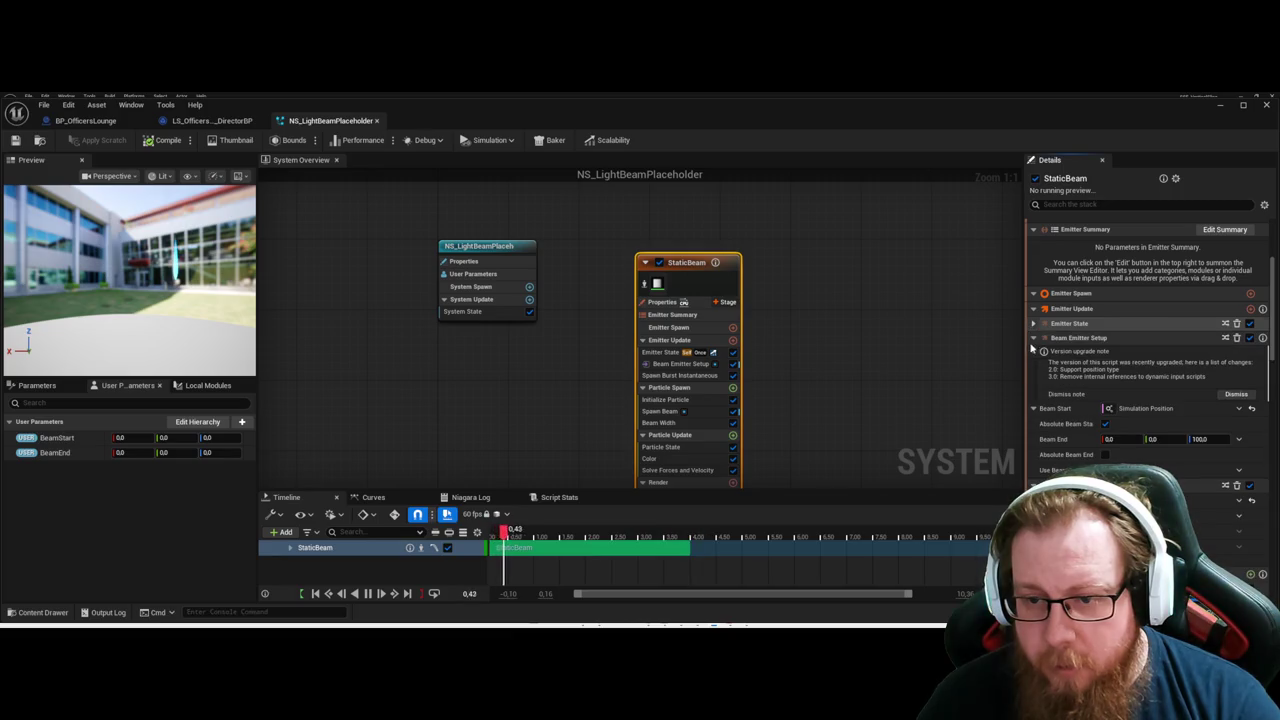
click(1040, 338)
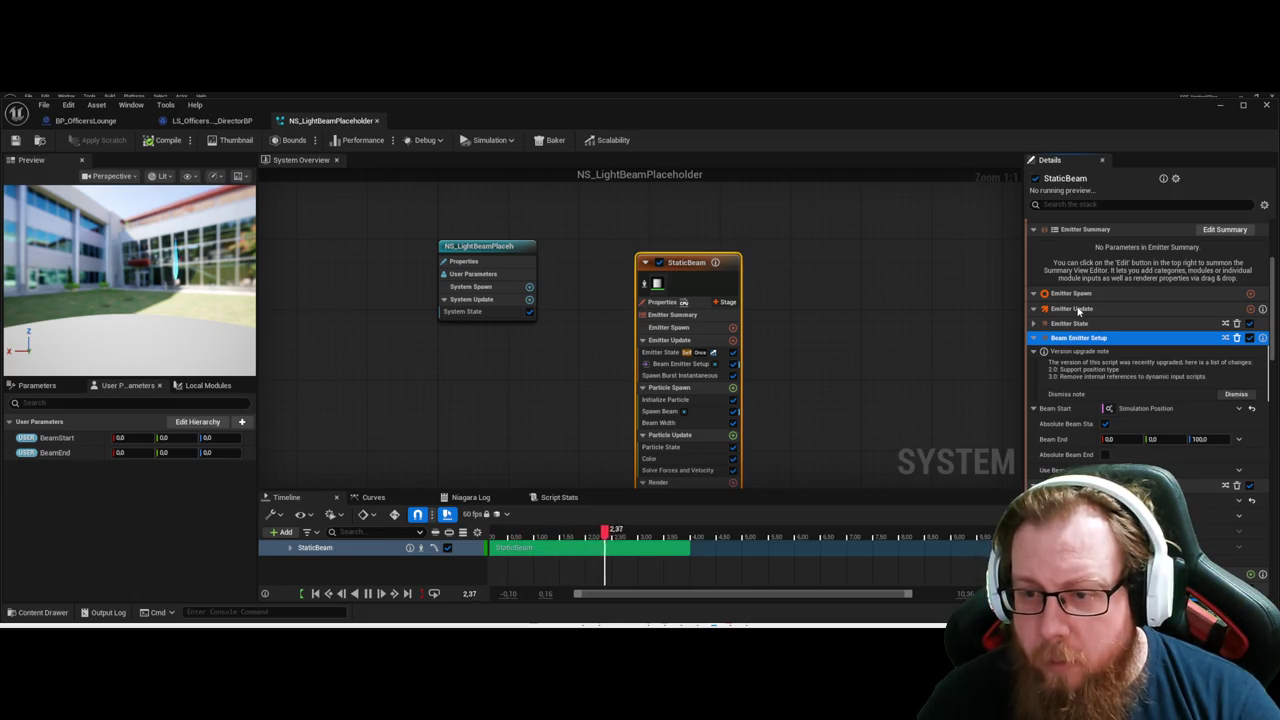
click(1034, 308)
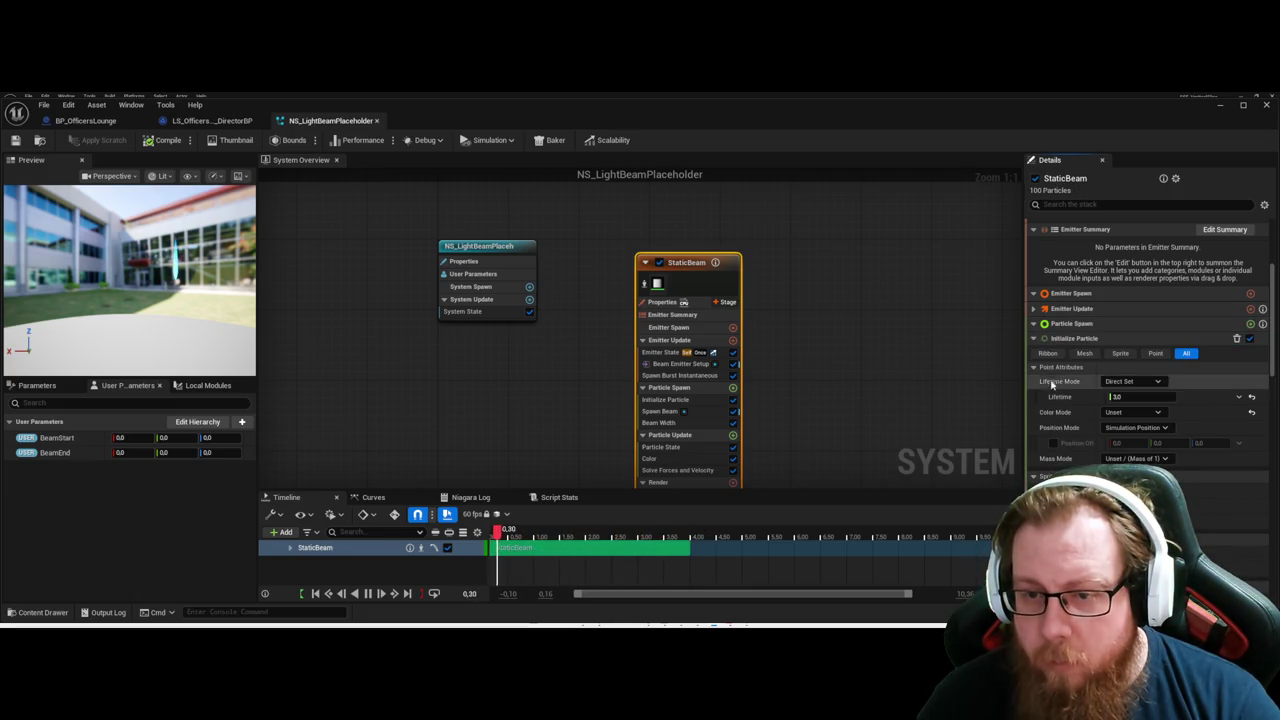
click(1058, 323)
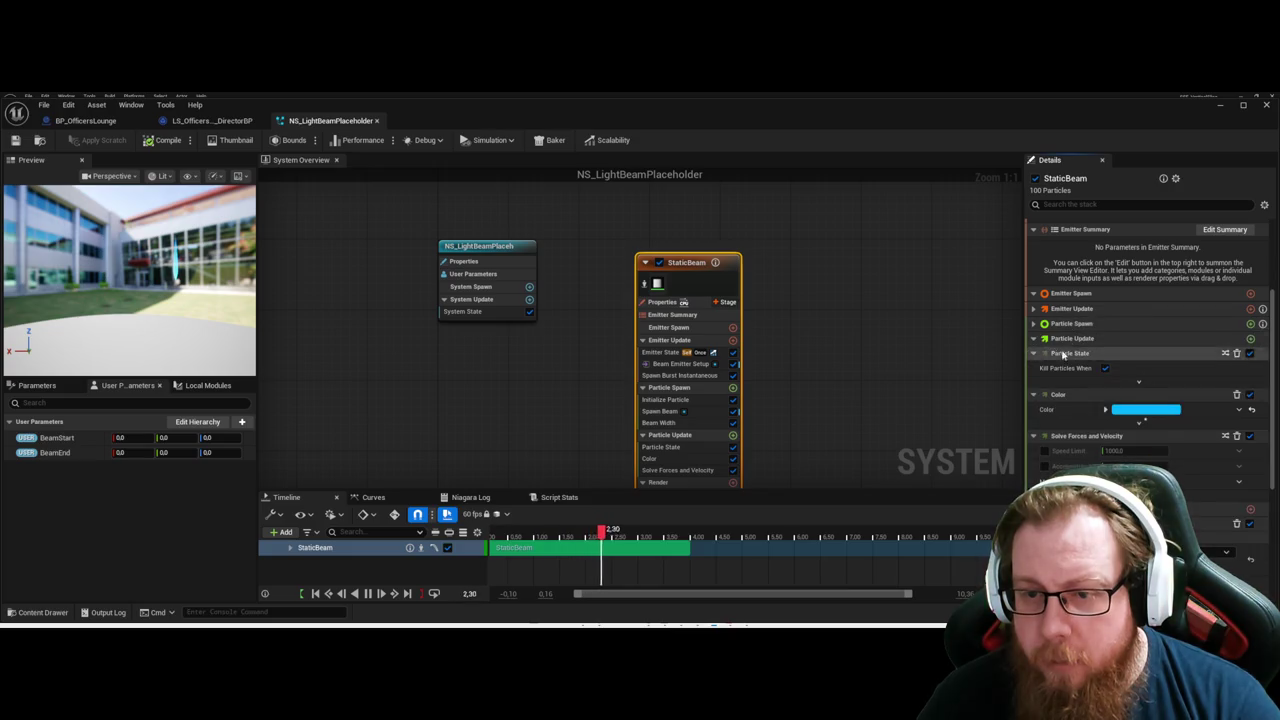
click(1035, 339)
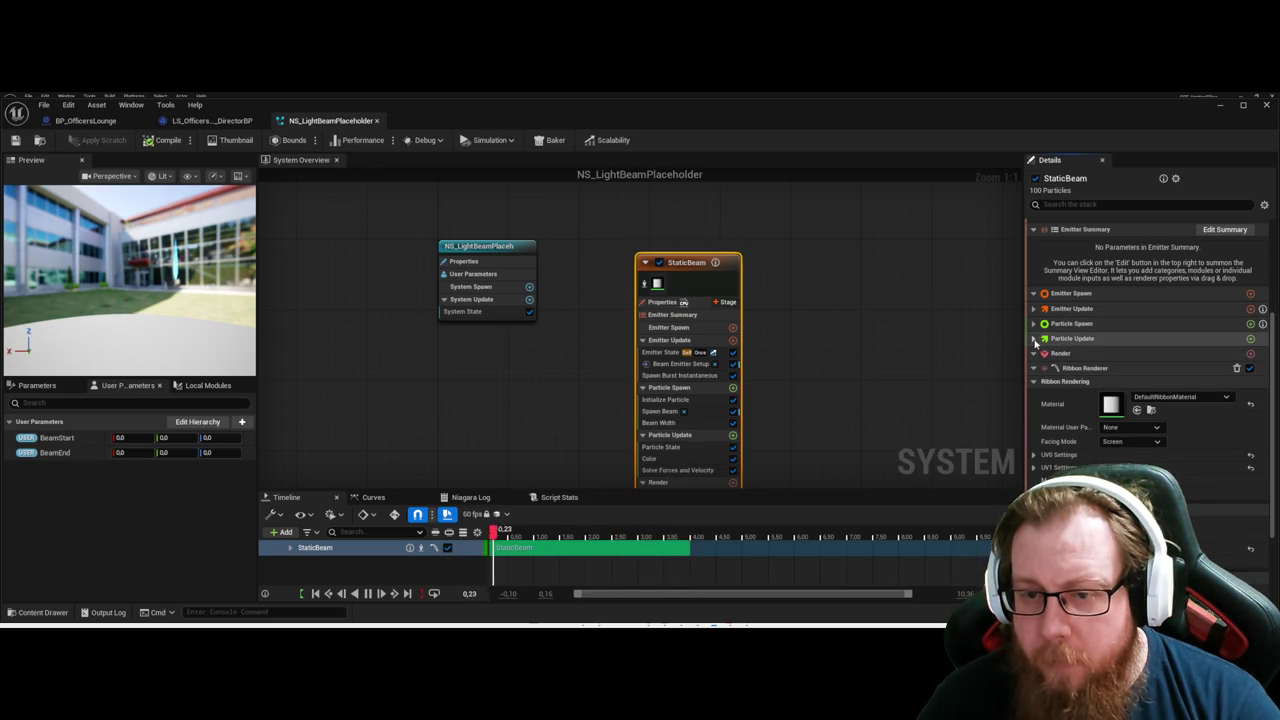
click(1035, 341)
click(1033, 324)
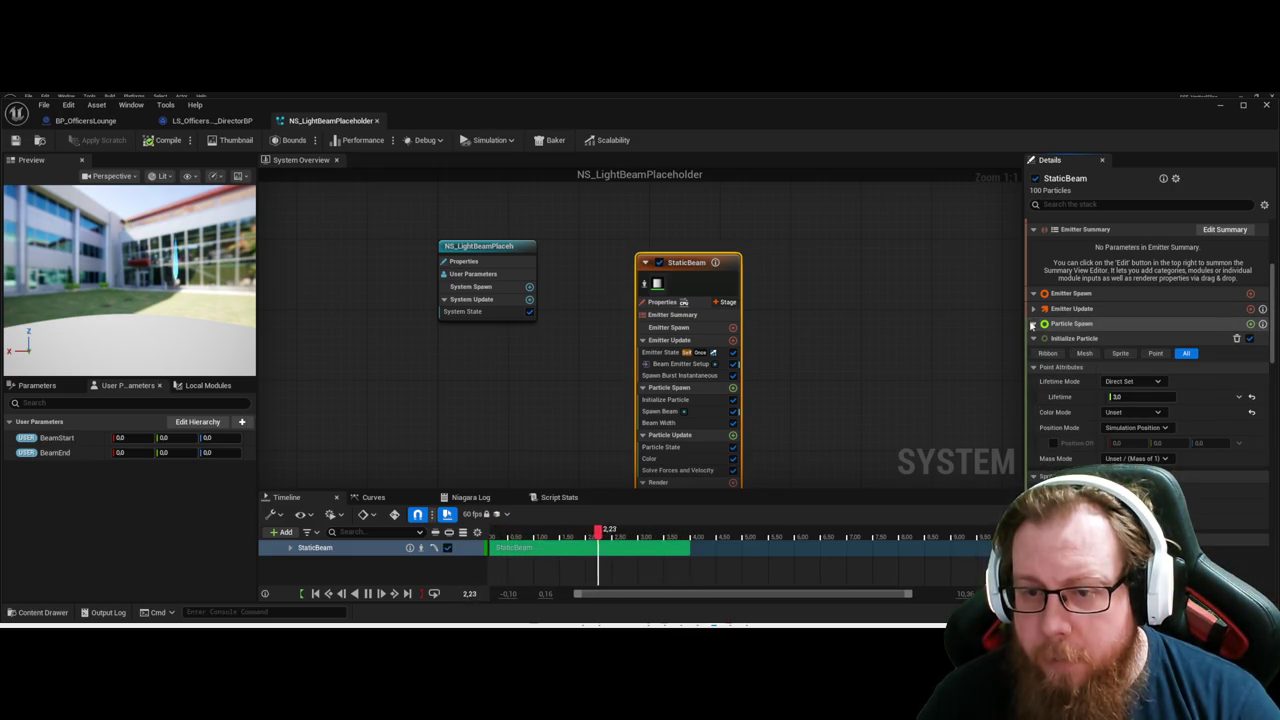
Inspect the Beam Width module and its float curve, then collapse it.
scroll(1091, 361, down, 1)
scroll(1091, 361, up, 2)
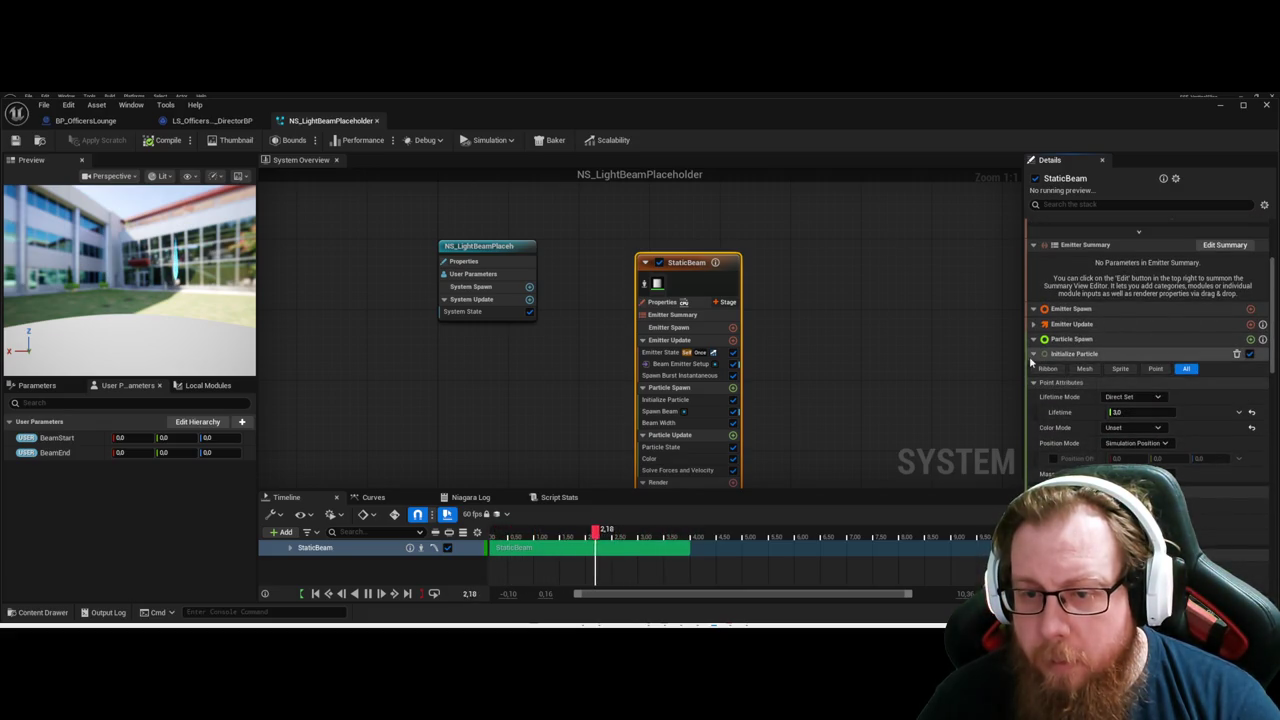
click(1033, 354)
click(1034, 382)
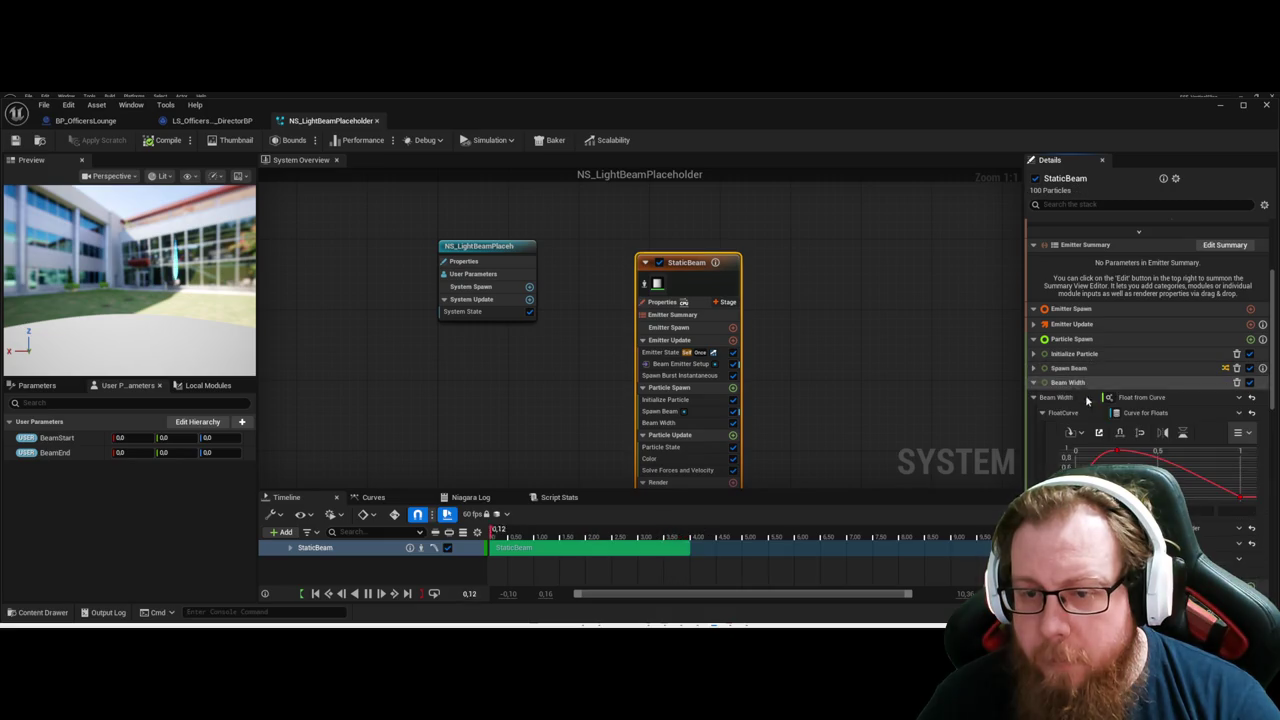
click(1035, 398)
scroll(1087, 420, down, 5)
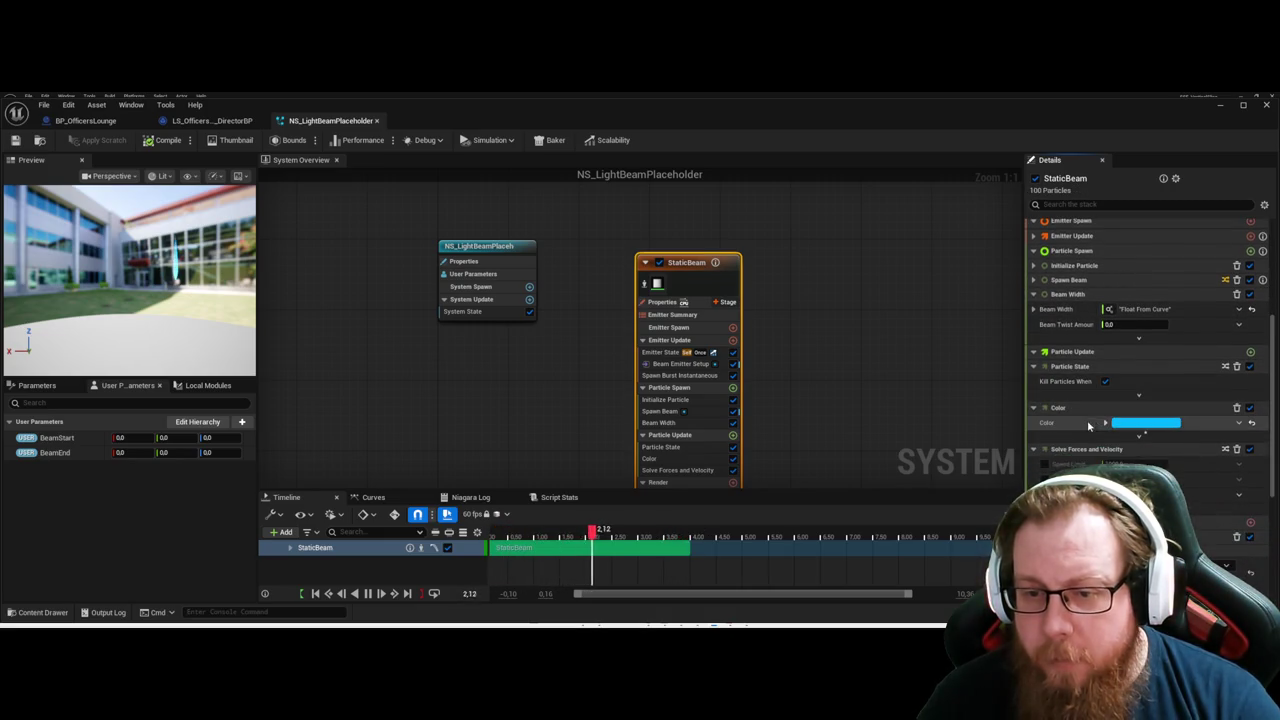
scroll(1142, 345, up, 10)
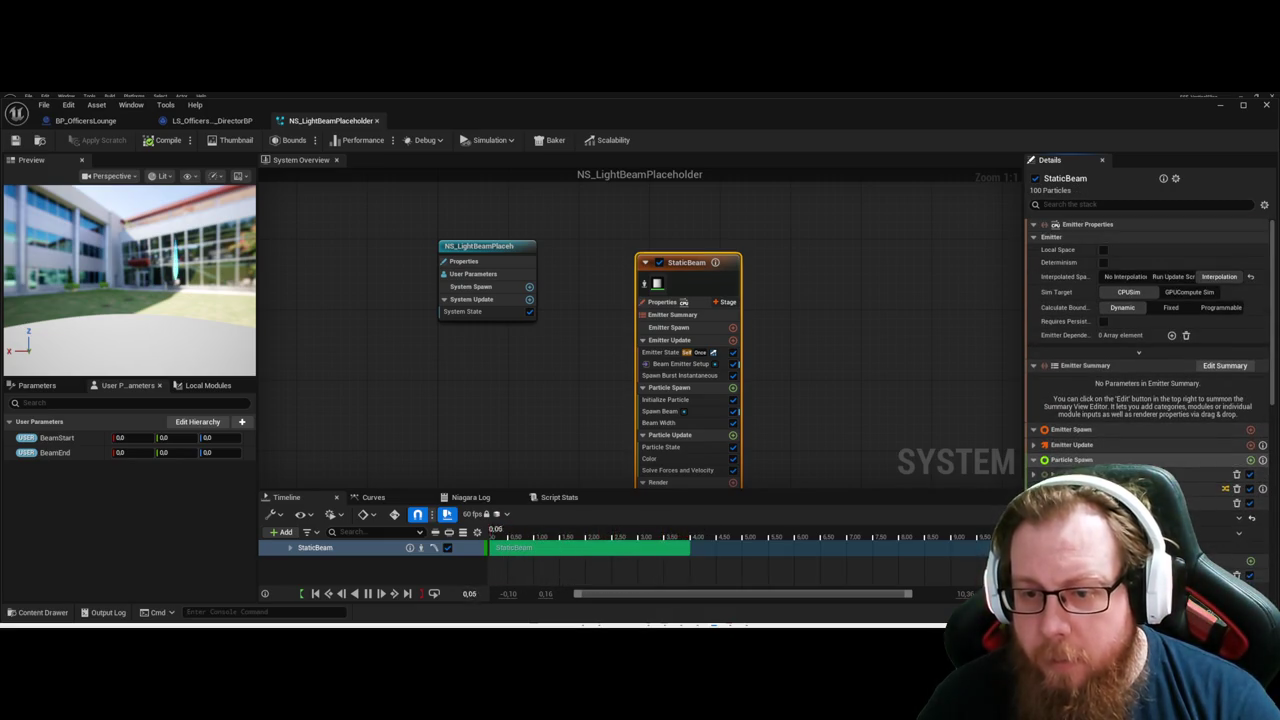
In Emitter Update > Beam Emitter Setup, set Beam Start to Add Vector to Position.
click(1034, 445)
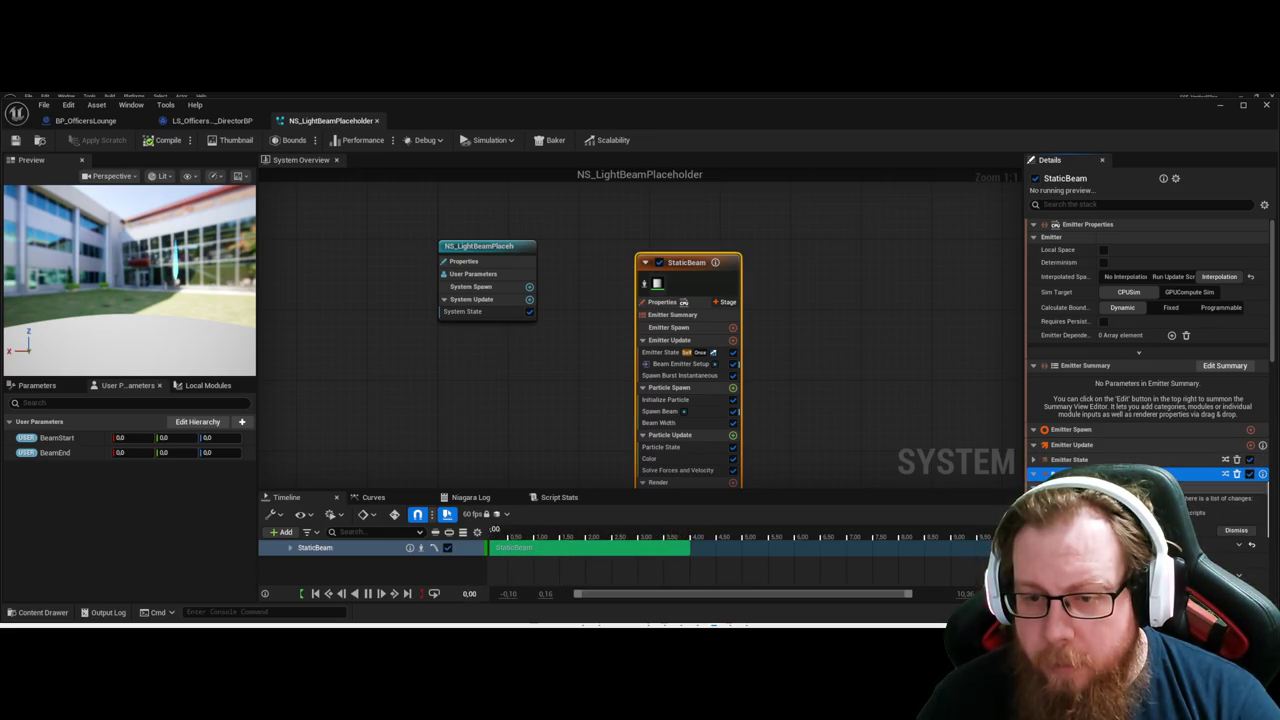
click(1110, 473)
scroll(1094, 429, down, 2)
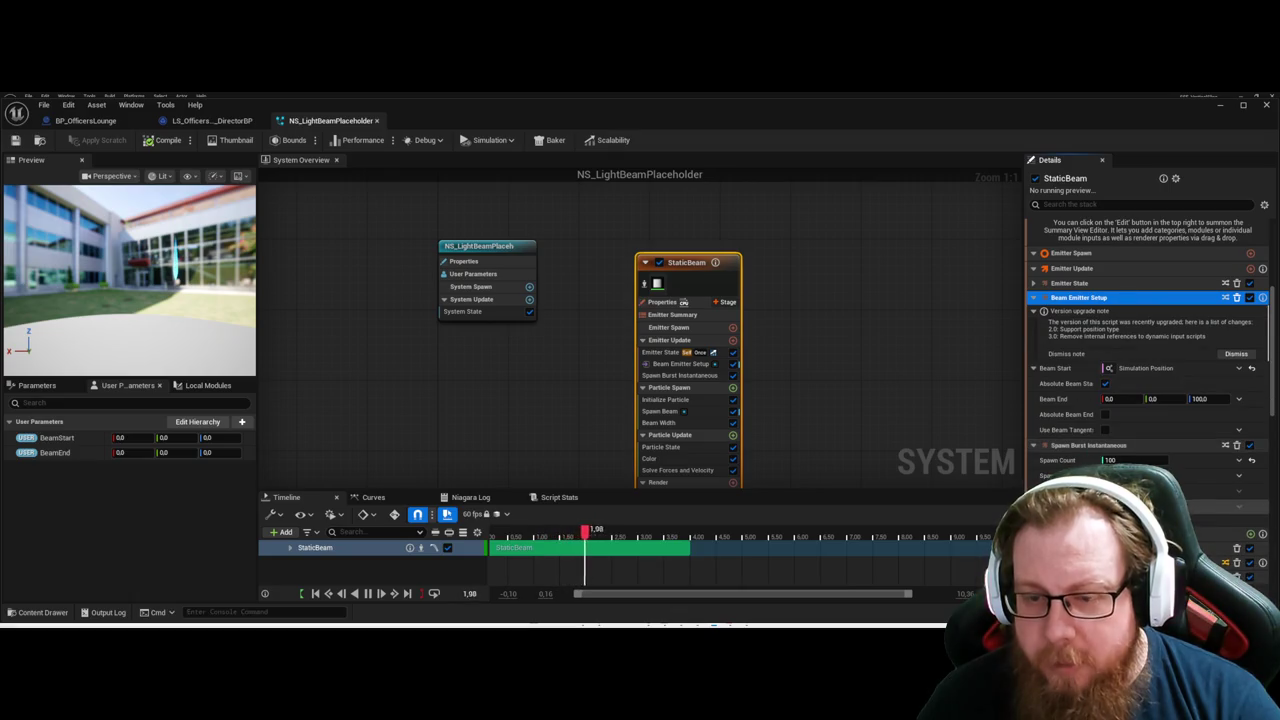
scroll(1115, 440, down, 1)
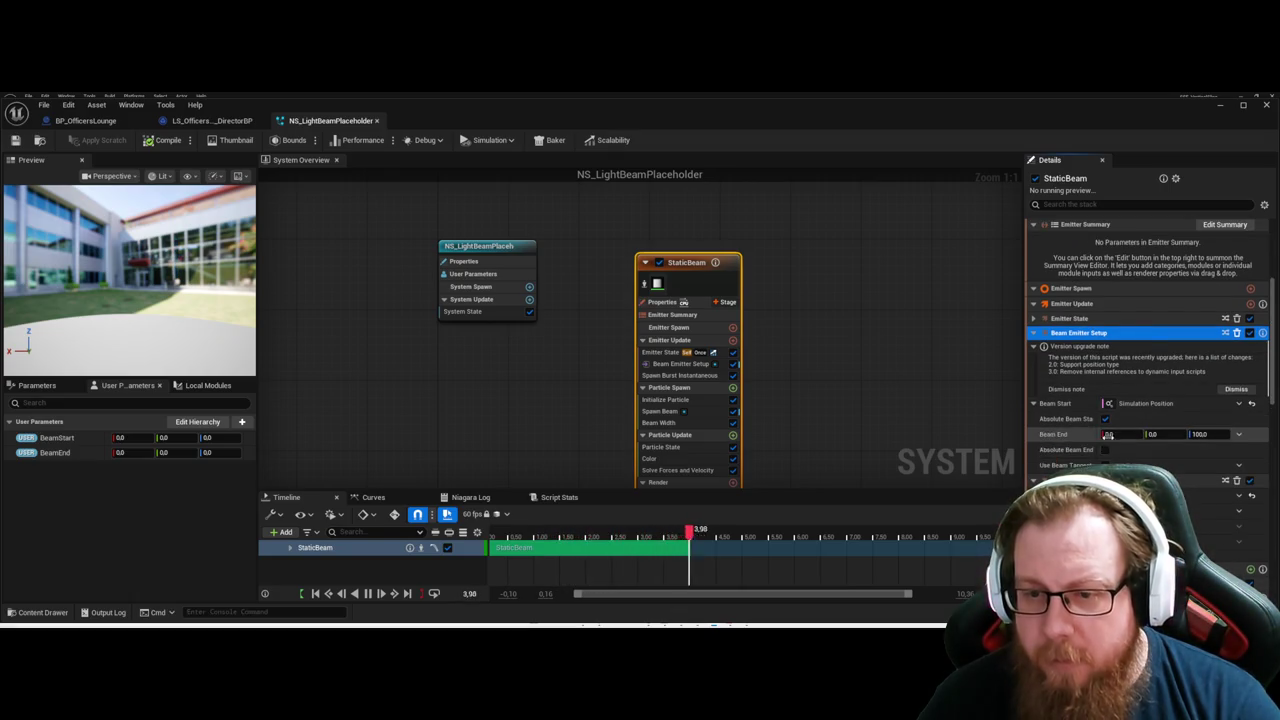
click(1058, 405)
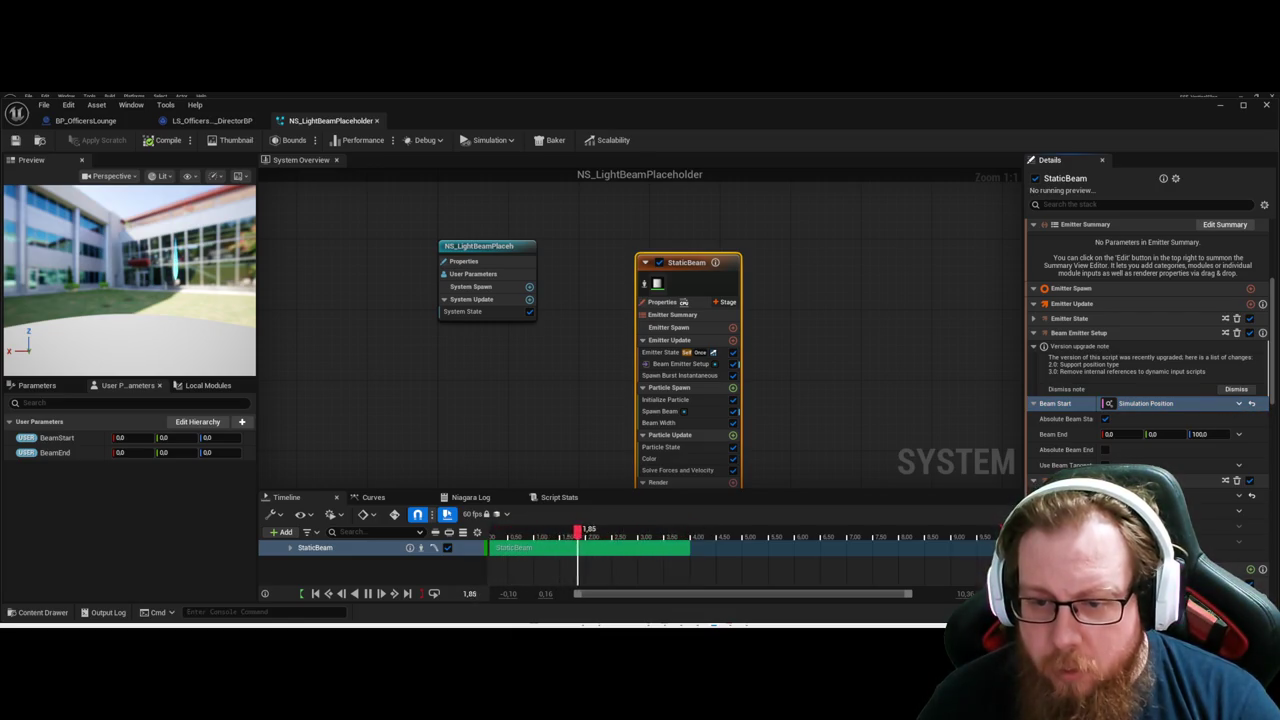
click(1239, 403)
click(1154, 458)
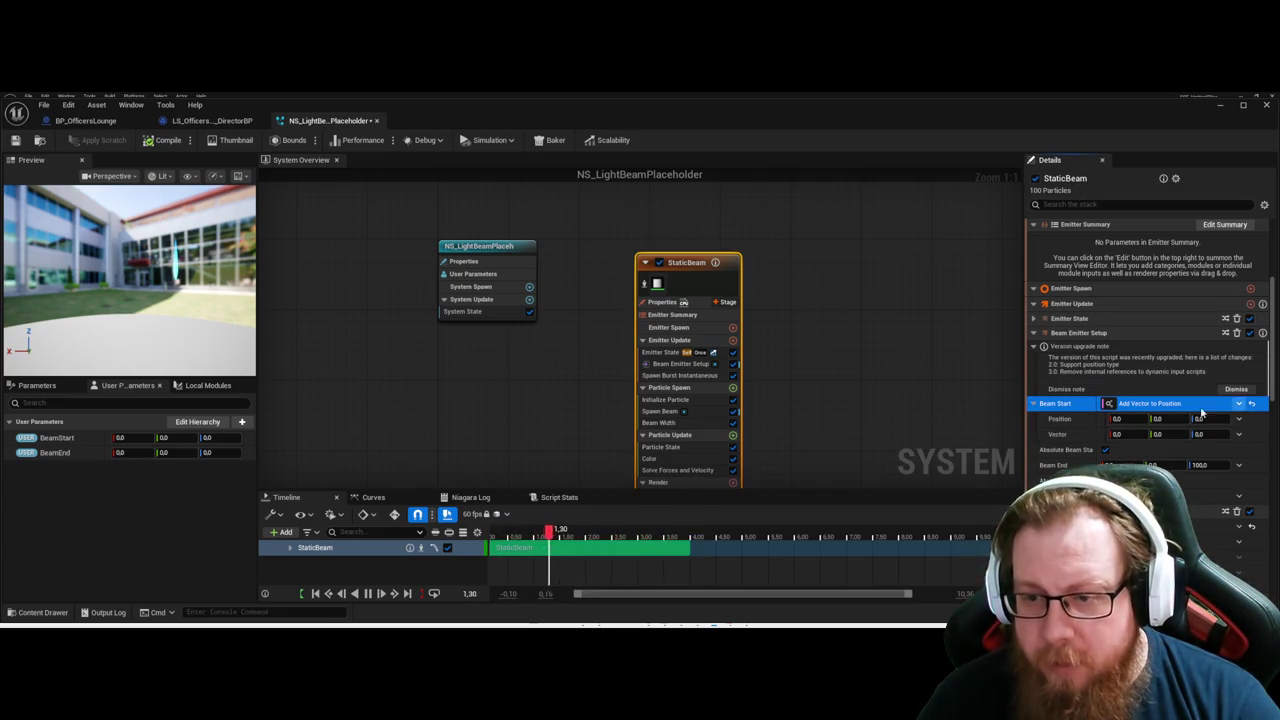
Reset Beam Start to Simulation Position, leaving Beam End at 0, 0, 100.
click(1251, 401)
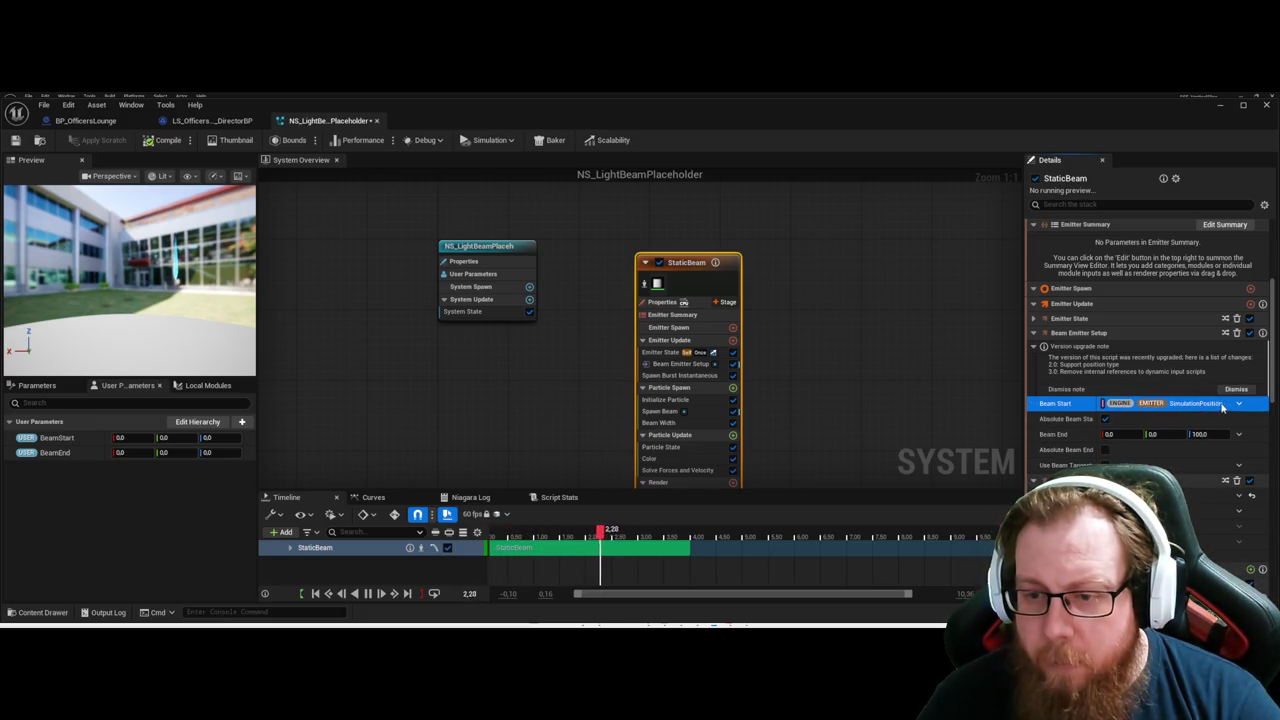
key(ctrl+z)
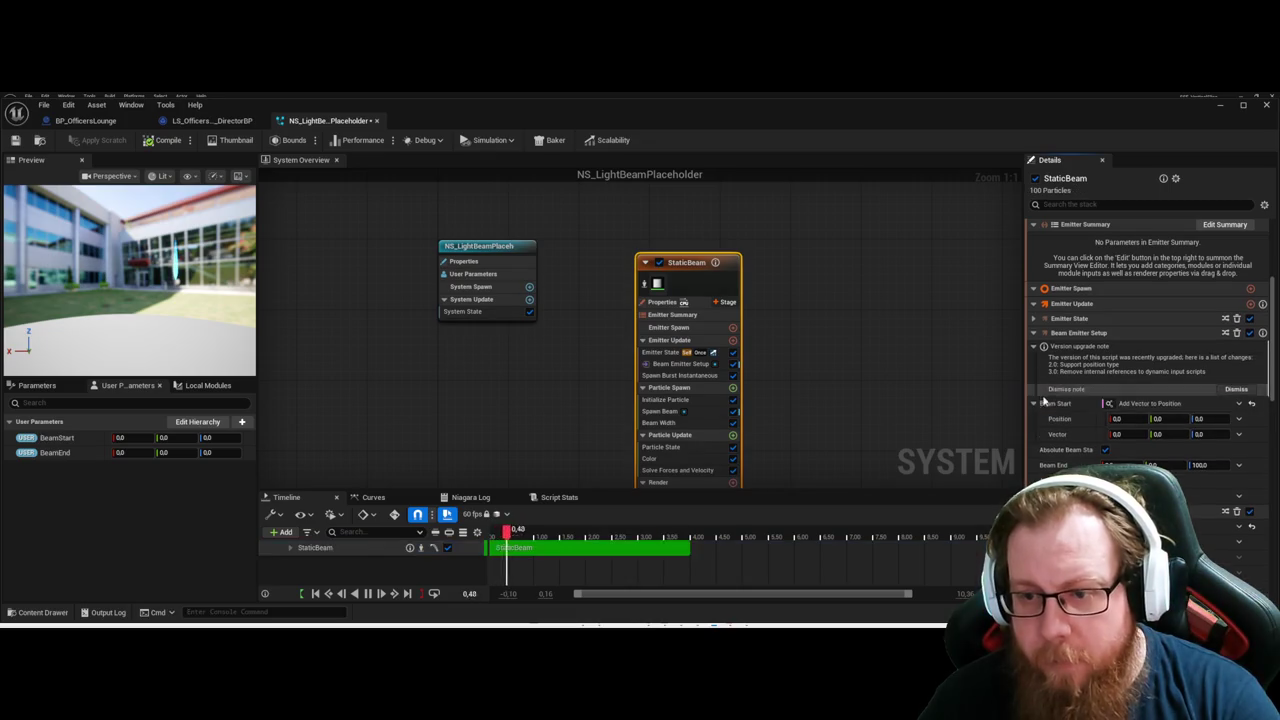
key(ctrl+y)
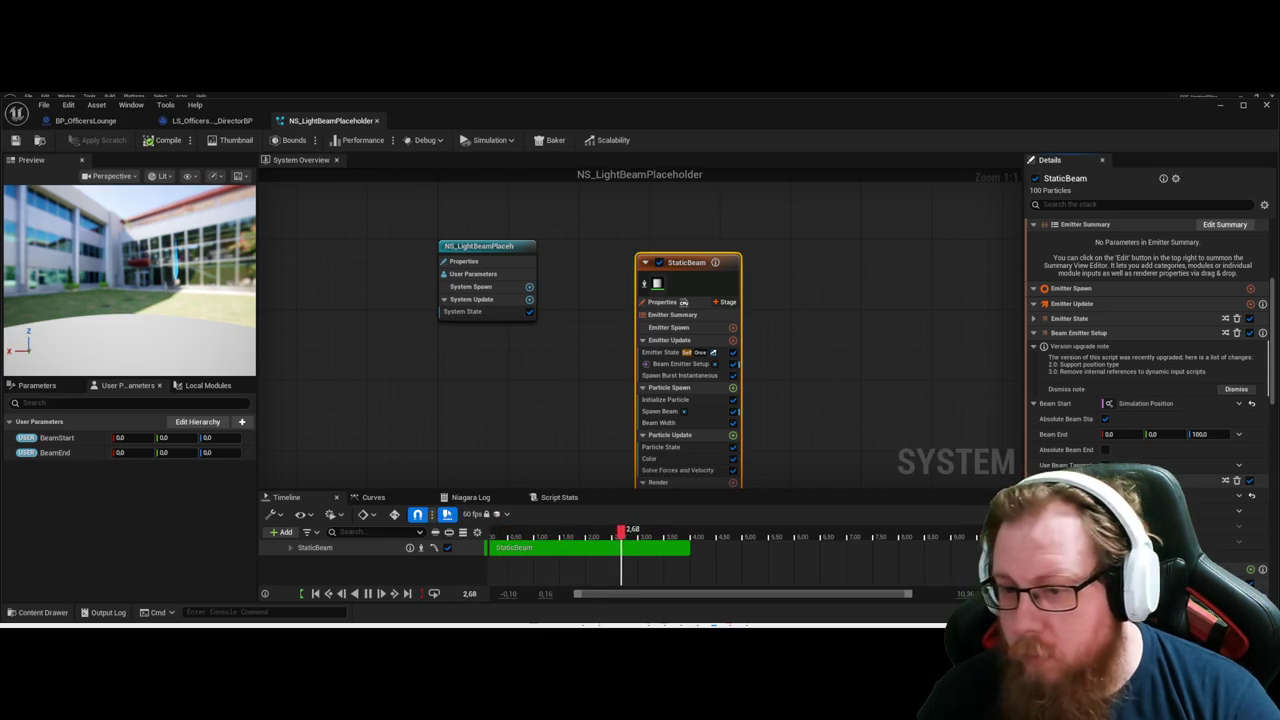
click(1110, 332)
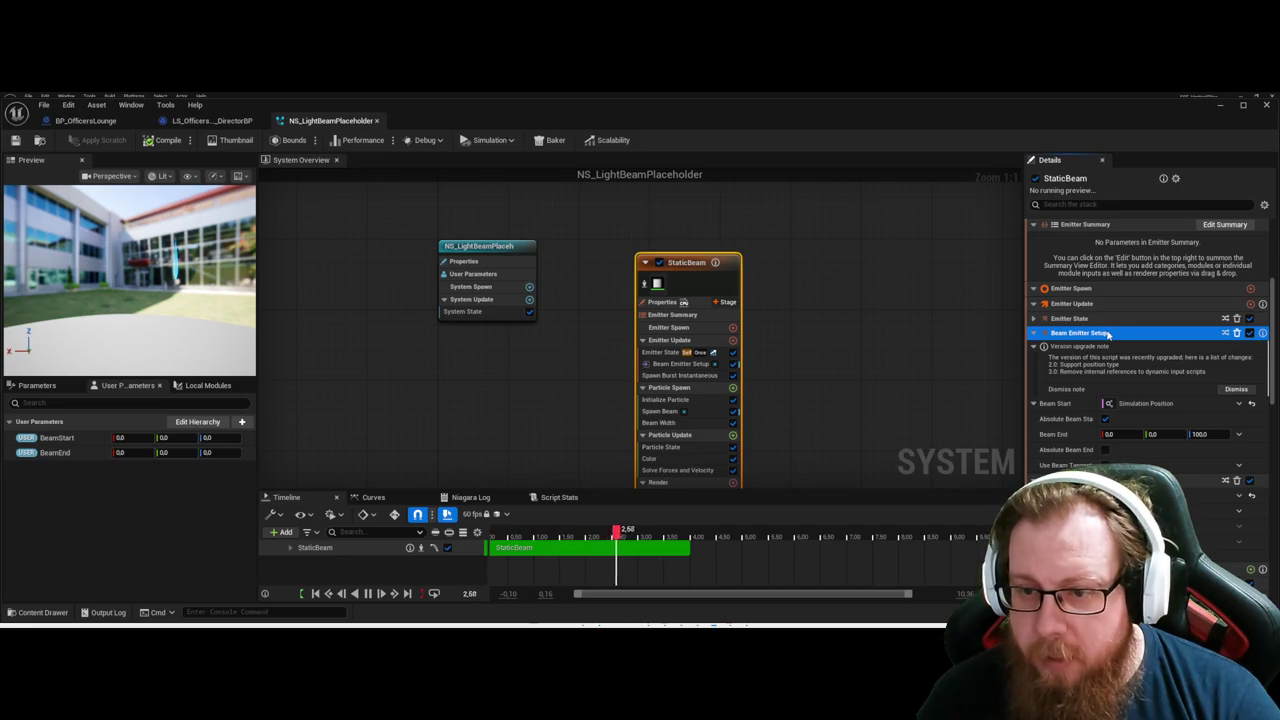
Delete the Beam Emitter Setup module, then undo to restore it.
click(1237, 333)
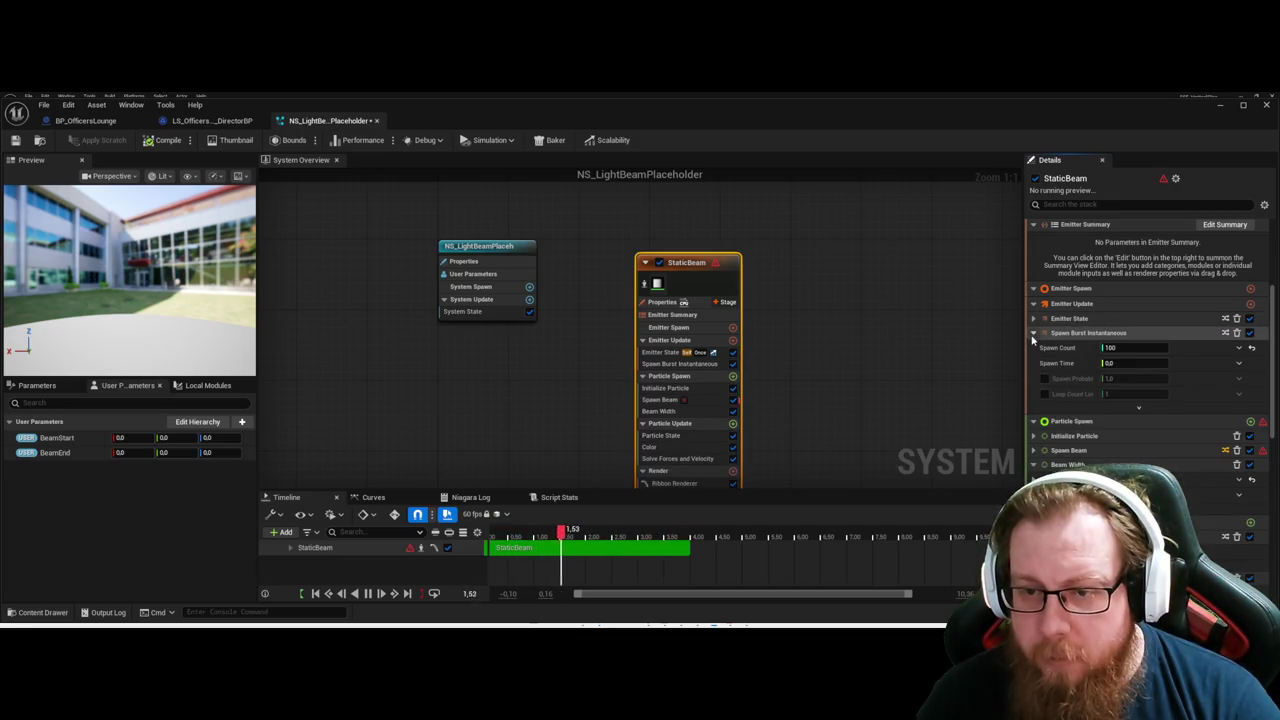
click(1033, 335)
click(1080, 305)
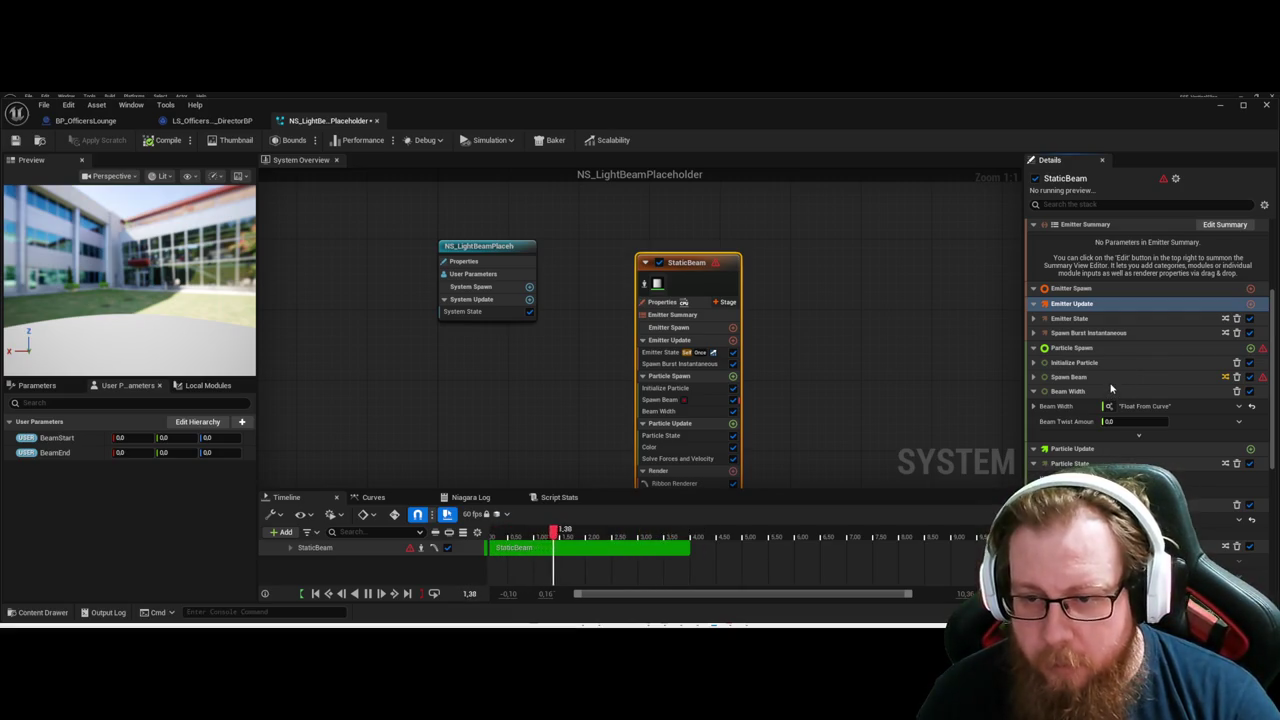
key(ctrl+z)
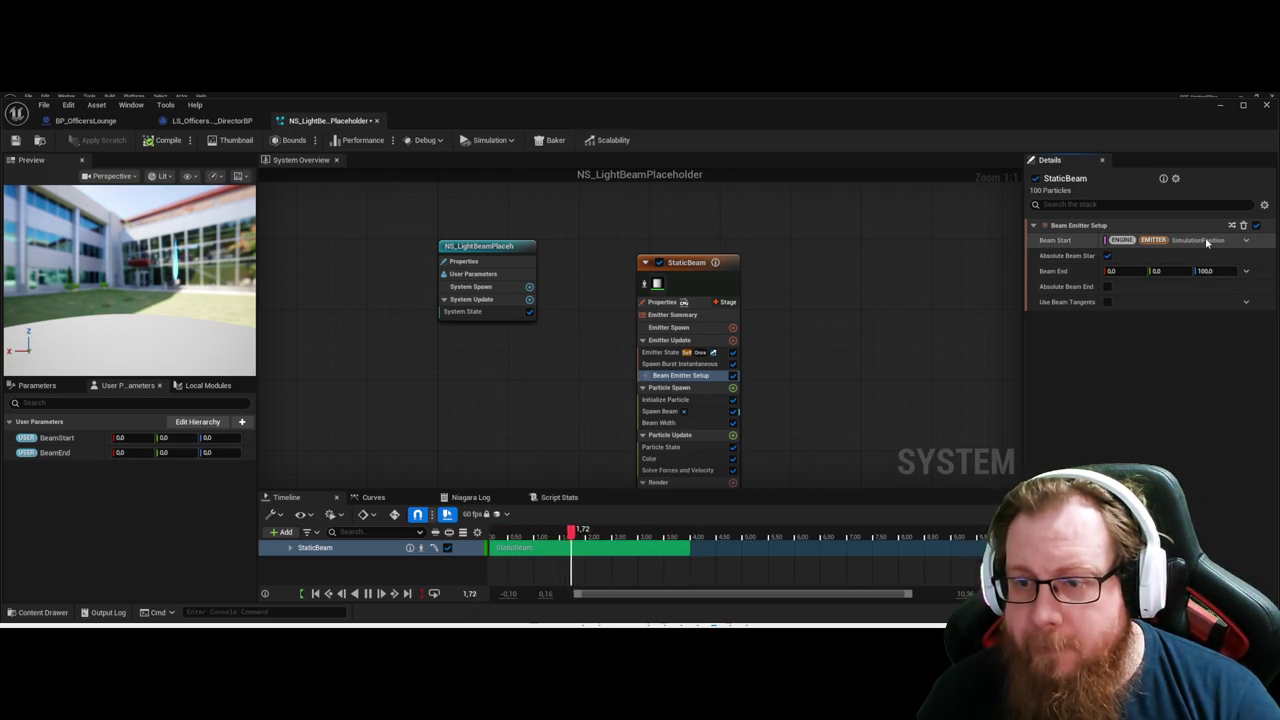
Replace StaticBeam with the DynamicBeam emitter template and show its Beam Emitter Setup settings.
click(1219, 105)
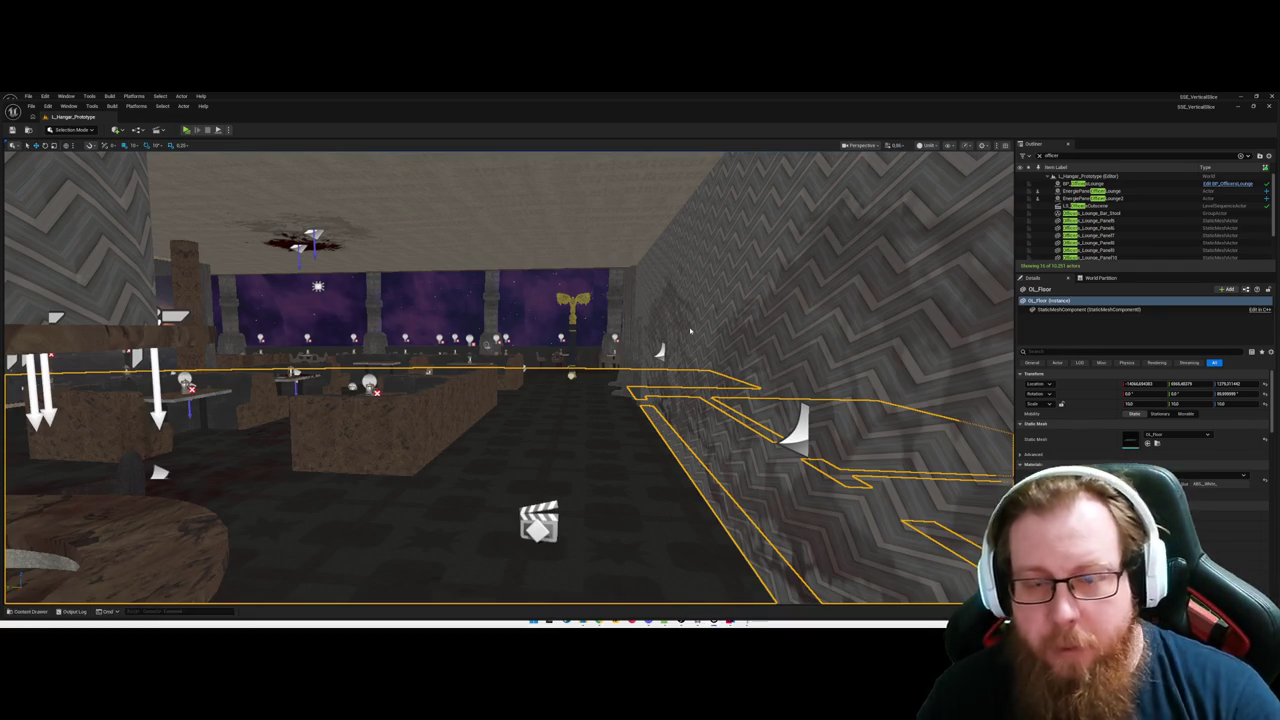
key(alt+Tab)
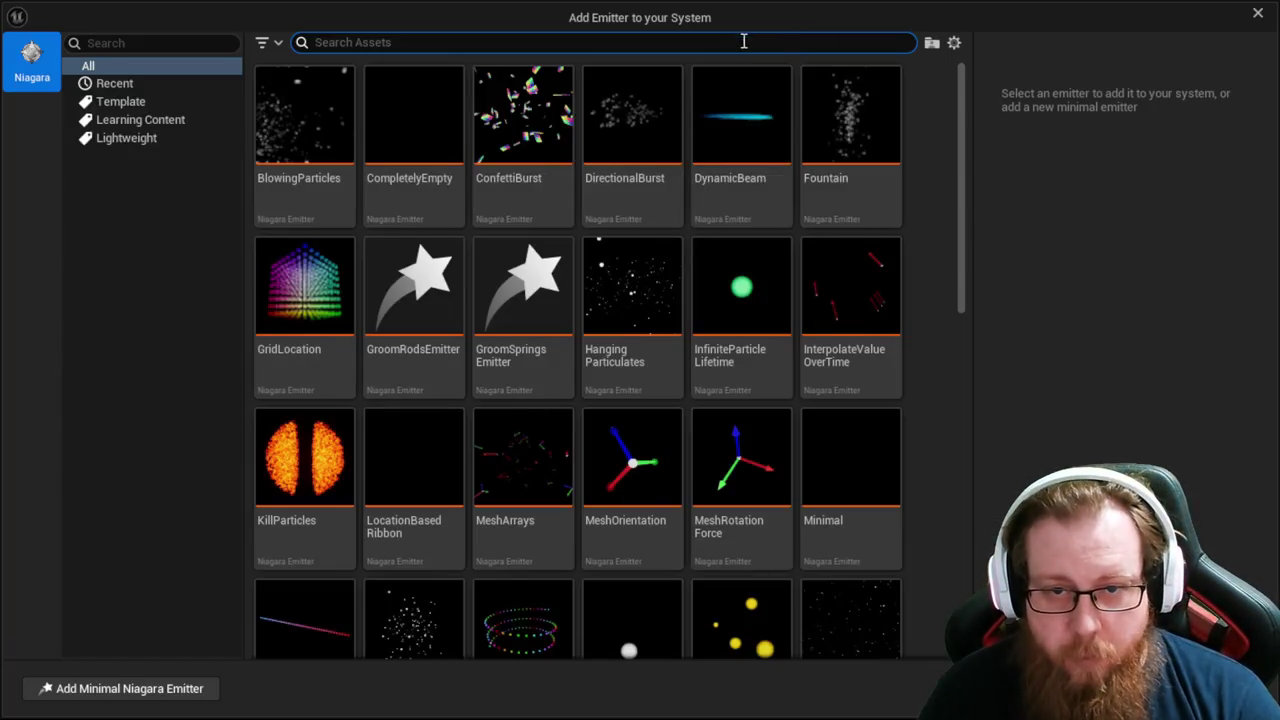
click(681, 258)
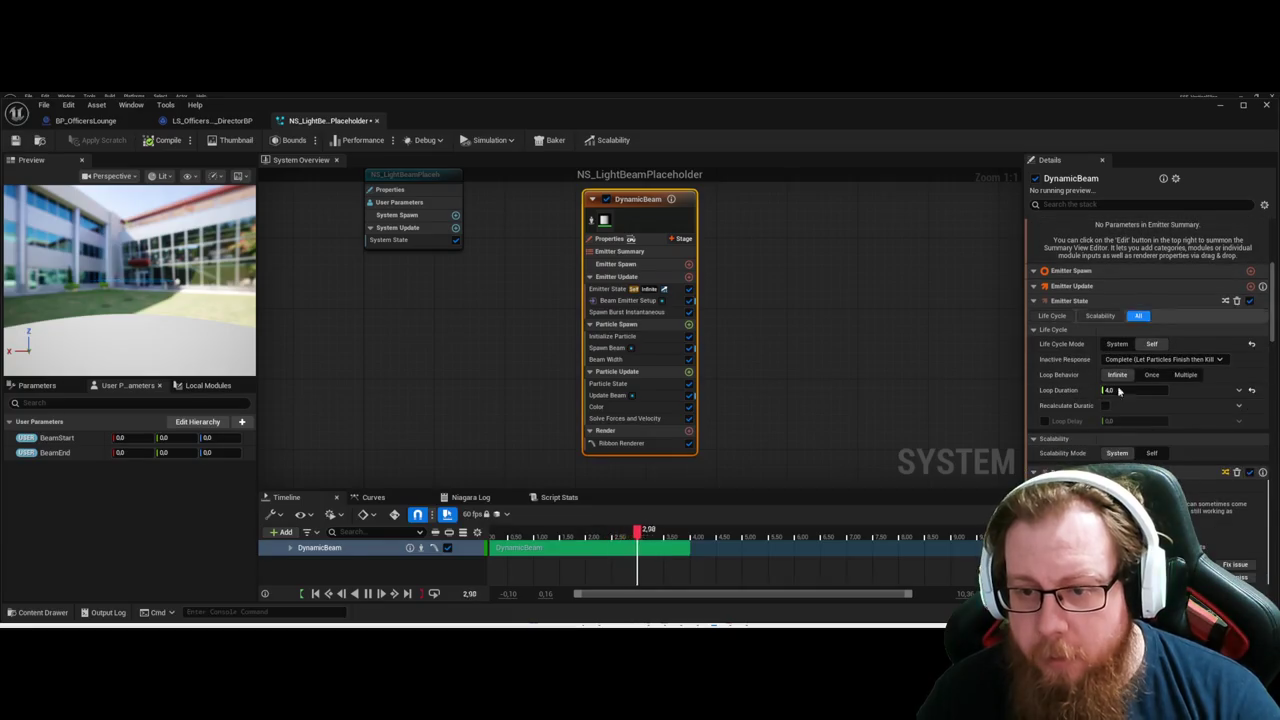
click(1237, 473)
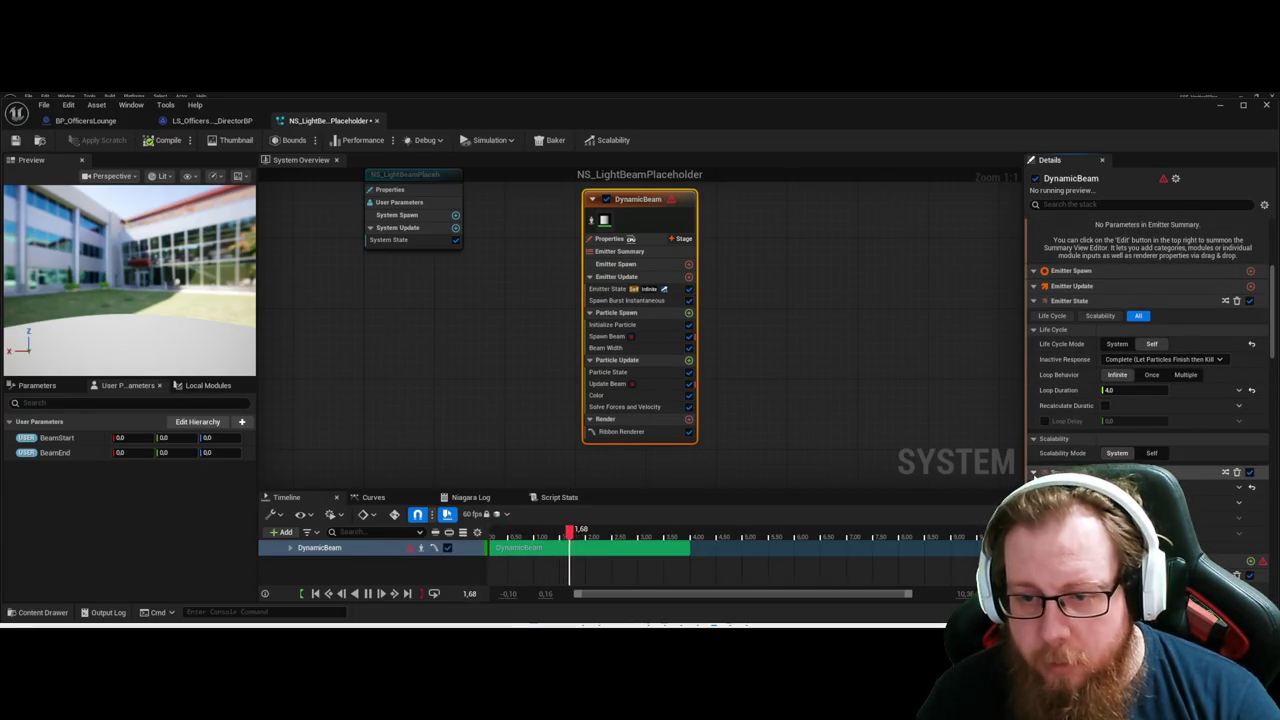
scroll(1150, 340, up, 1)
click(1189, 324)
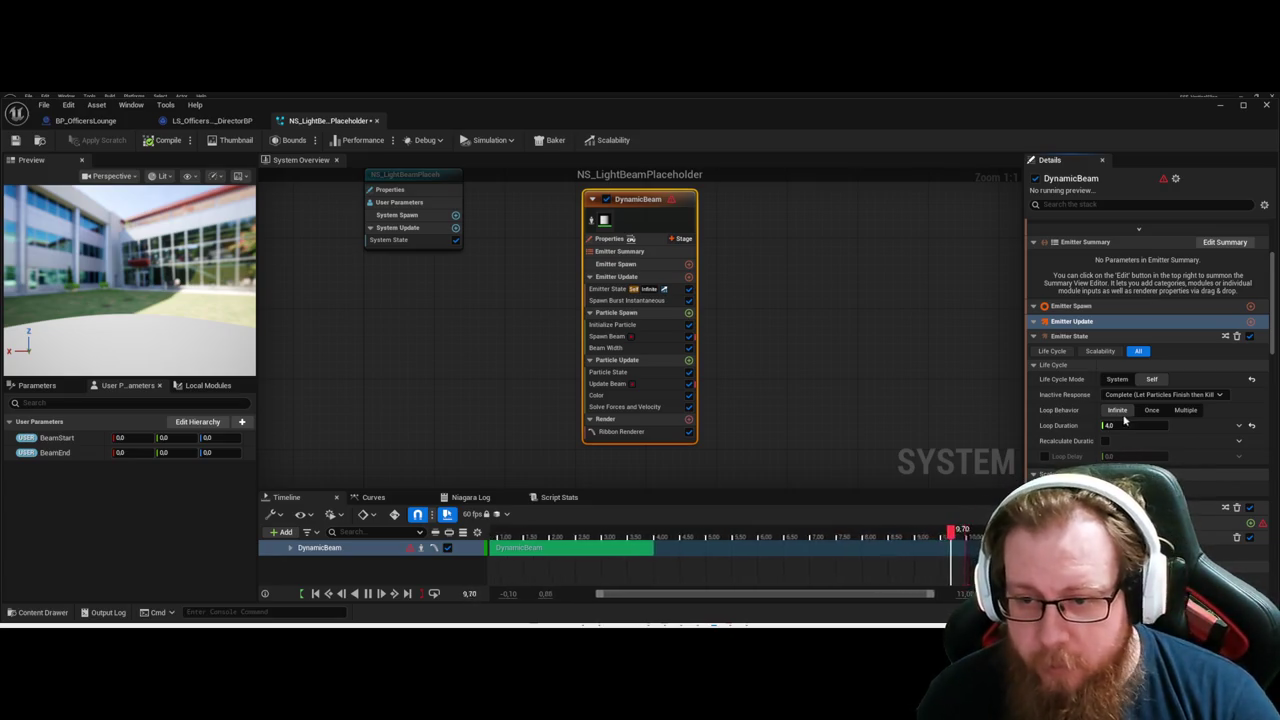
click(1134, 413)
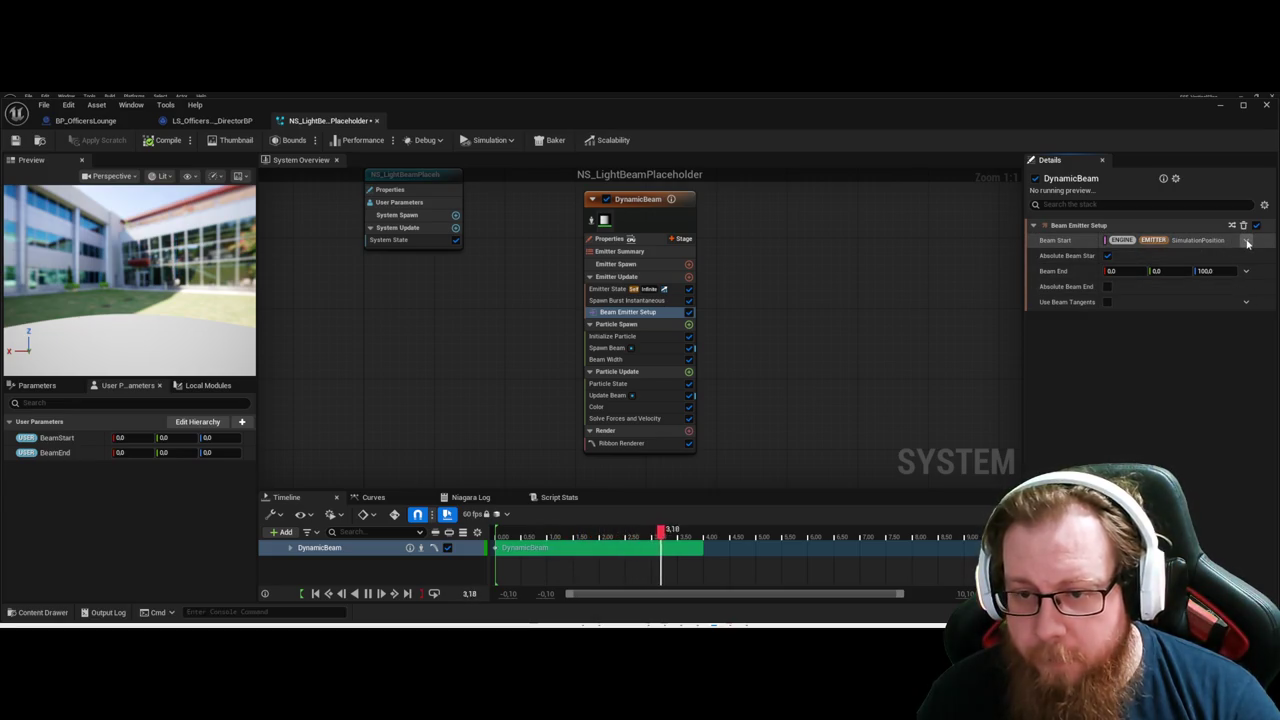
Switch the DynamicBeam's Beam Start to Add Vector to Position and choose its Position source.
key(ctrl+z)
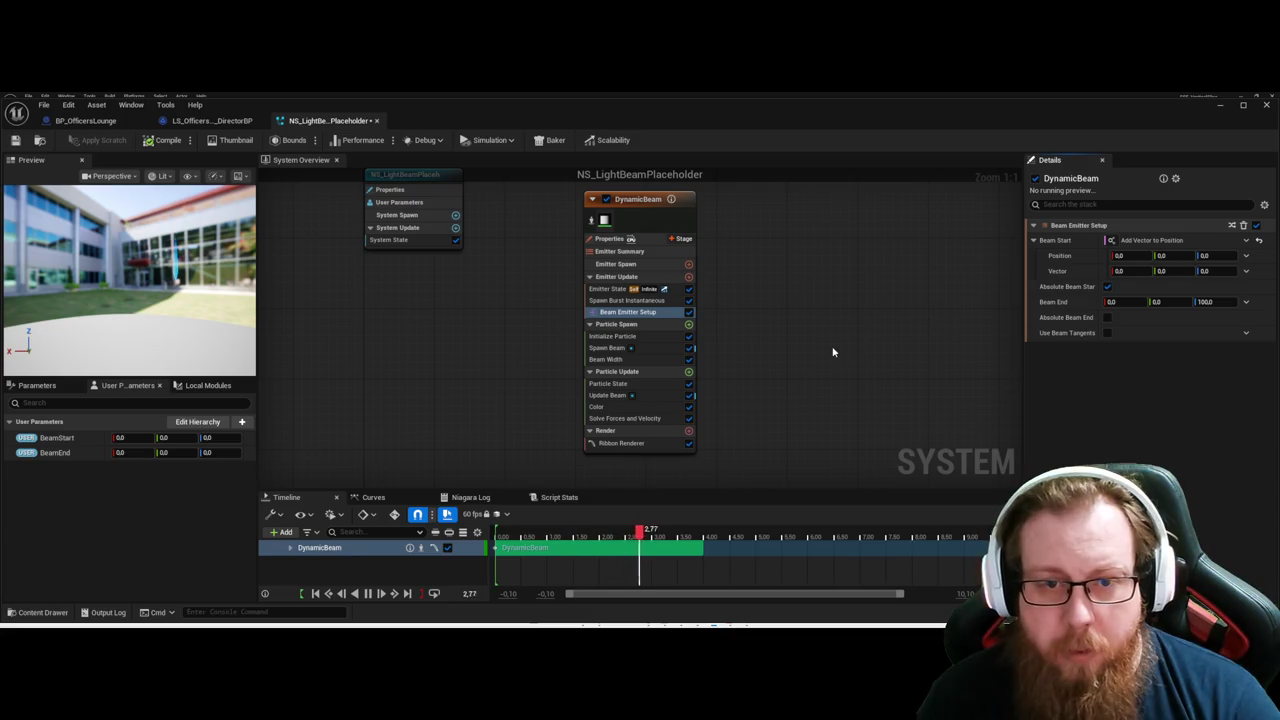
click(625, 315)
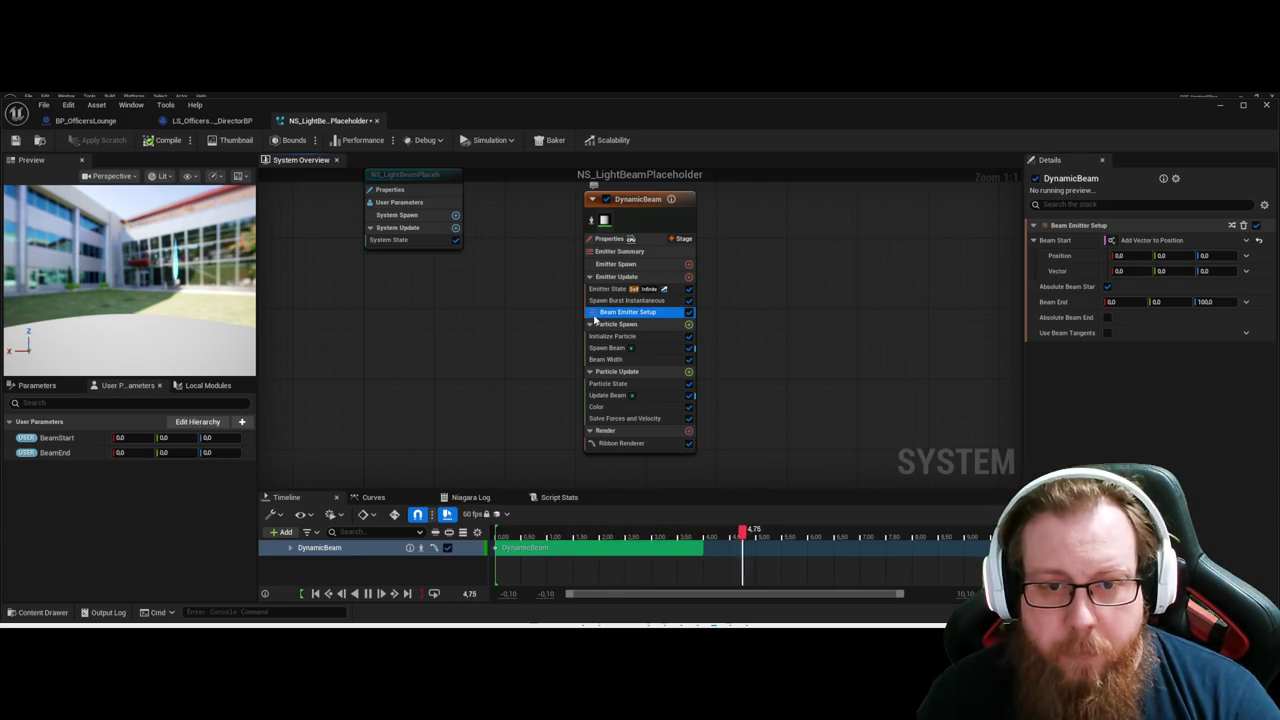
click(1072, 256)
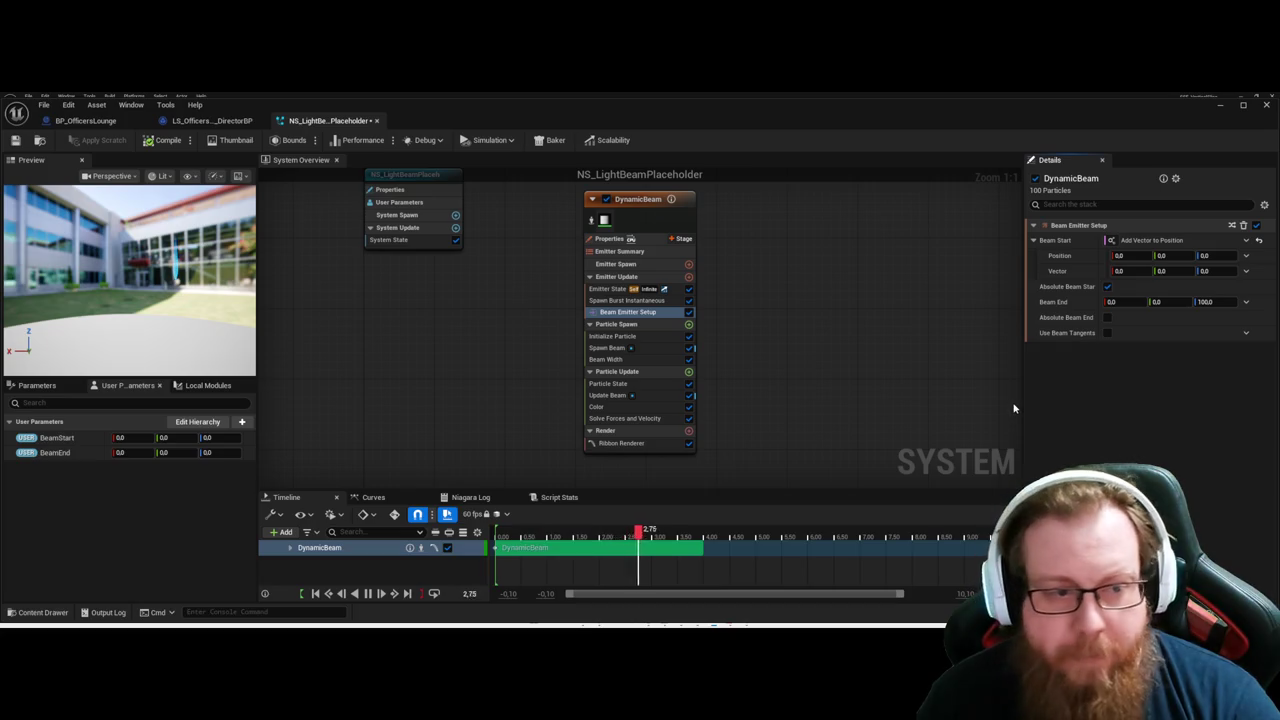
click(1240, 256)
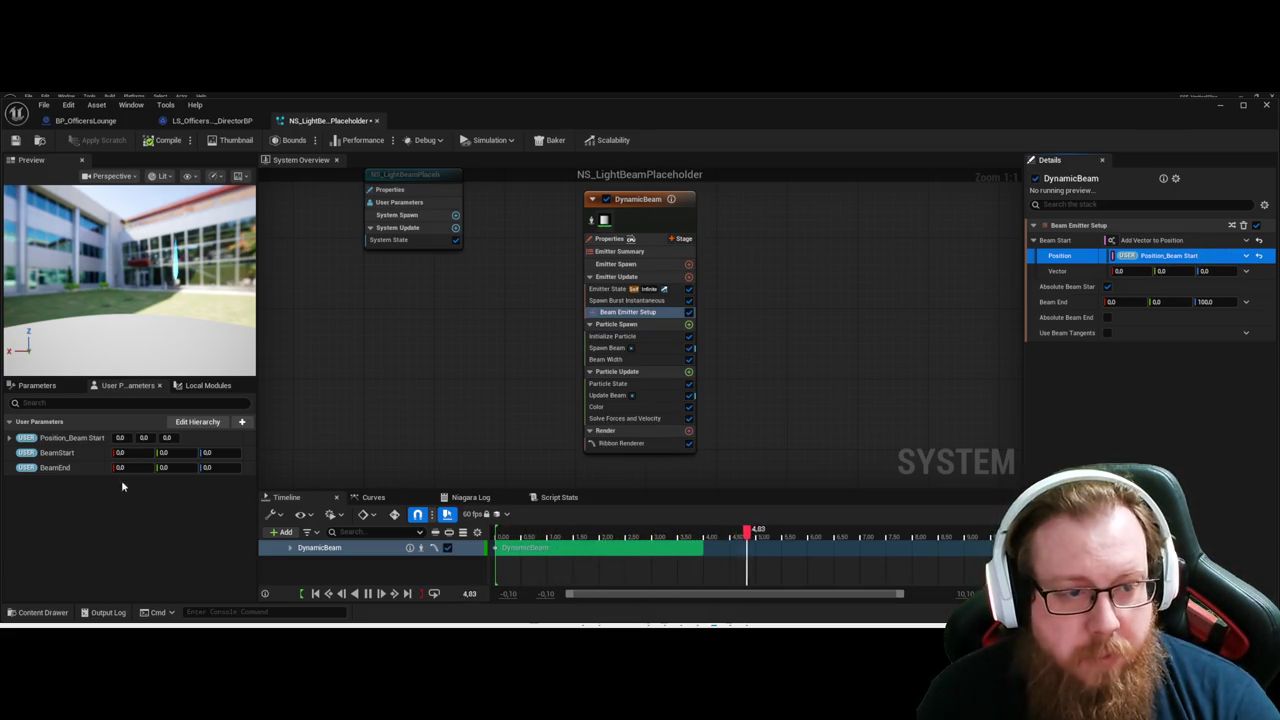
Delete the old BeamStart parameter and rename Position_Beam Start to BeamStart.
click(62, 439)
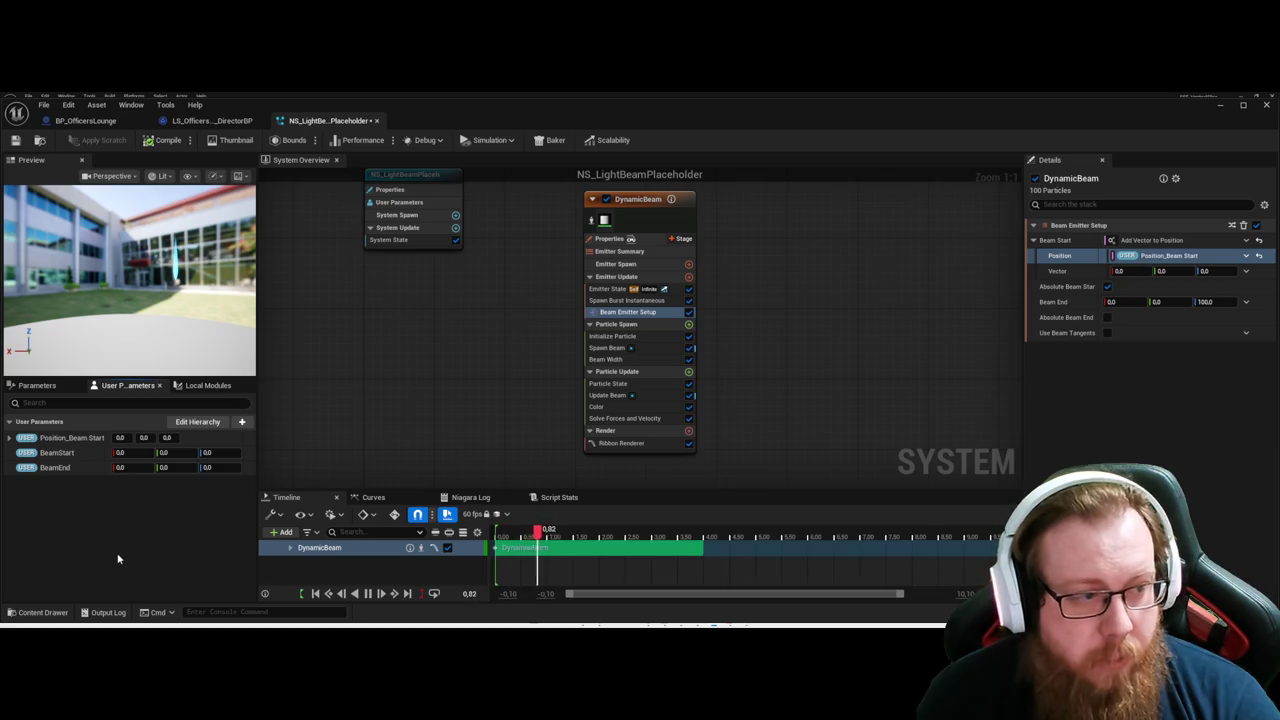
key(Delete)
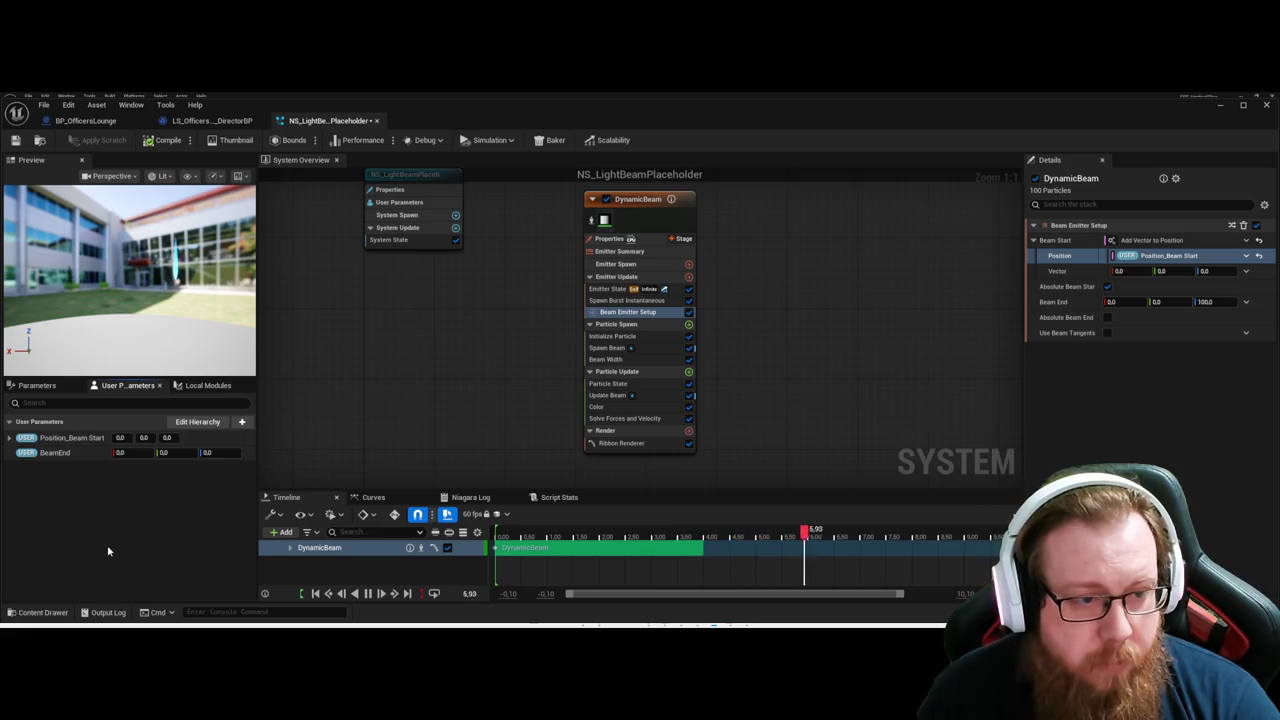
key(F2)
text(Beam)
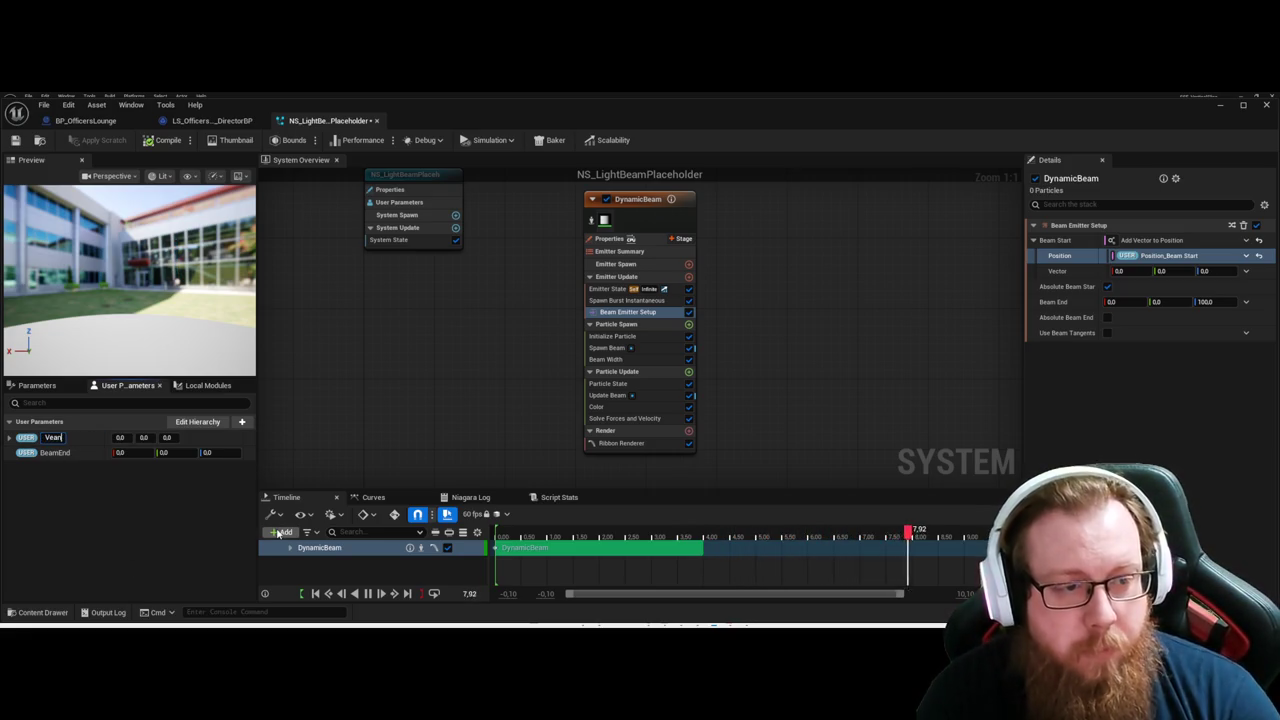
text(Start)
key(Return)
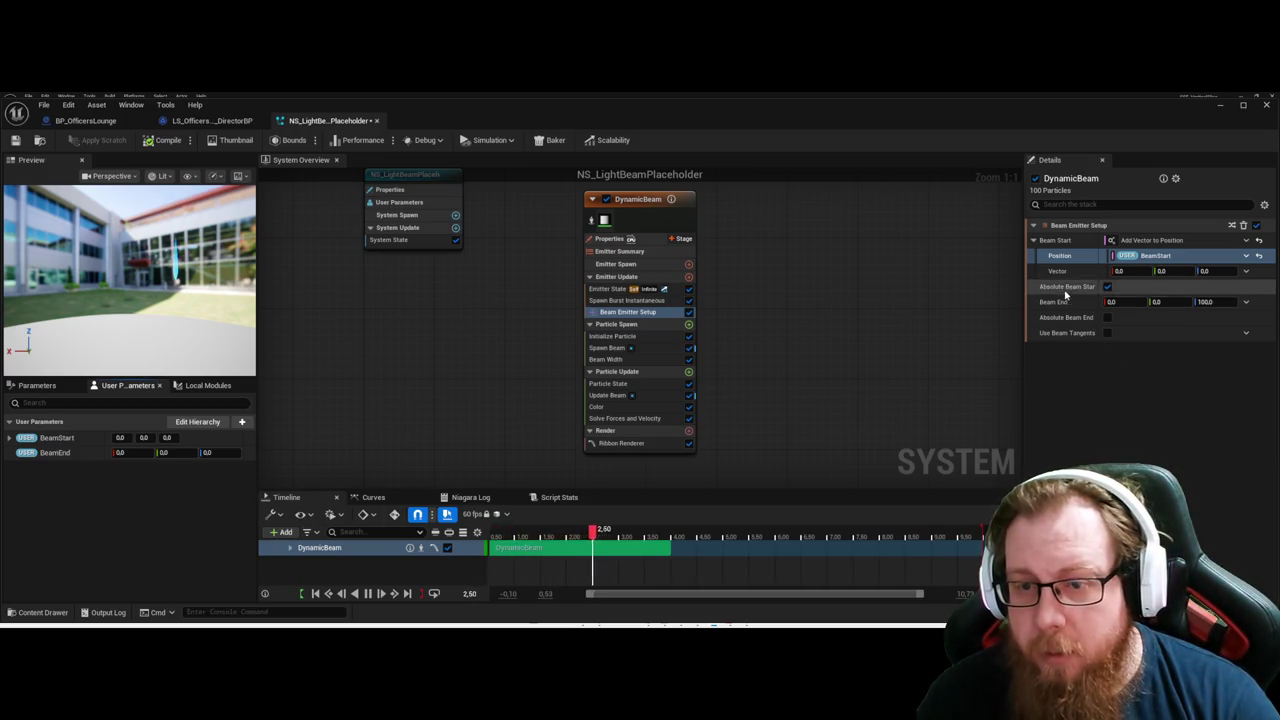
Remove duplicate BeamEnd parameters, bind Beam End to a 'Beam End' user parameter, and save.
click(1064, 301)
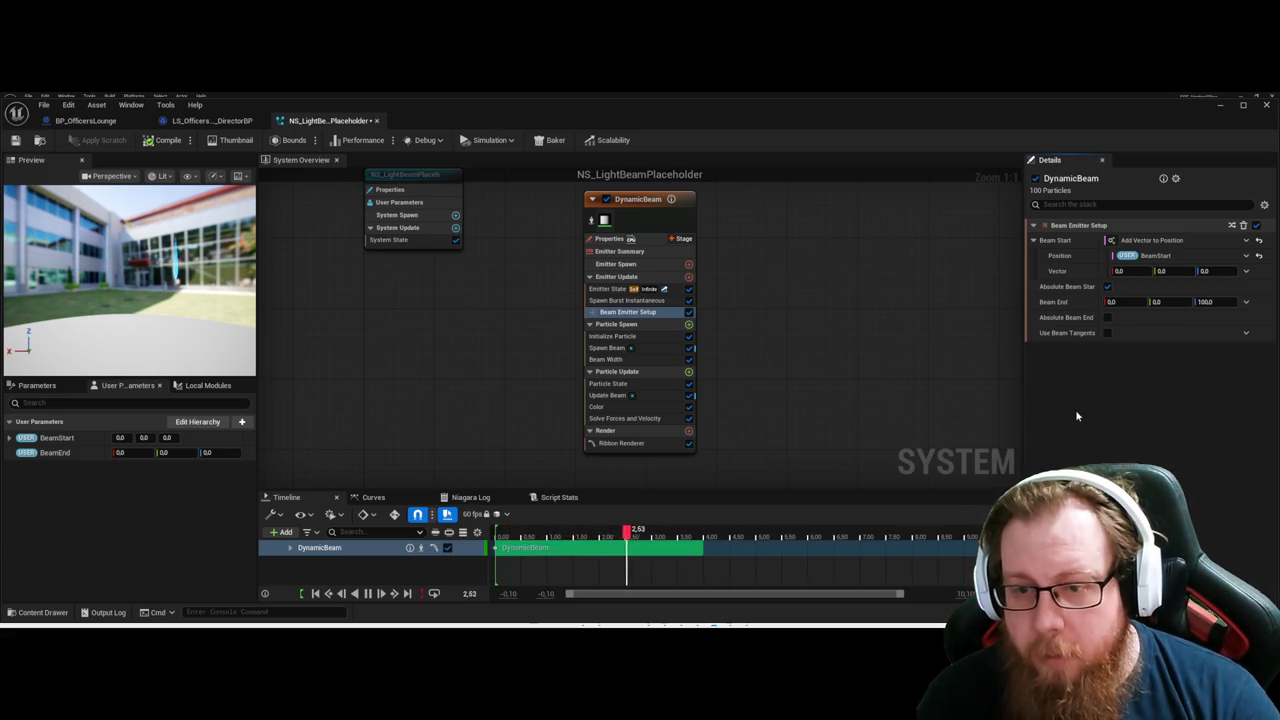
key(ctrl+z)
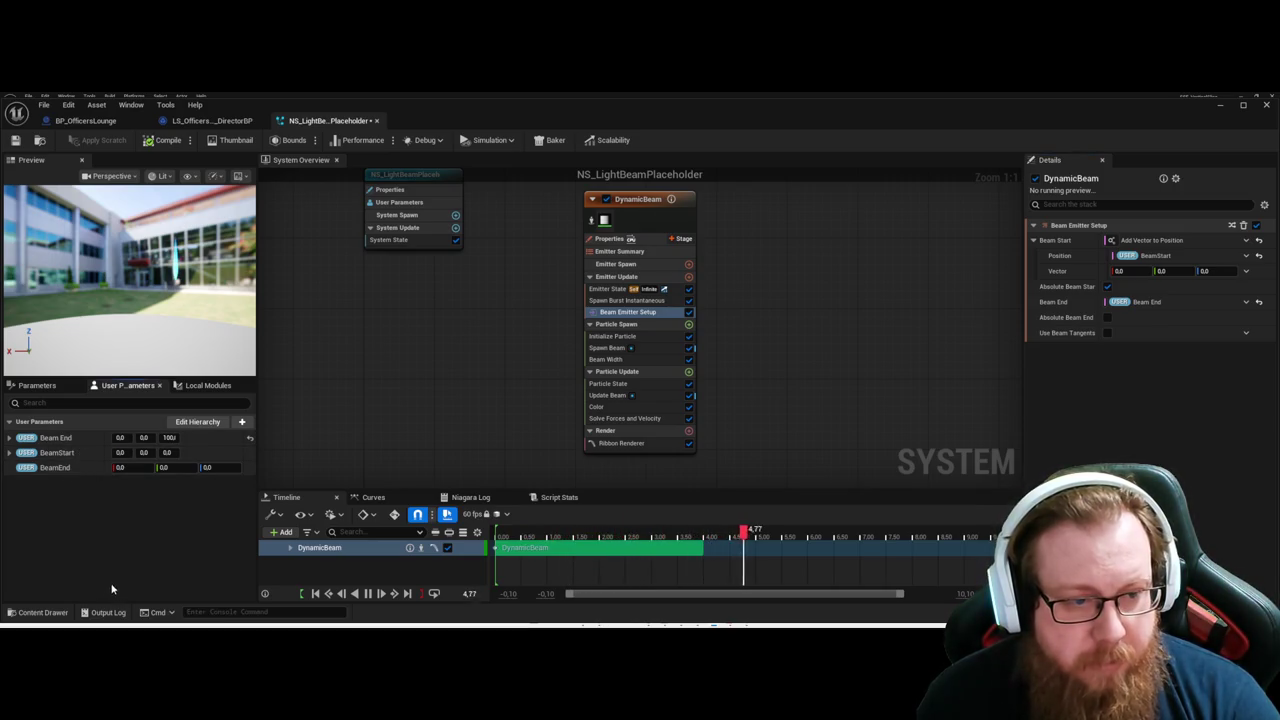
key(ctrl+z)
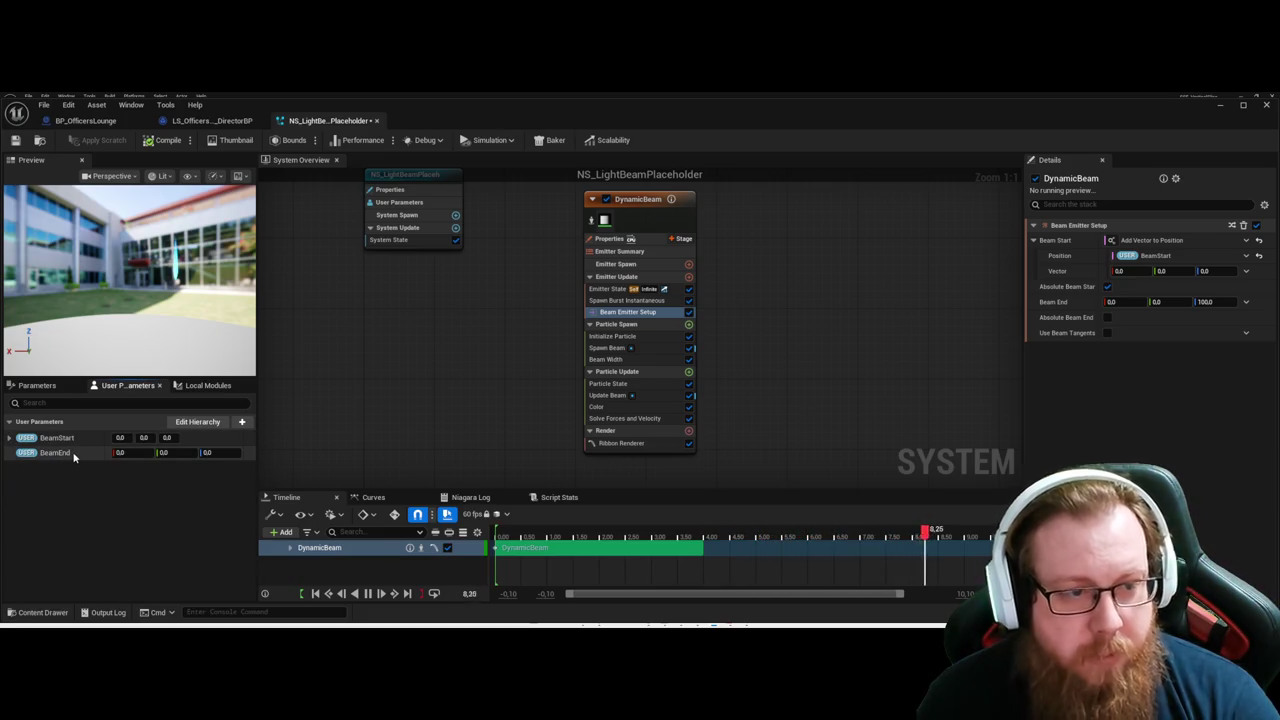
key(Delete)
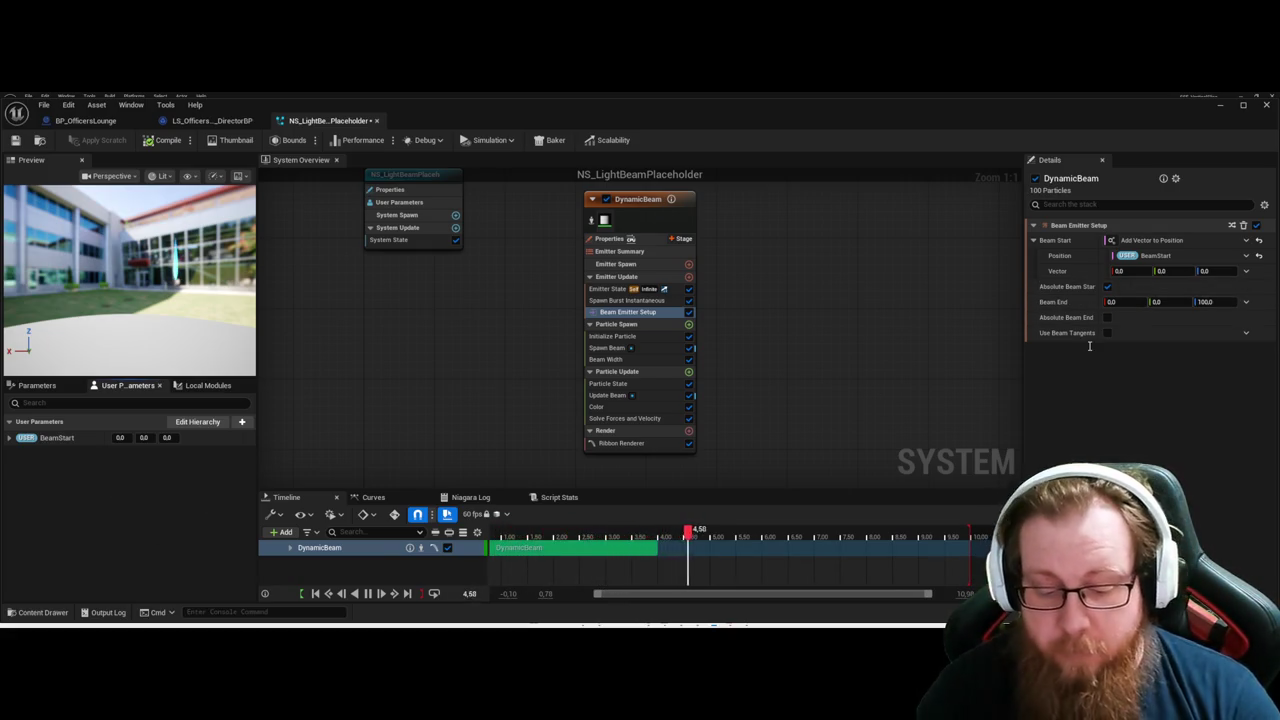
click(1052, 403)
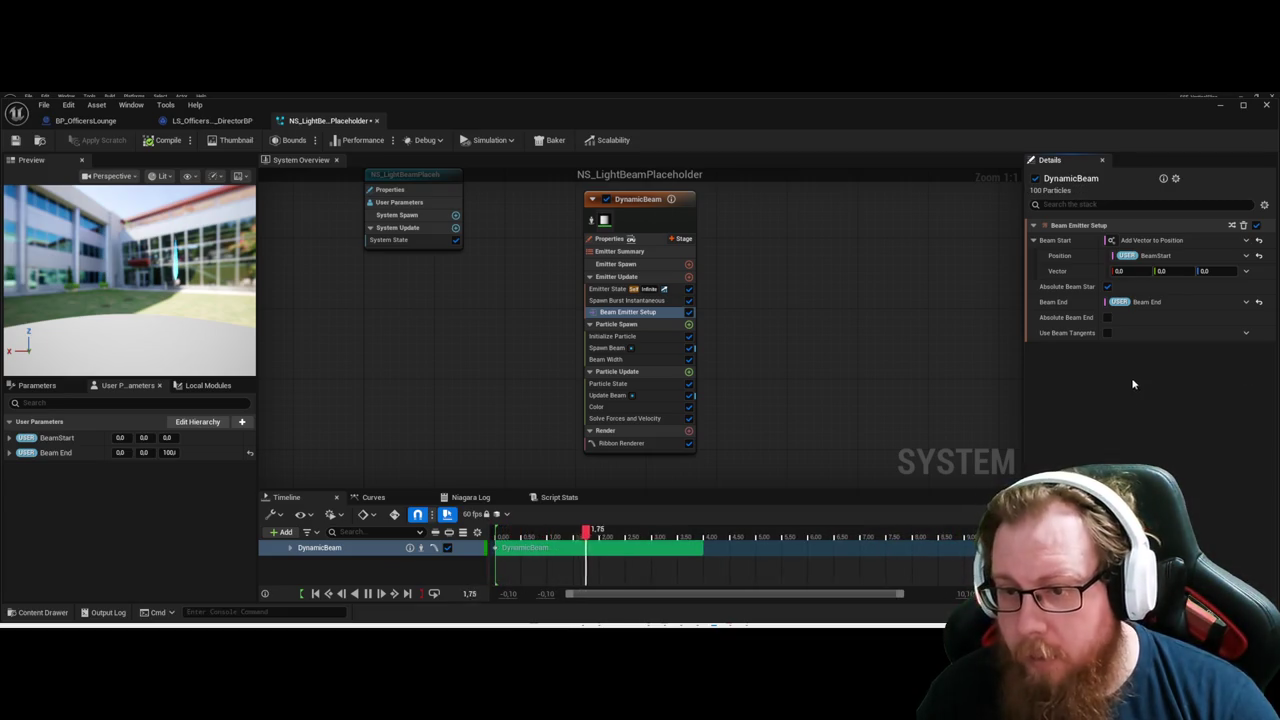
click(1067, 303)
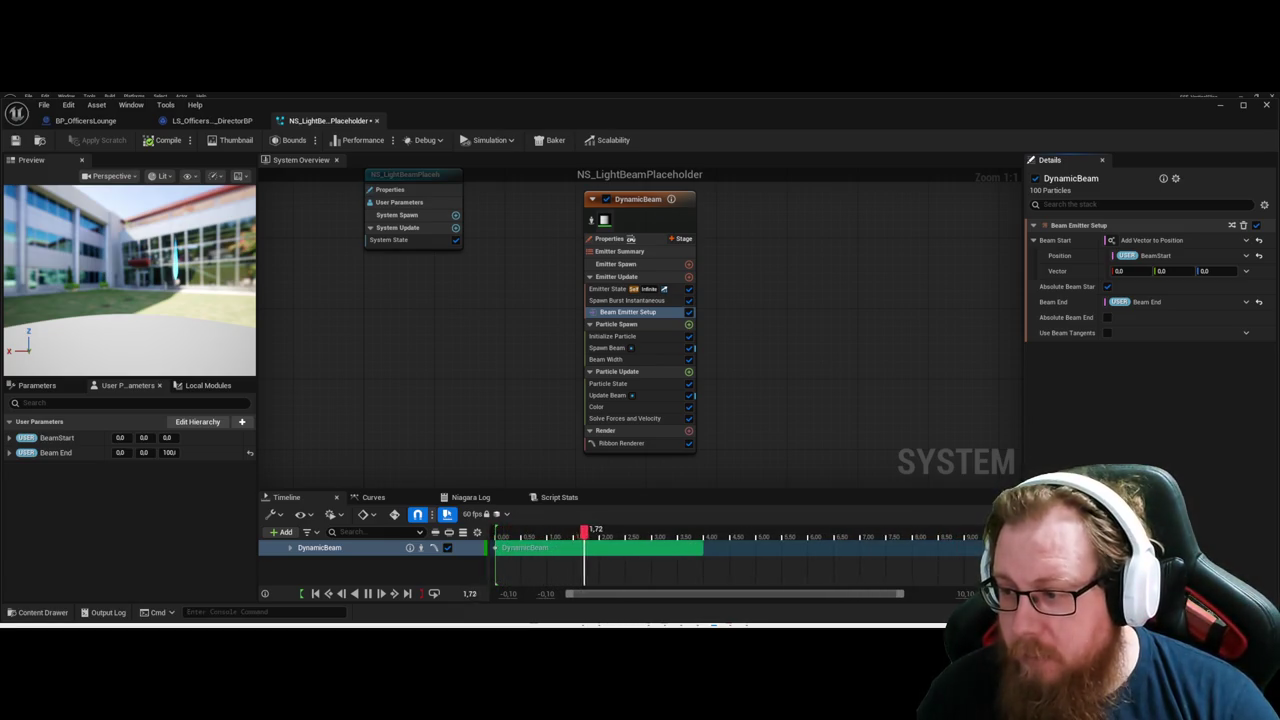
key(ctrl+s)
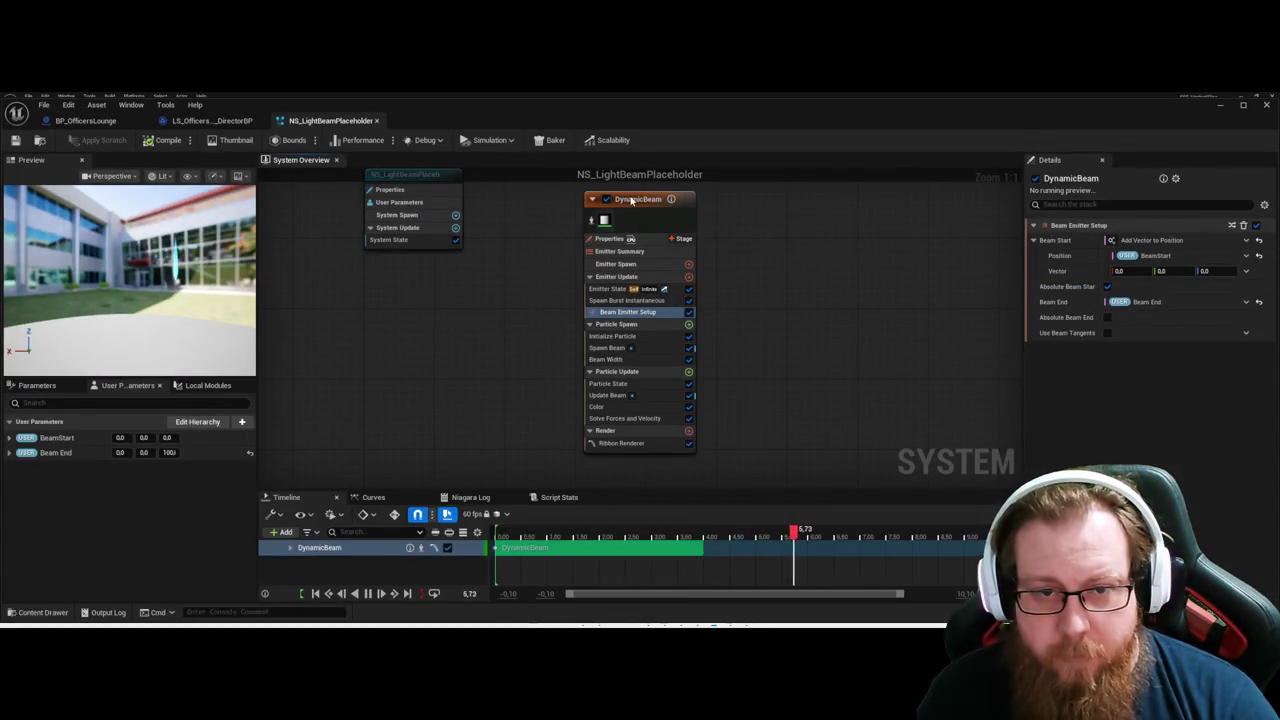
Collapse Emitter Update, Particle Spawn and Particle Update on DynamicBeam to reach Ribbon Renderer, then save.
click(631, 200)
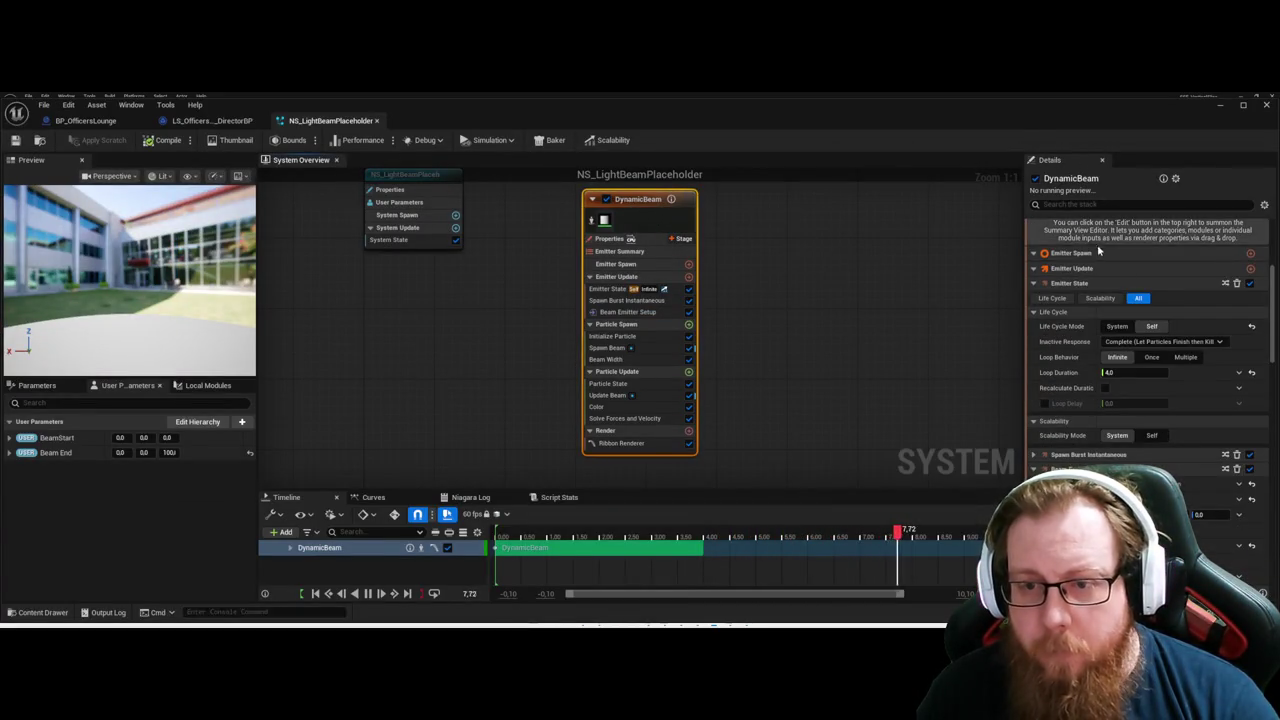
click(1034, 268)
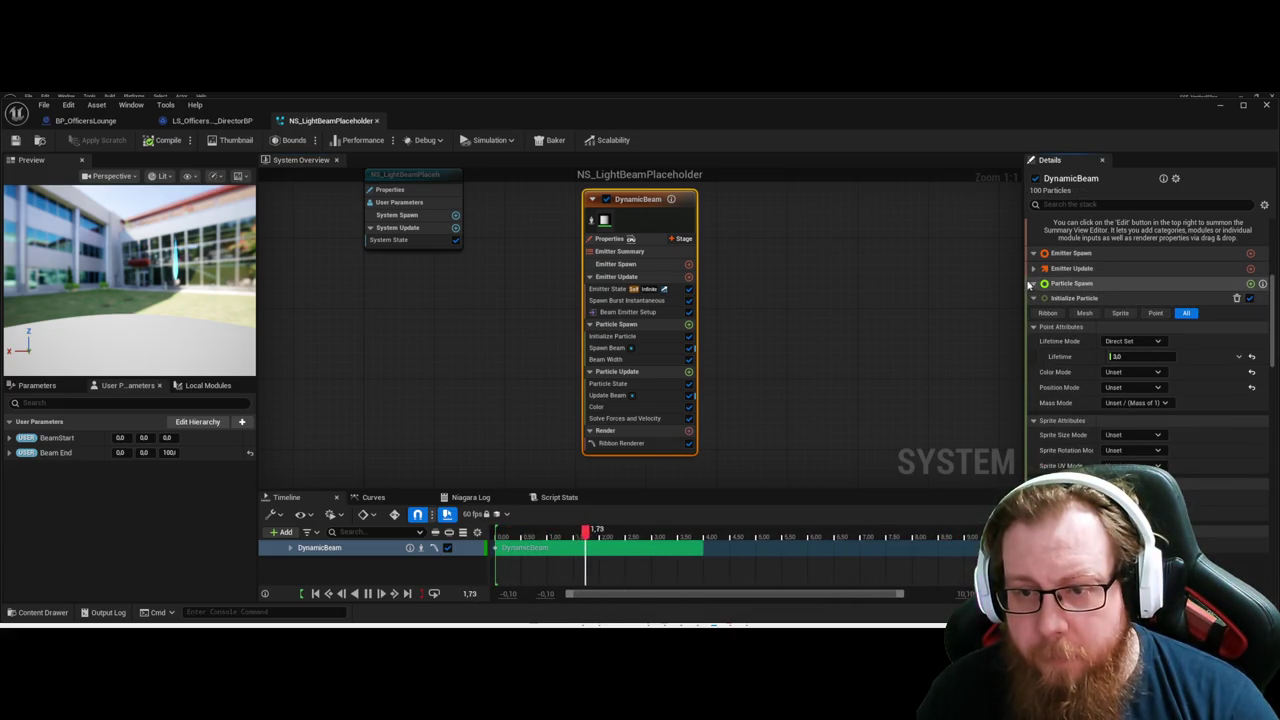
click(1033, 284)
click(1033, 298)
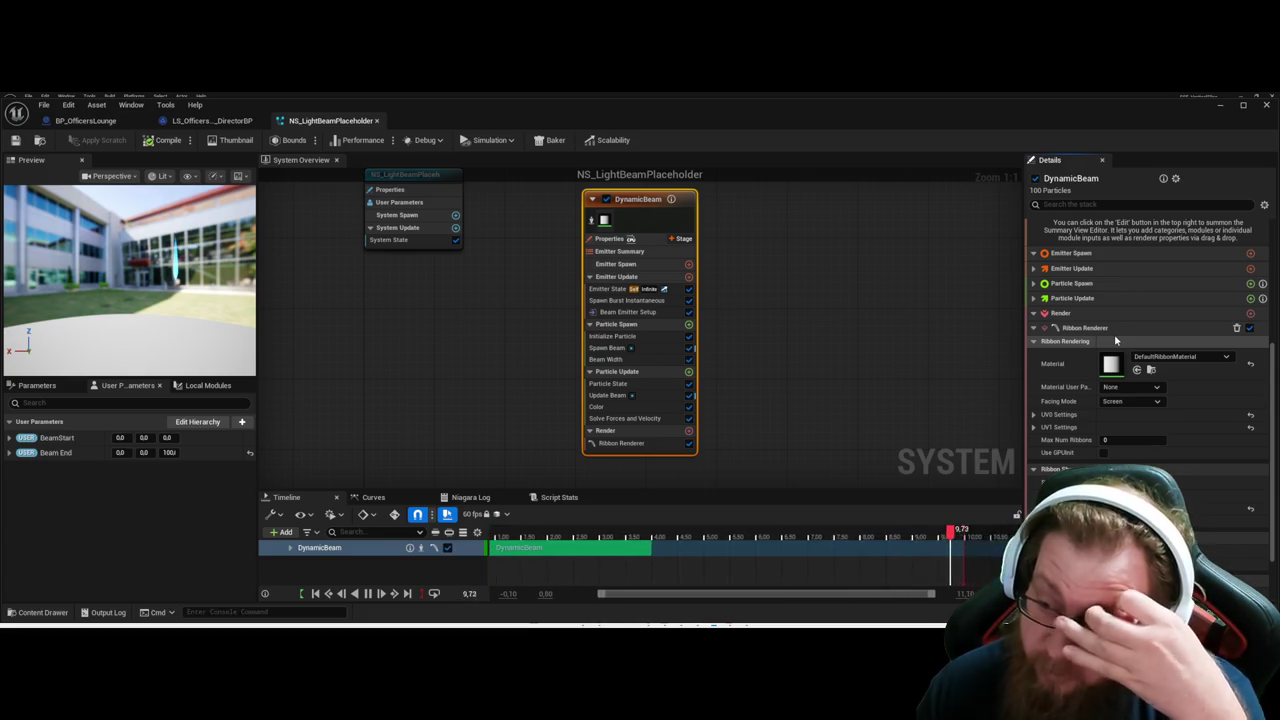
scroll(1112, 360, down, 1)
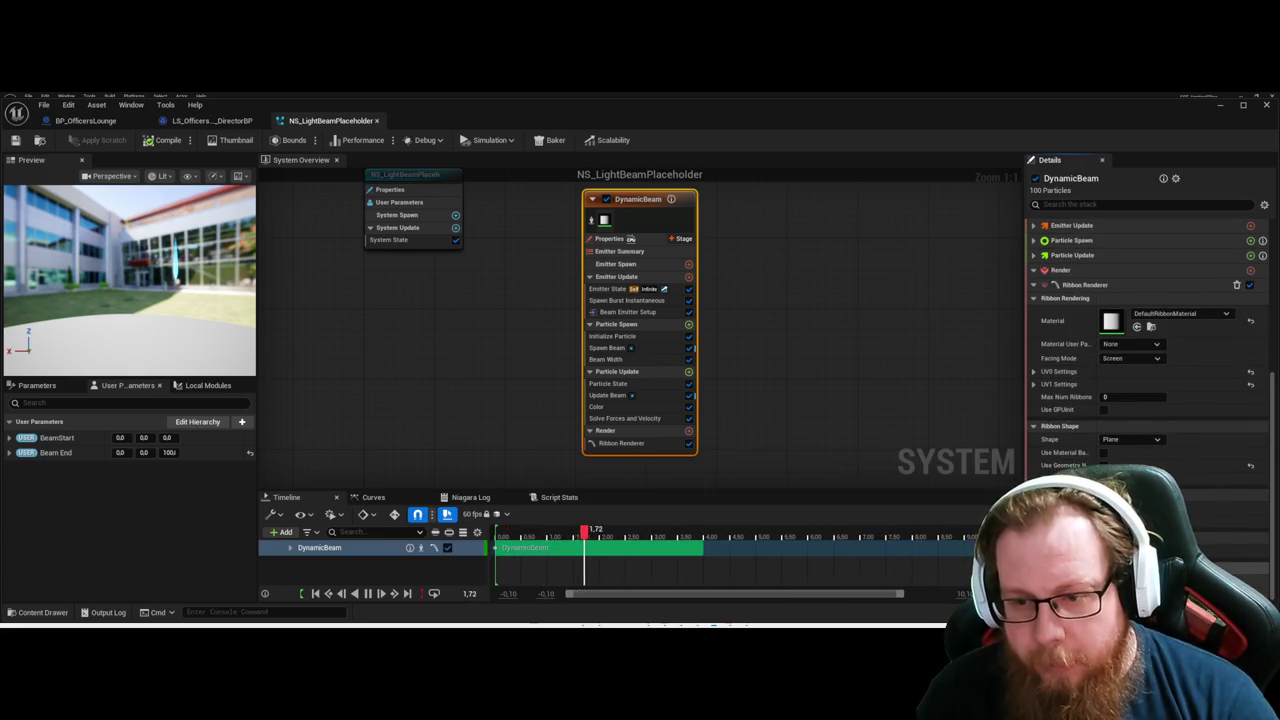
scroll(1147, 340, down, 1)
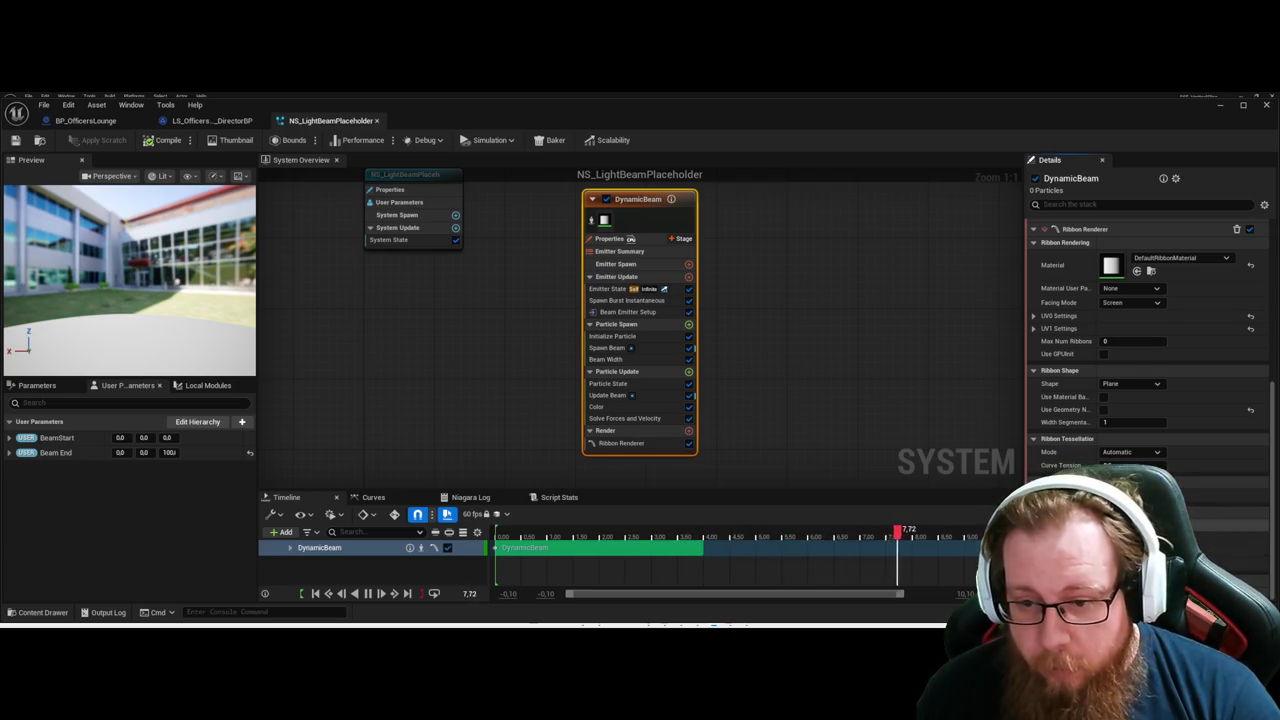
scroll(1147, 340, up, 1)
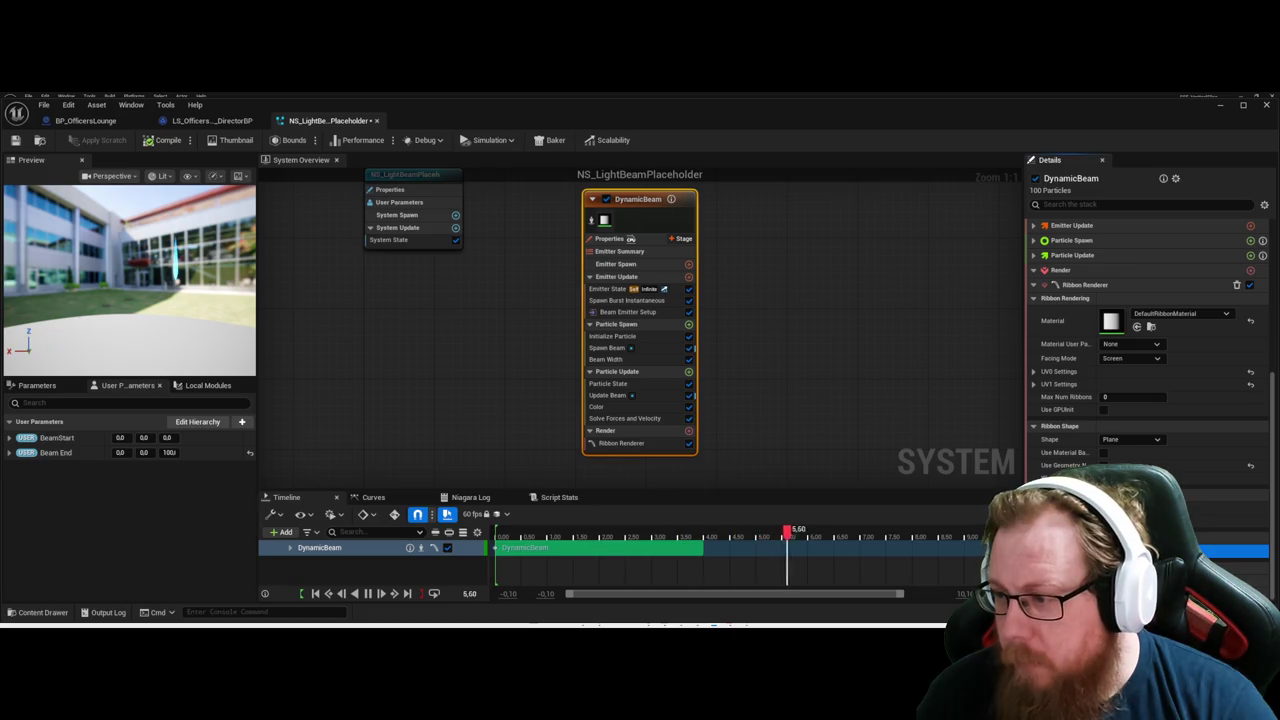
key(ctrl+s)
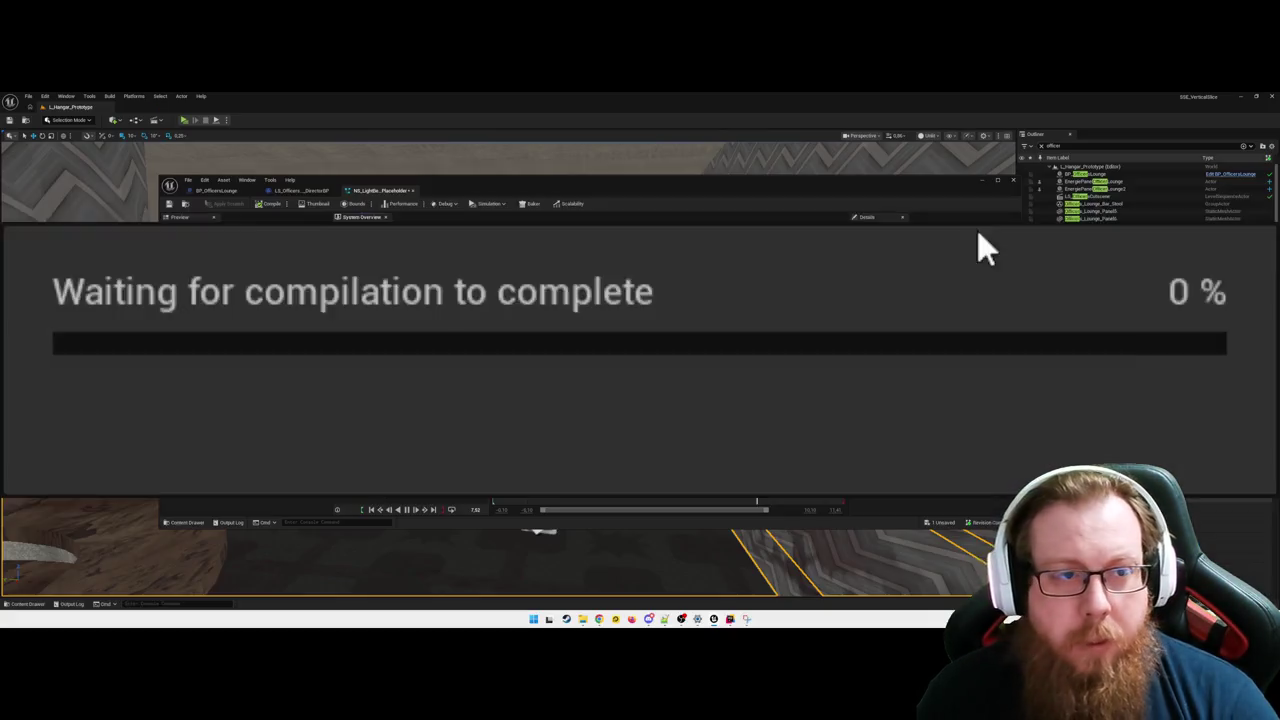
Minimize the Director BP, fly to the lounge floor, and play from there to check the beam.
click(282, 189)
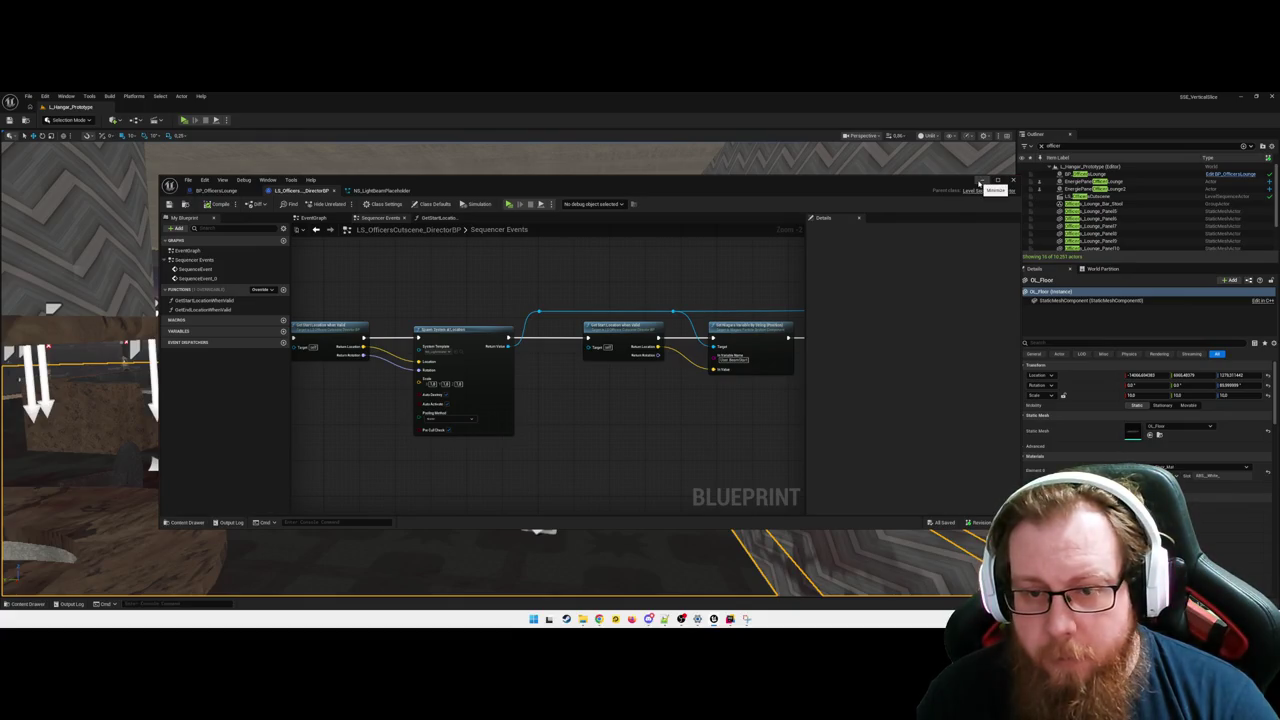
click(980, 183)
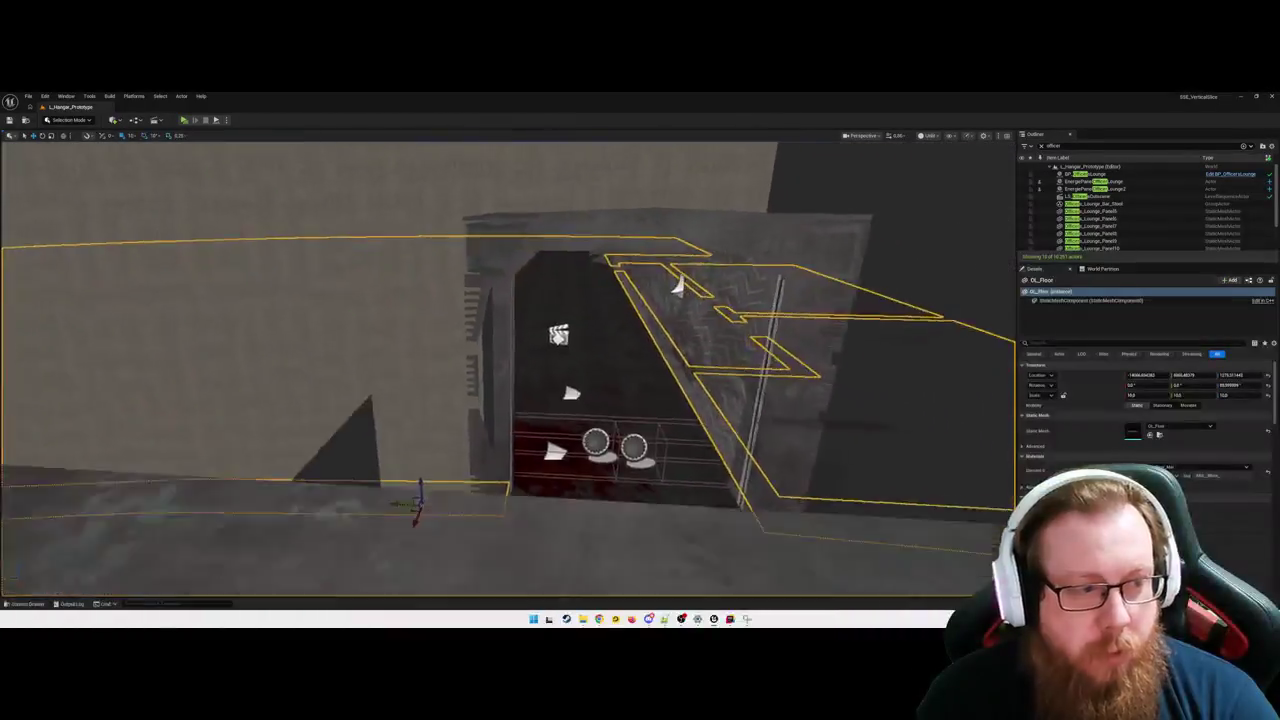
key(w)
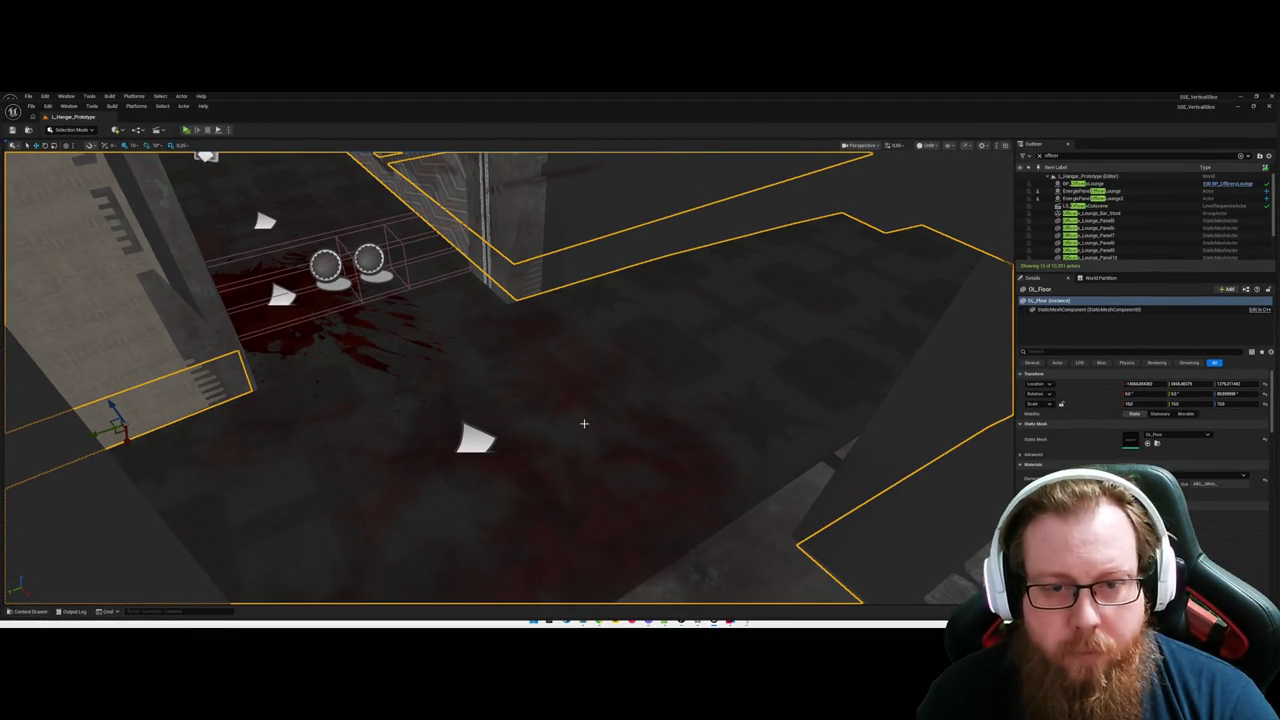
drag(584, 423, 608, 355)
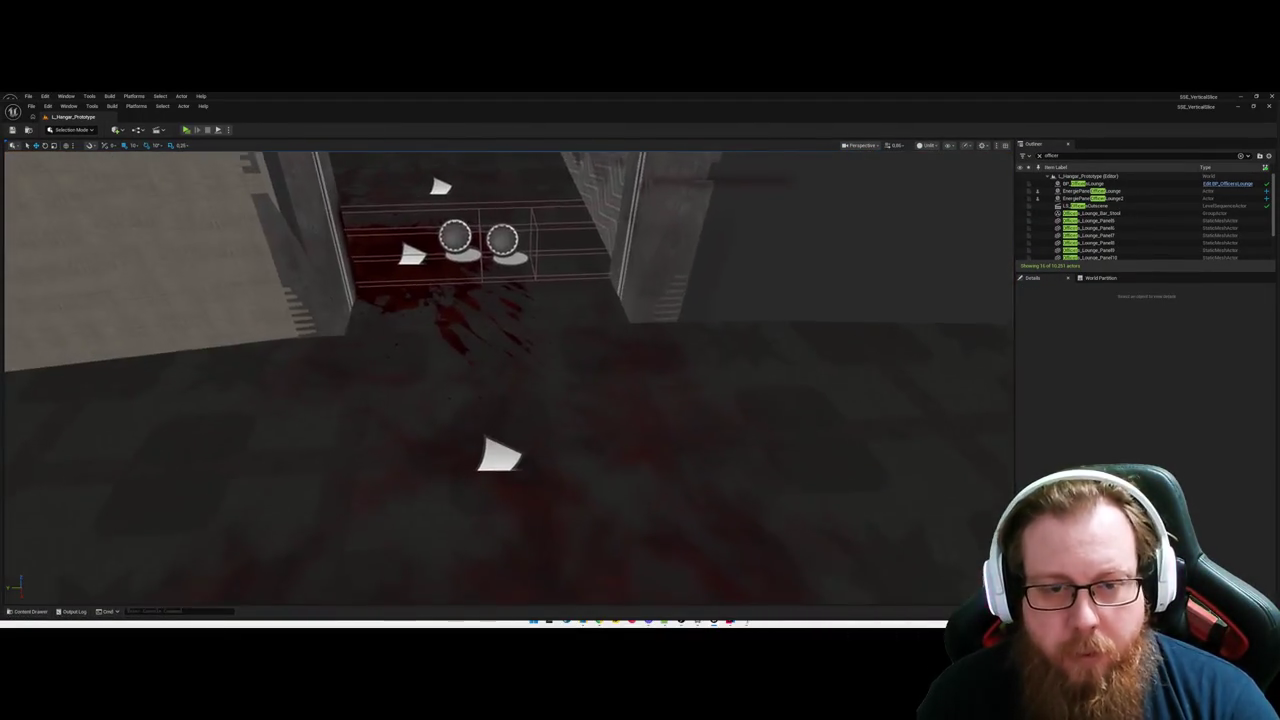
right_click(608, 355)
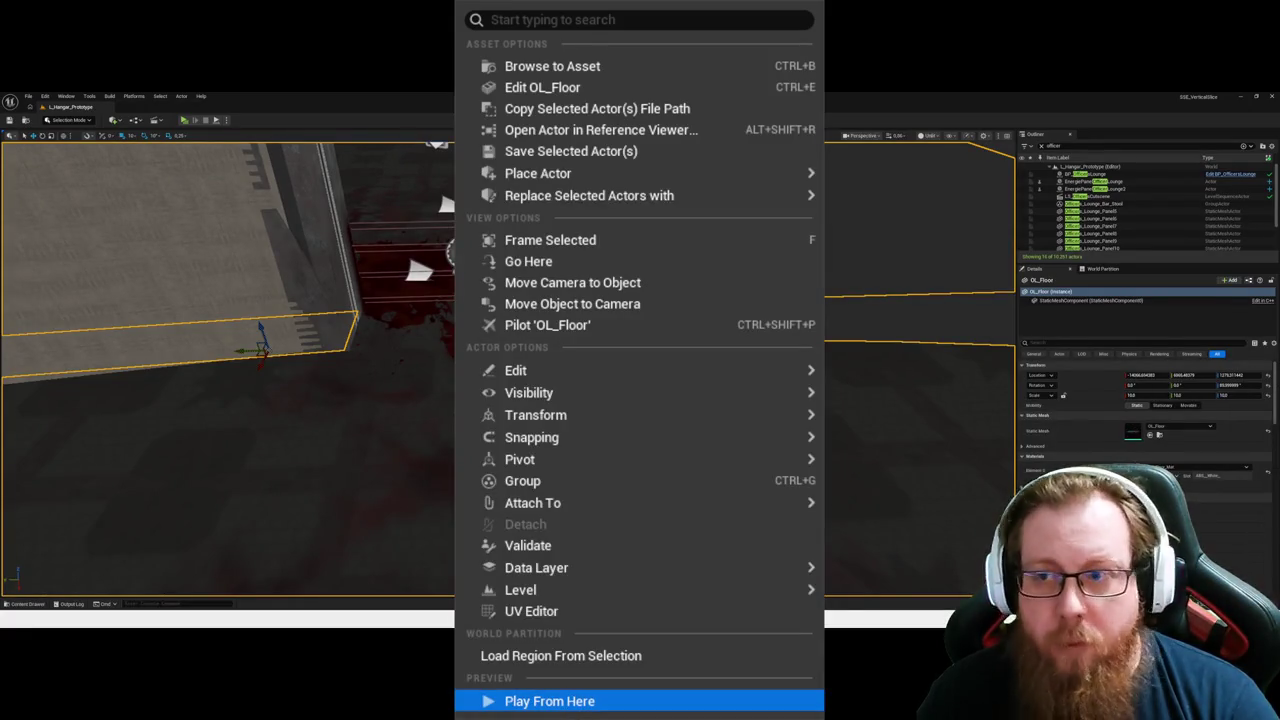
click(560, 701)
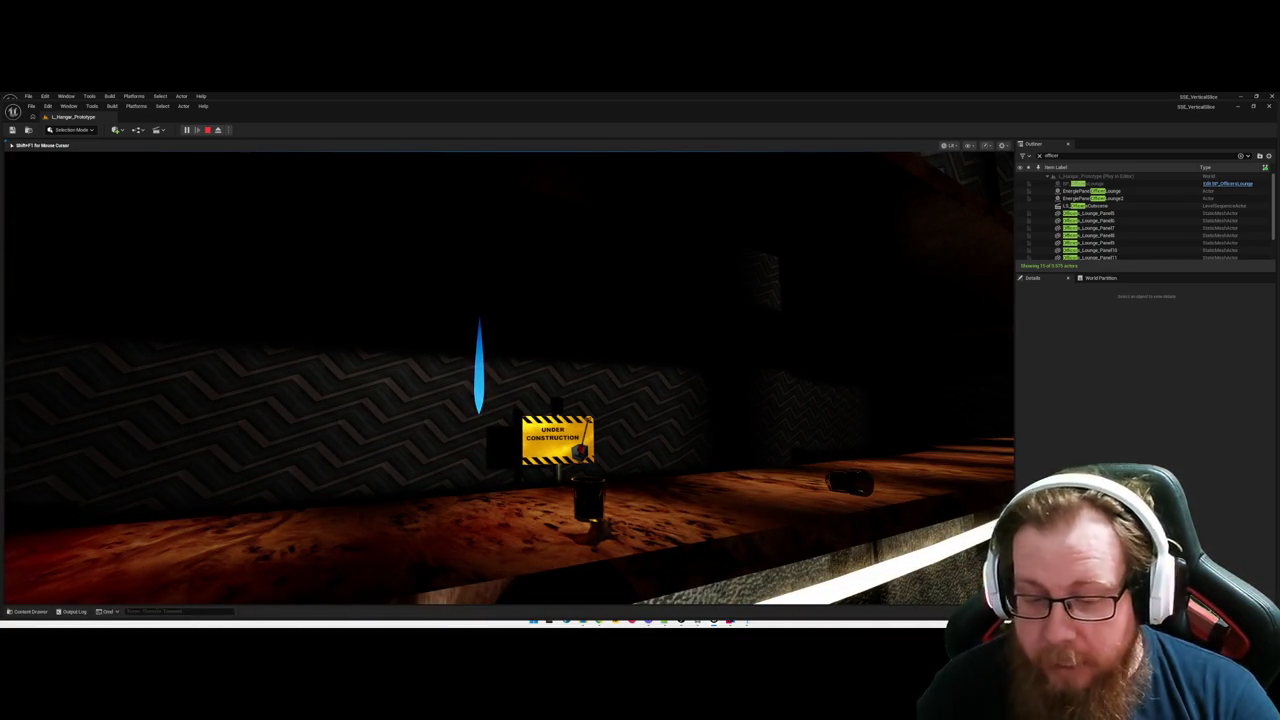
key(Escape)
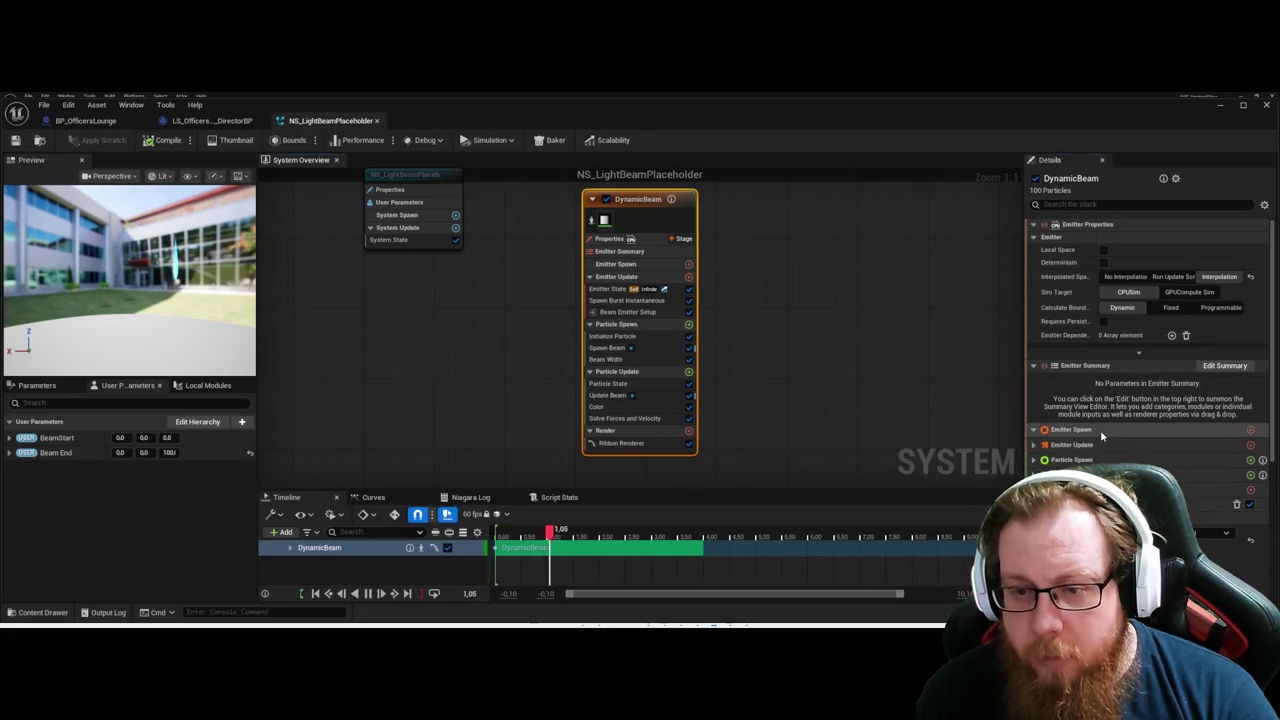
Set the DynamicBeam emitter's Loop Behavior to Once in Emitter Update.
click(1100, 431)
scroll(1035, 437, down, 5)
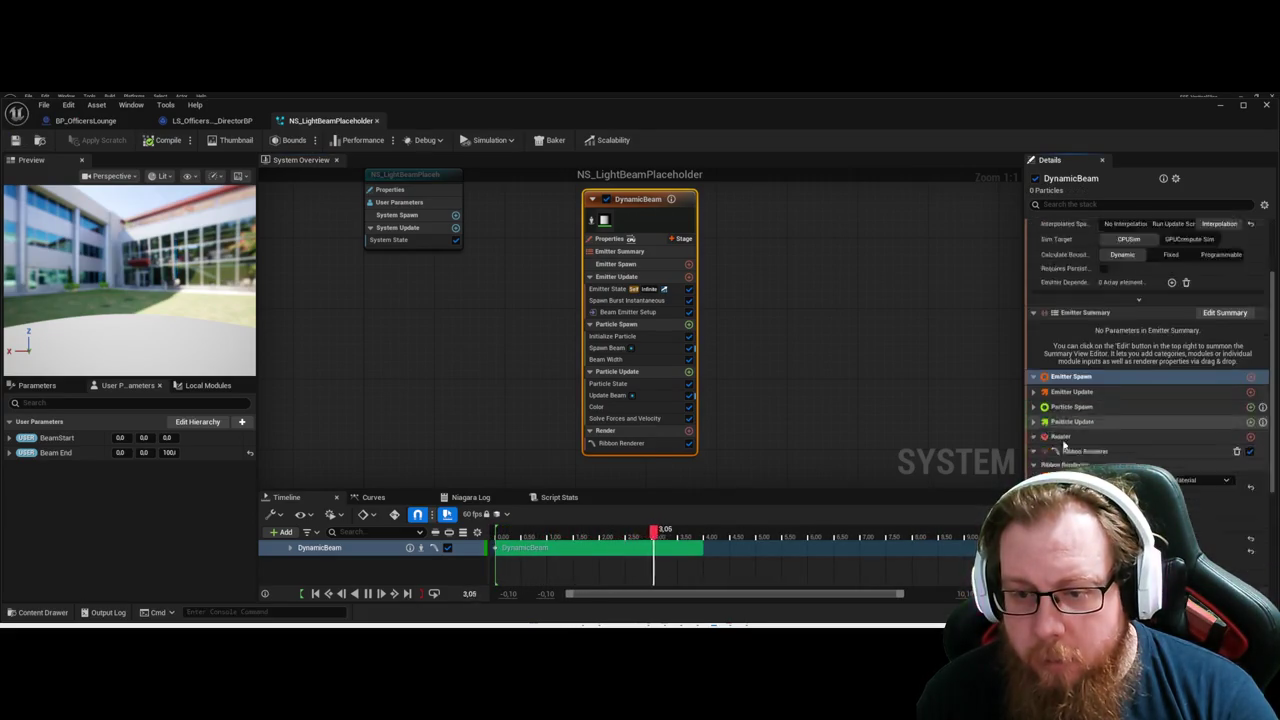
scroll(1040, 400, up, 3)
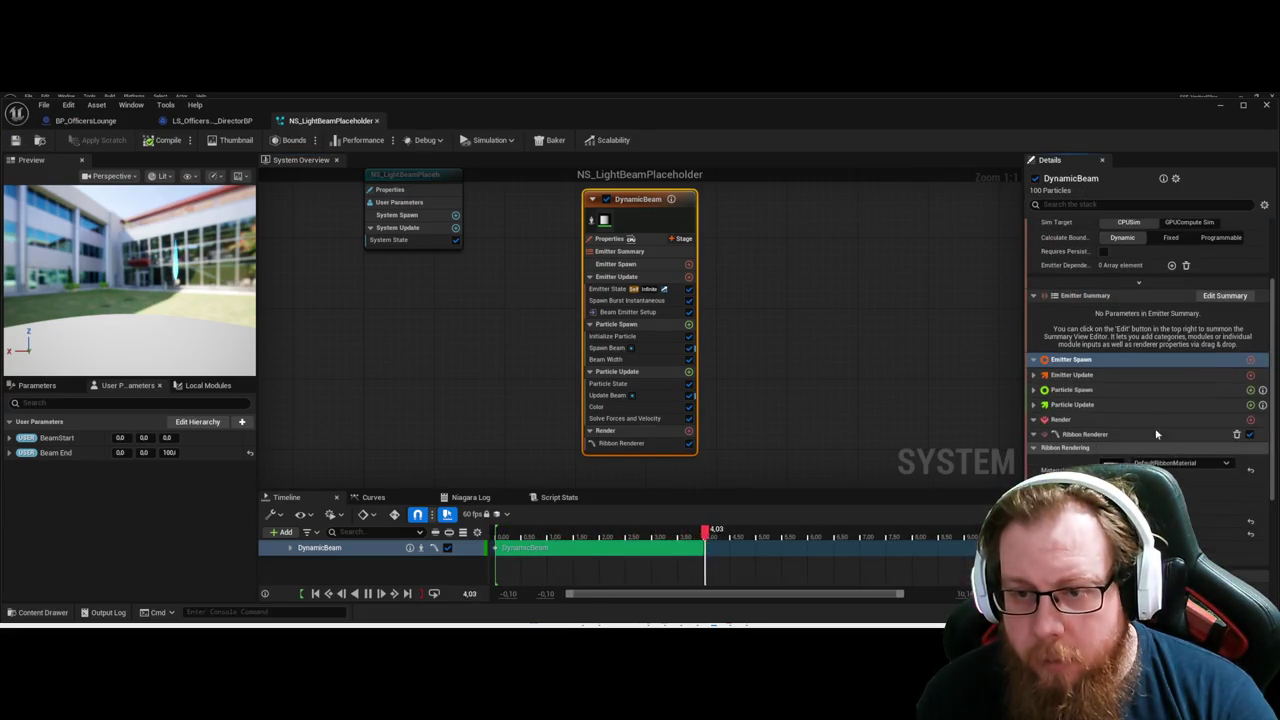
click(1035, 389)
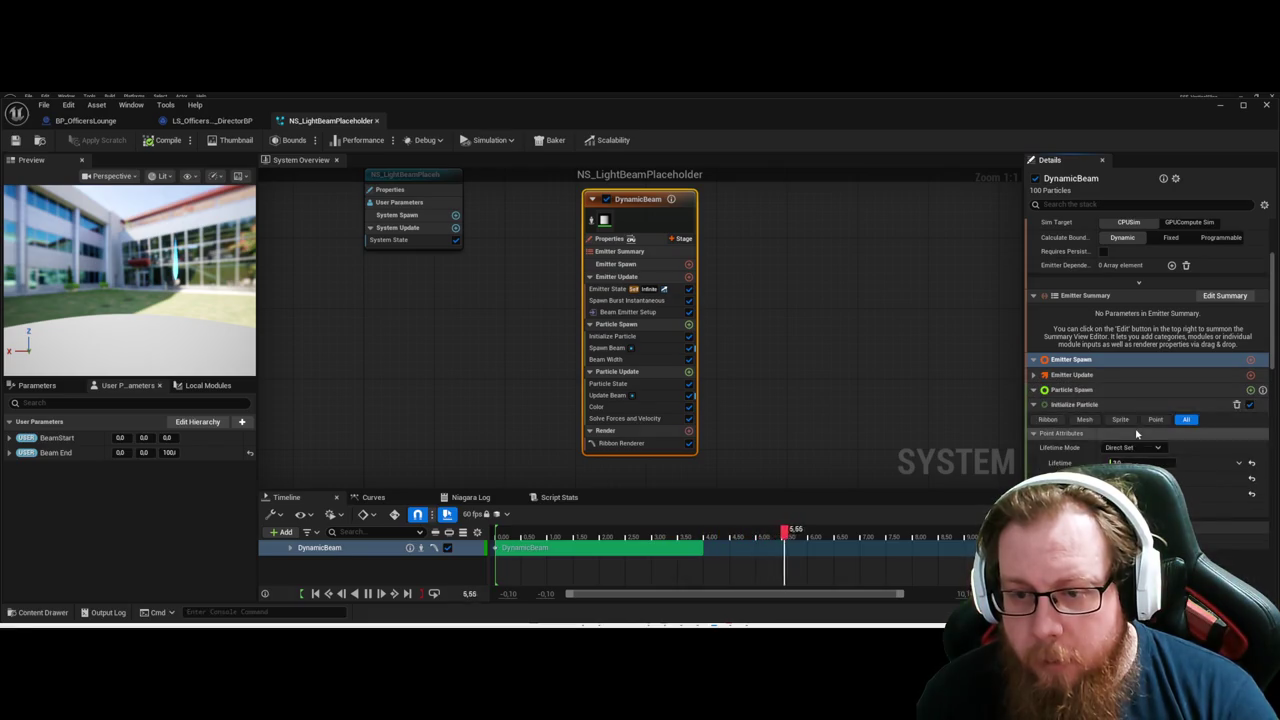
click(1035, 374)
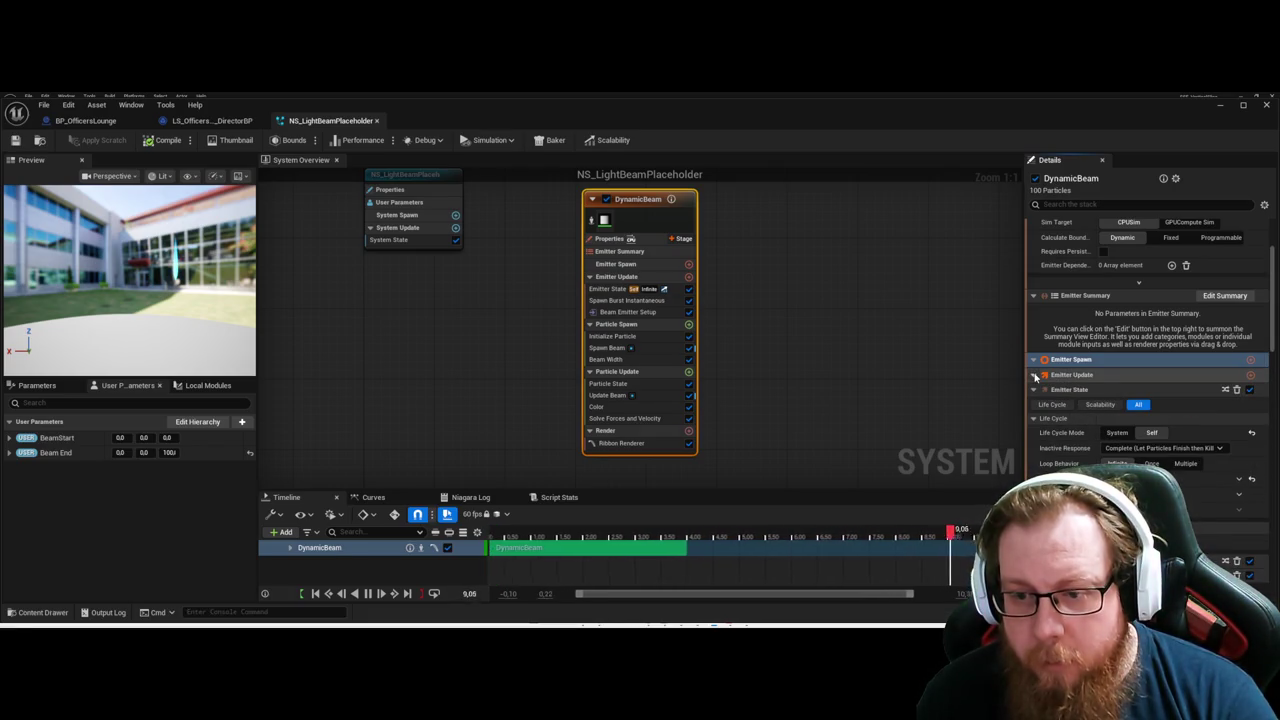
click(1152, 463)
Bind Beam Start's Vector to a new User parameter, Vector_Beam Start.
scroll(1200, 486, down, 3)
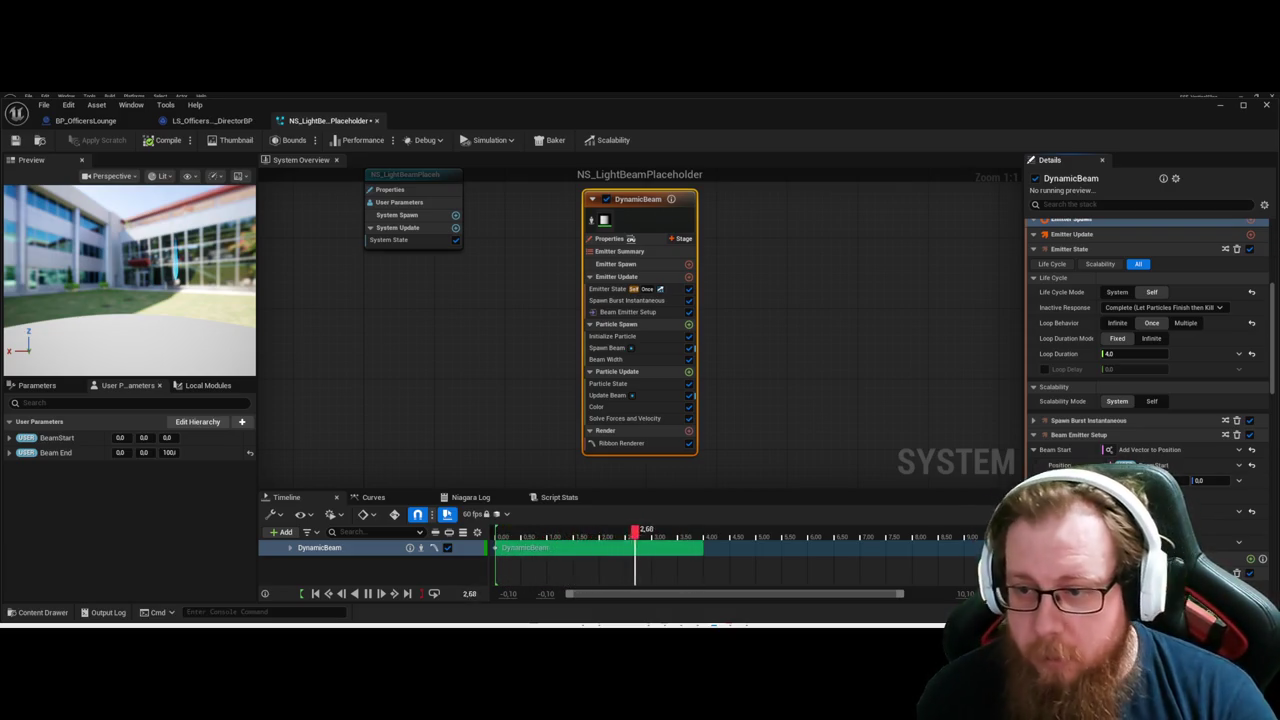
click(1150, 470)
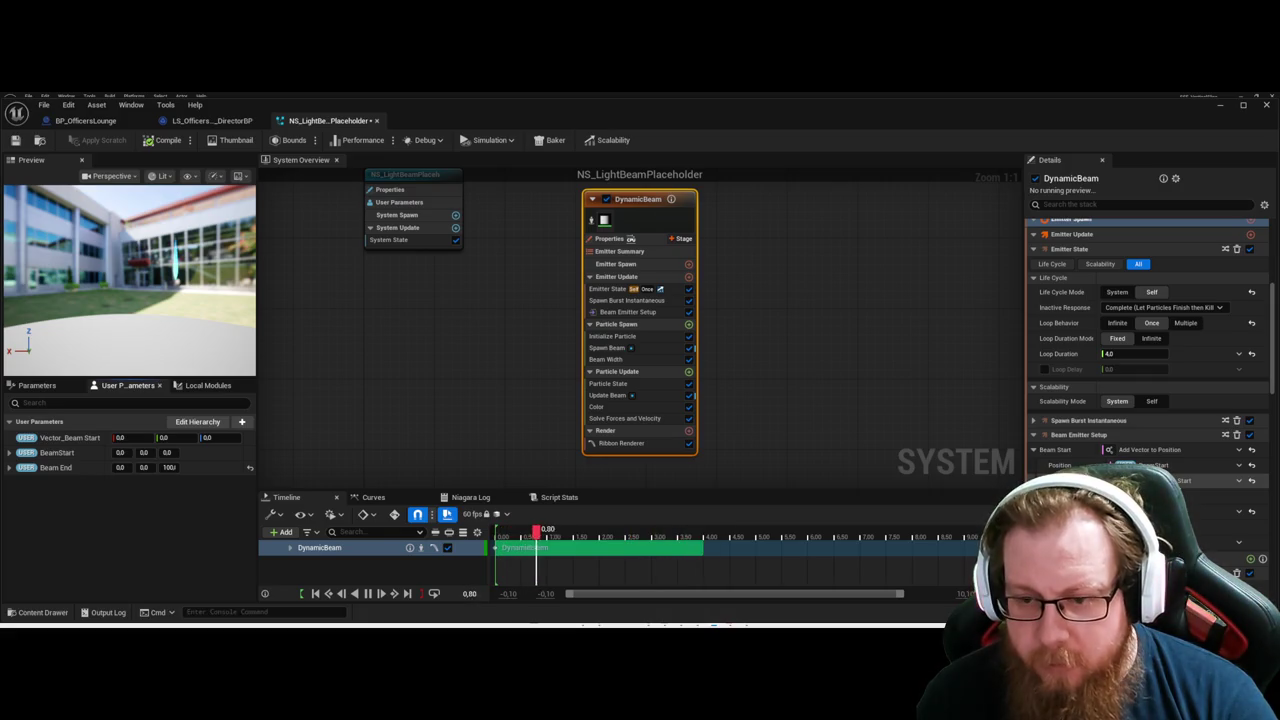
scroll(1160, 460, down, 1)
click(1163, 451)
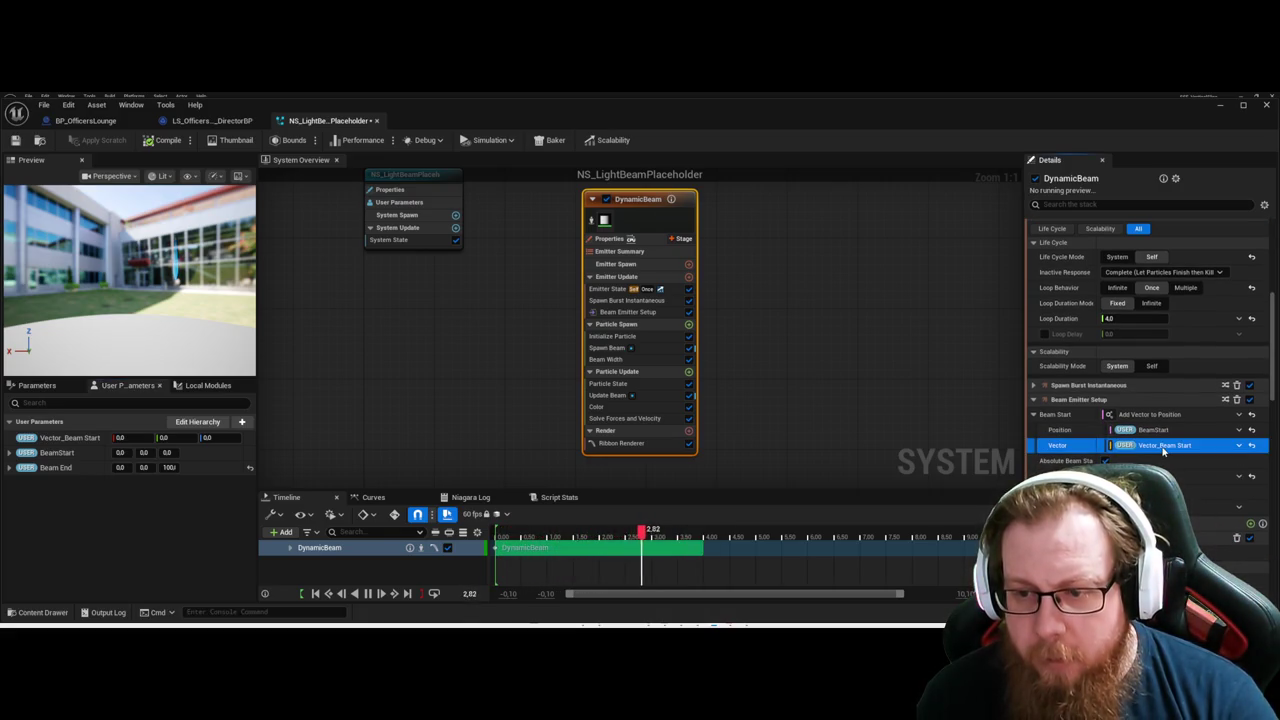
click(885, 351)
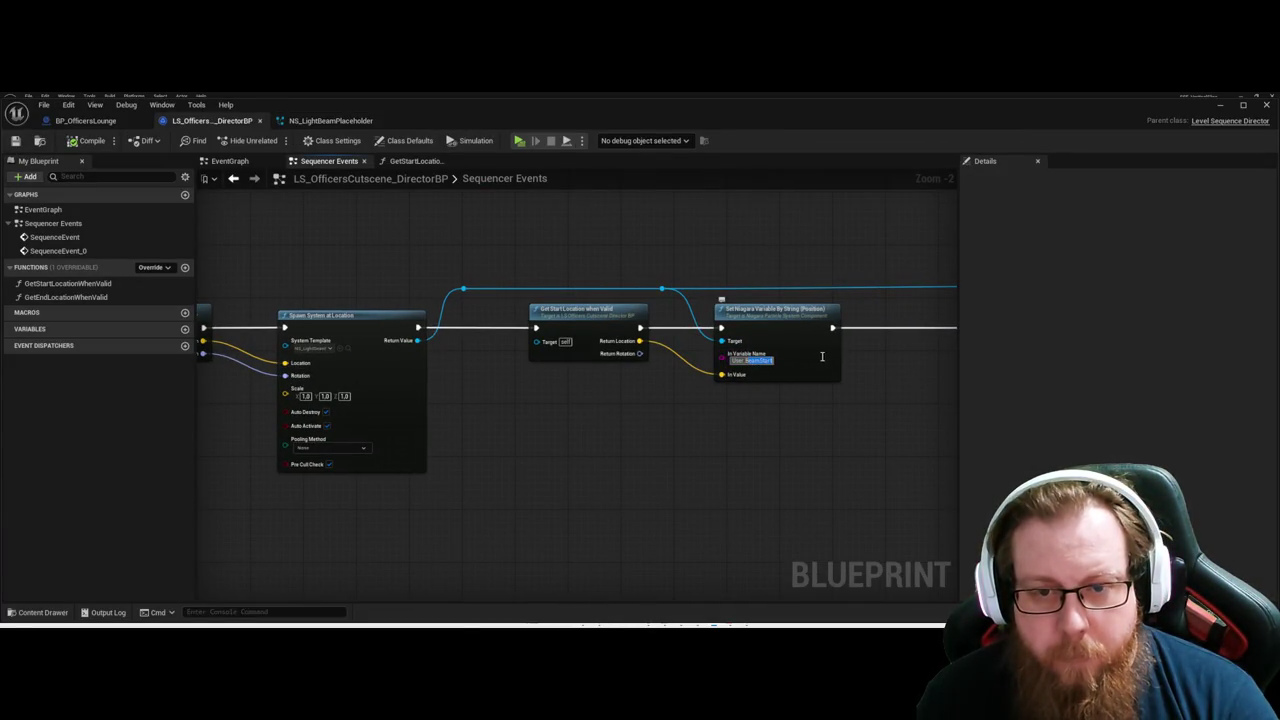
Commit User.Vector_Beam_Start as In Variable Name, then pan to the BeamEnd setter node.
key(Return)
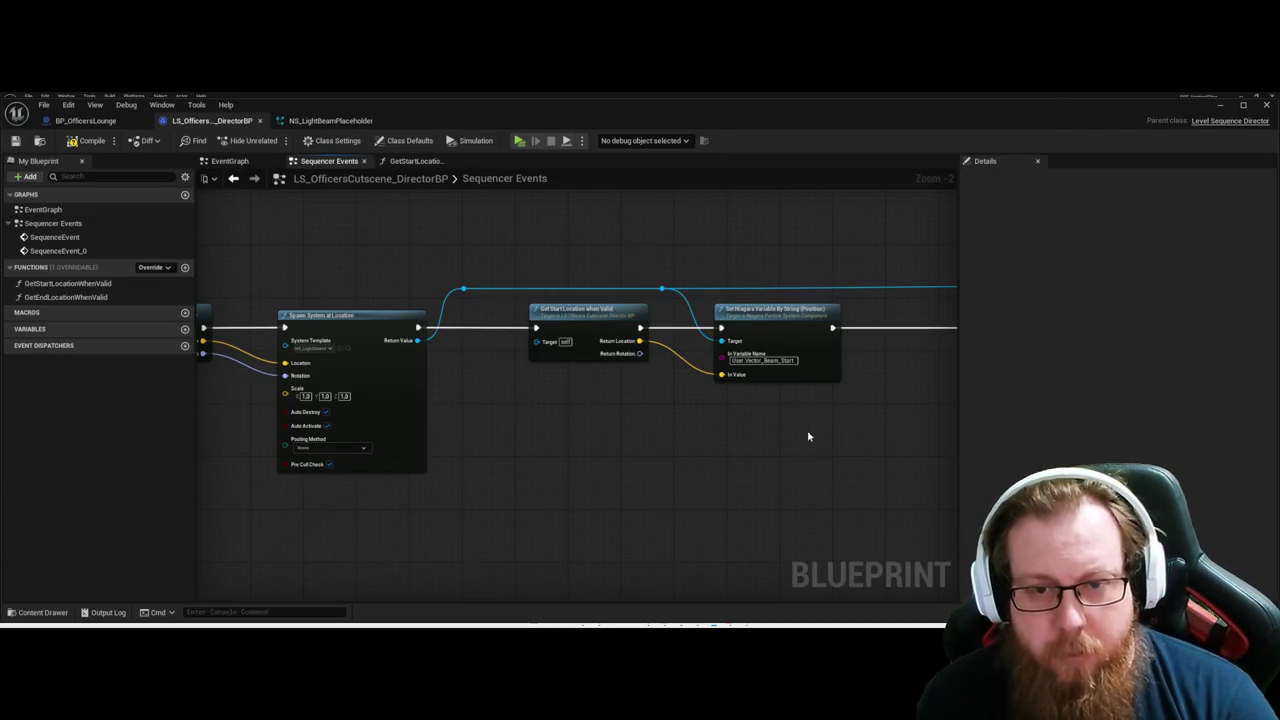
mouse_move(825, 480)
mouse_down()
mouse_move(474, 451)
mouse_move(623, 426)
mouse_move(477, 446)
mouse_up()
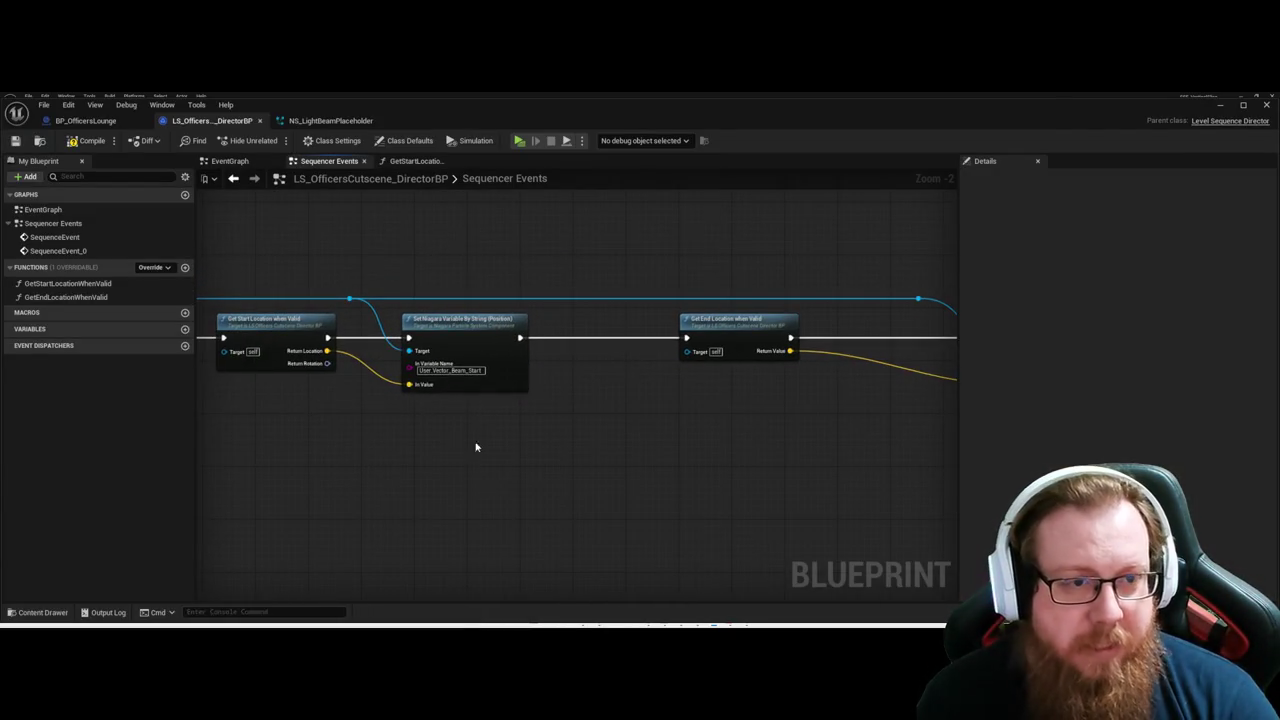
drag(404, 499, 675, 451)
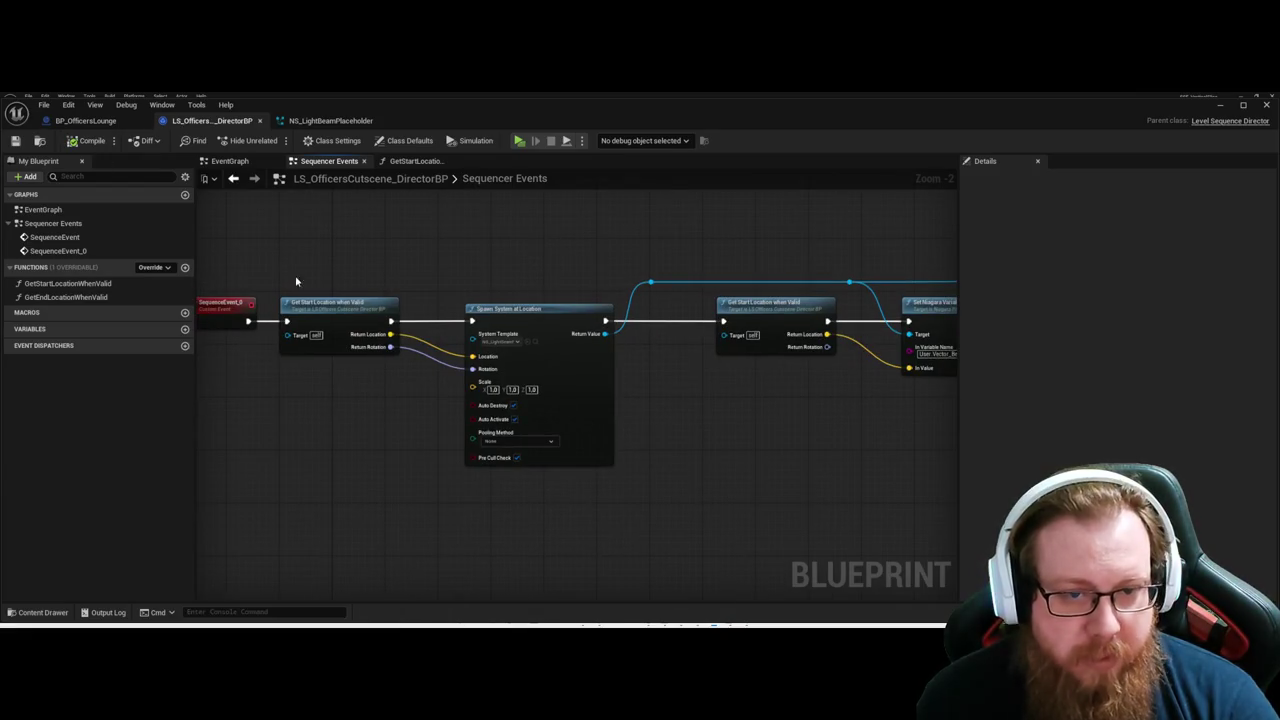
drag(820, 514, 363, 477)
mouse_move(537, 371)
mouse_down()
mouse_move(551, 404)
mouse_move(289, 466)
mouse_up()
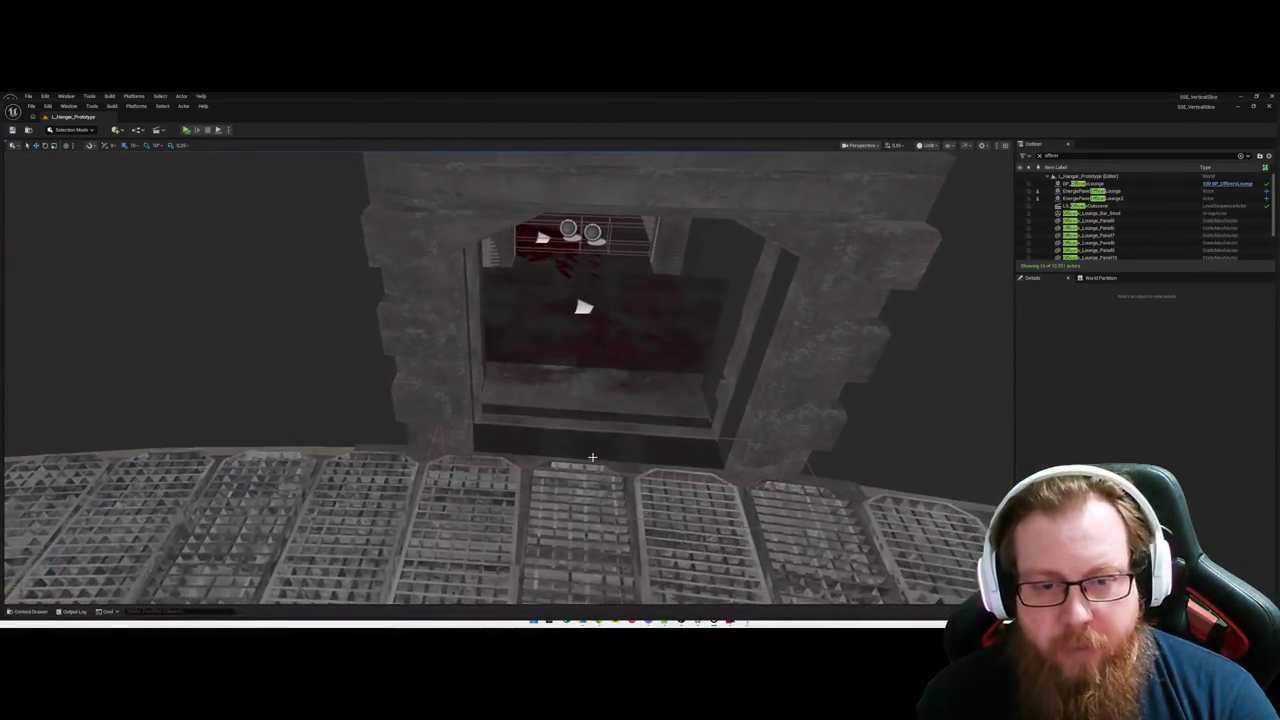
Play from the K1_Door_Frame12 door frame, stop the session, and look across the lounge.
right_click(456, 420)
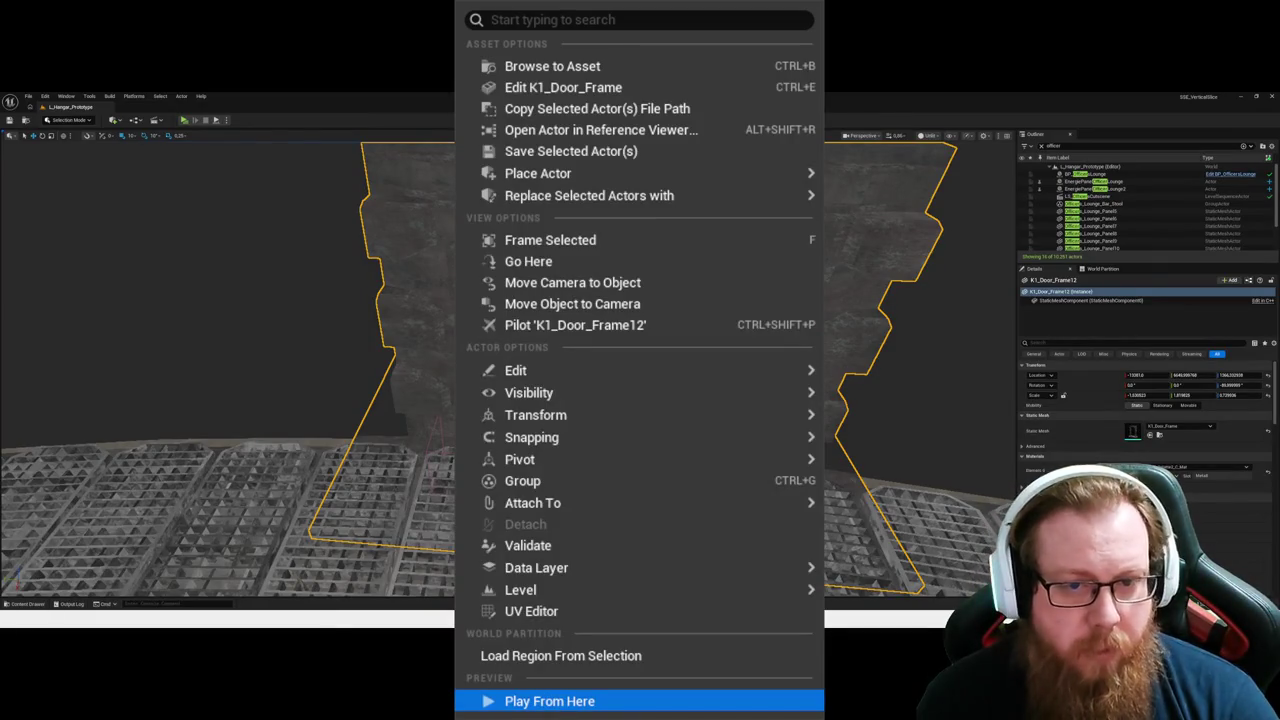
click(540, 701)
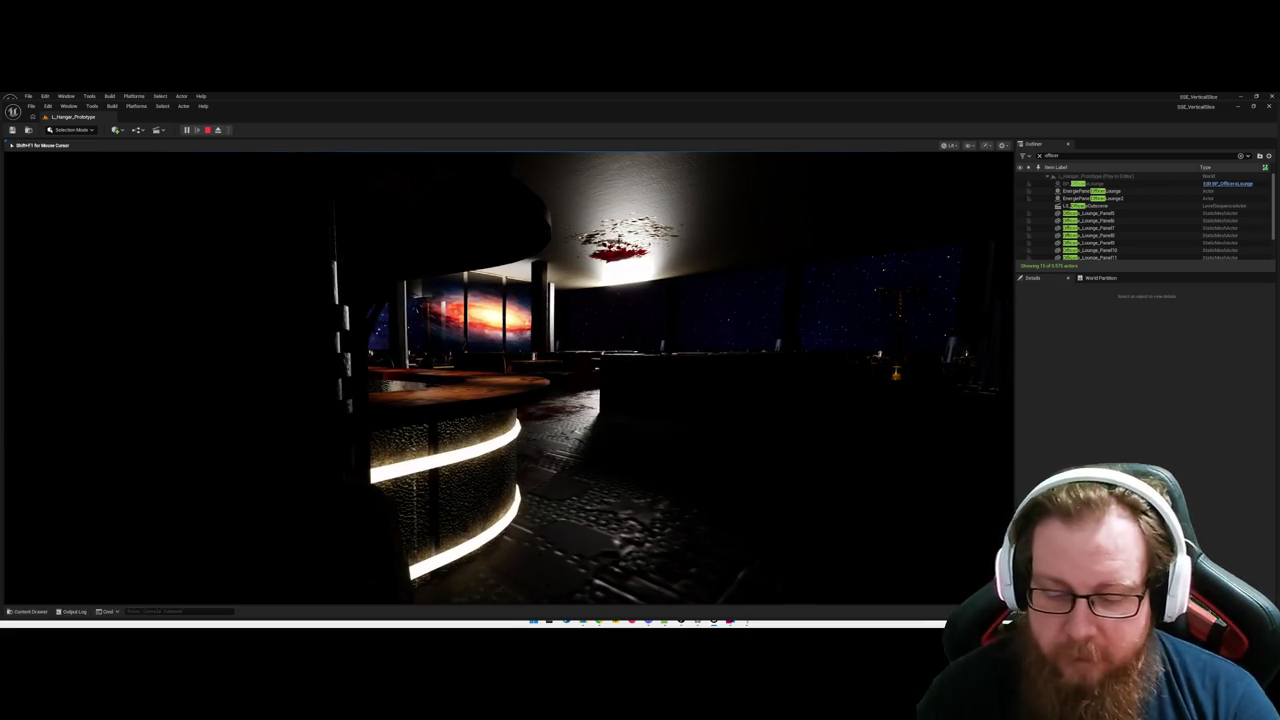
key(Escape)
drag(588, 428, 660, 460)
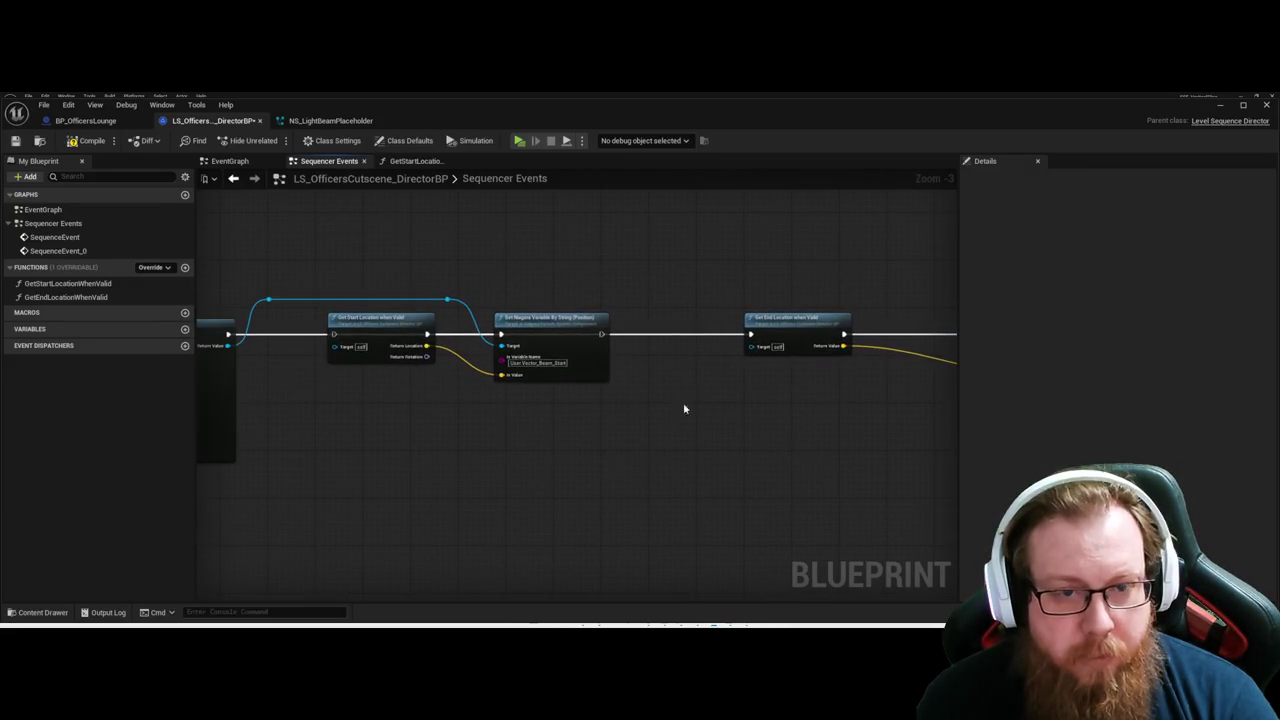
Move the two Set Niagara Variable nodes and reroute knot into a tidier layout, then minimize the Blueprint.
drag(588, 475, 380, 312)
drag(564, 334, 542, 227)
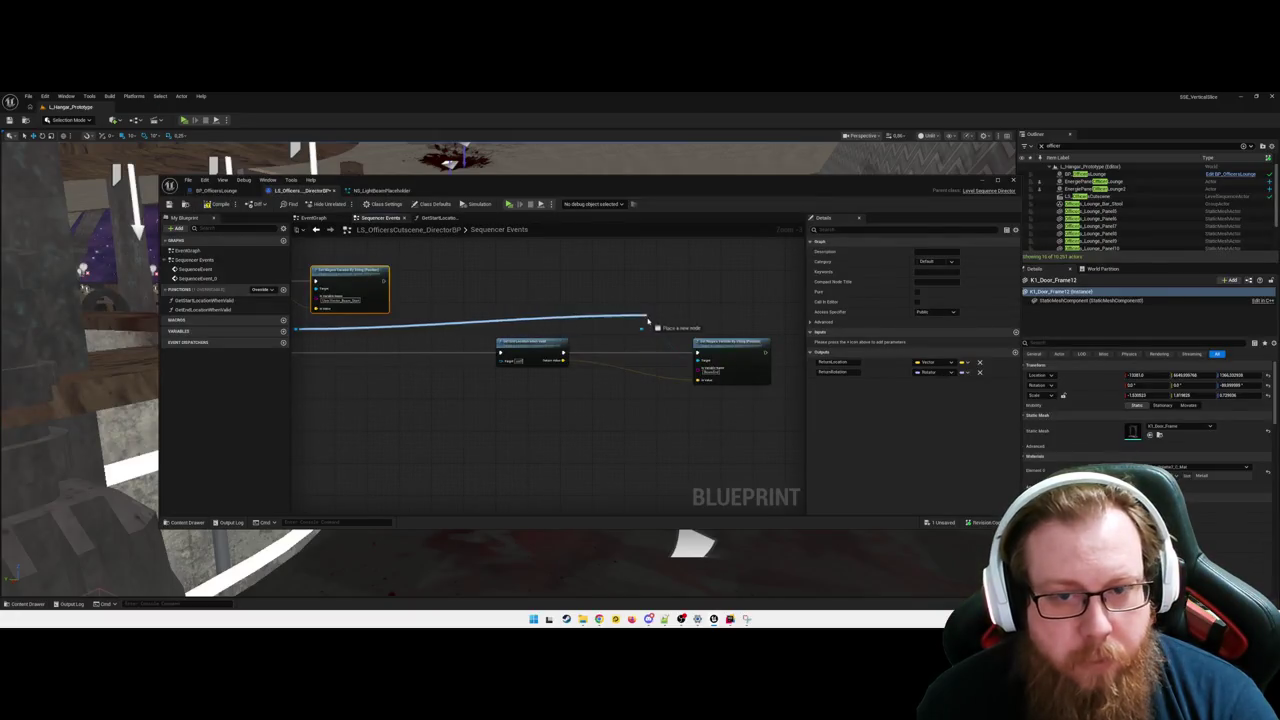
drag(657, 323, 639, 343)
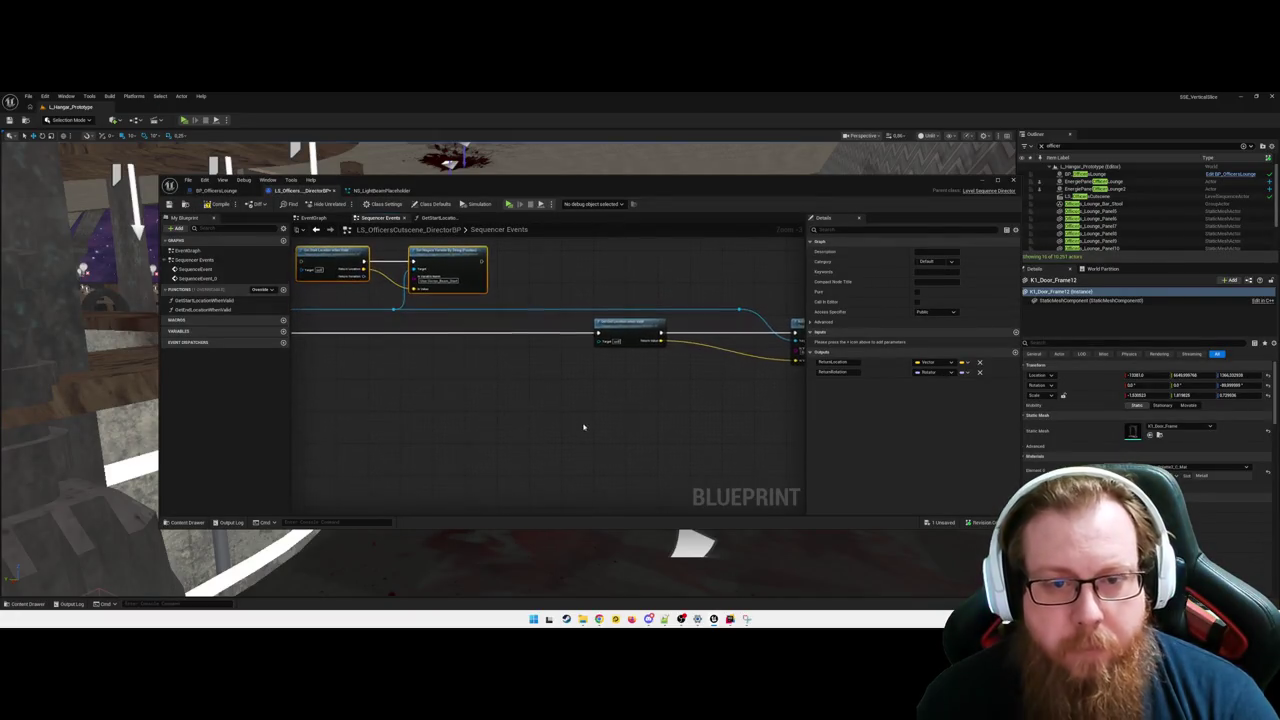
drag(600, 298, 786, 371)
mouse_move(437, 457)
mouse_down()
mouse_move(417, 431)
mouse_move(573, 415)
mouse_move(694, 426)
mouse_move(642, 451)
mouse_up()
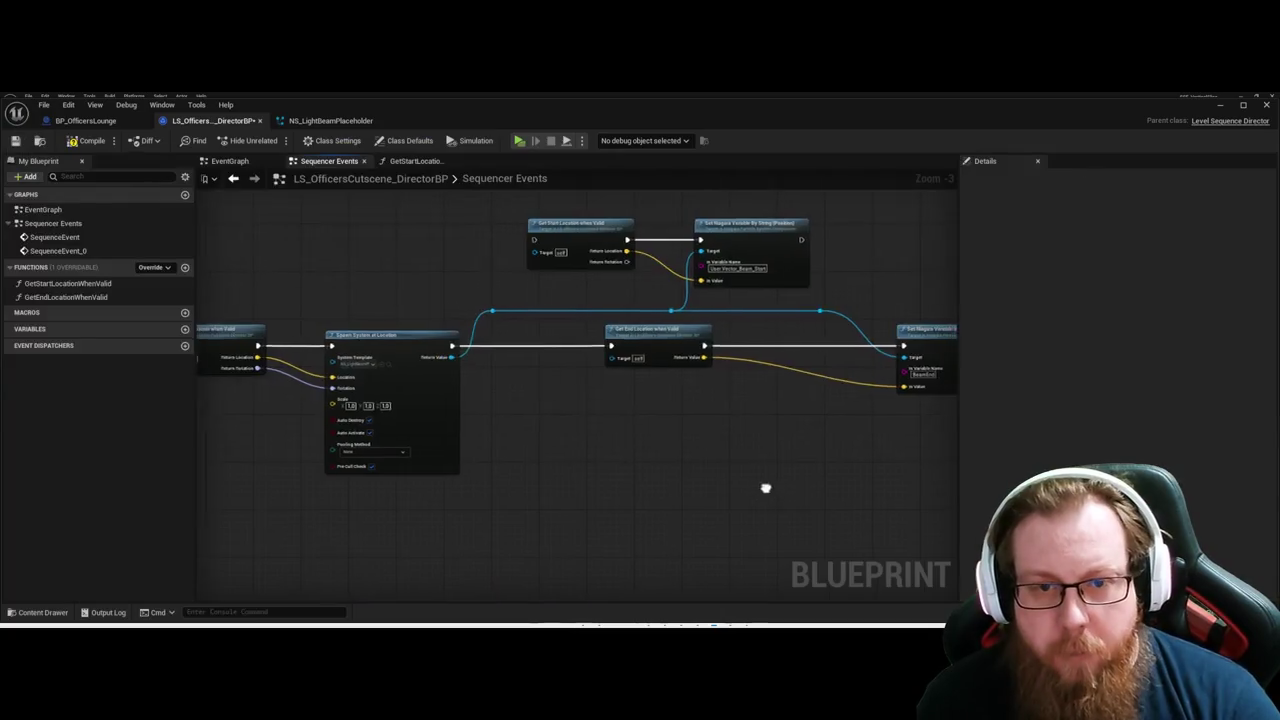
click(663, 444)
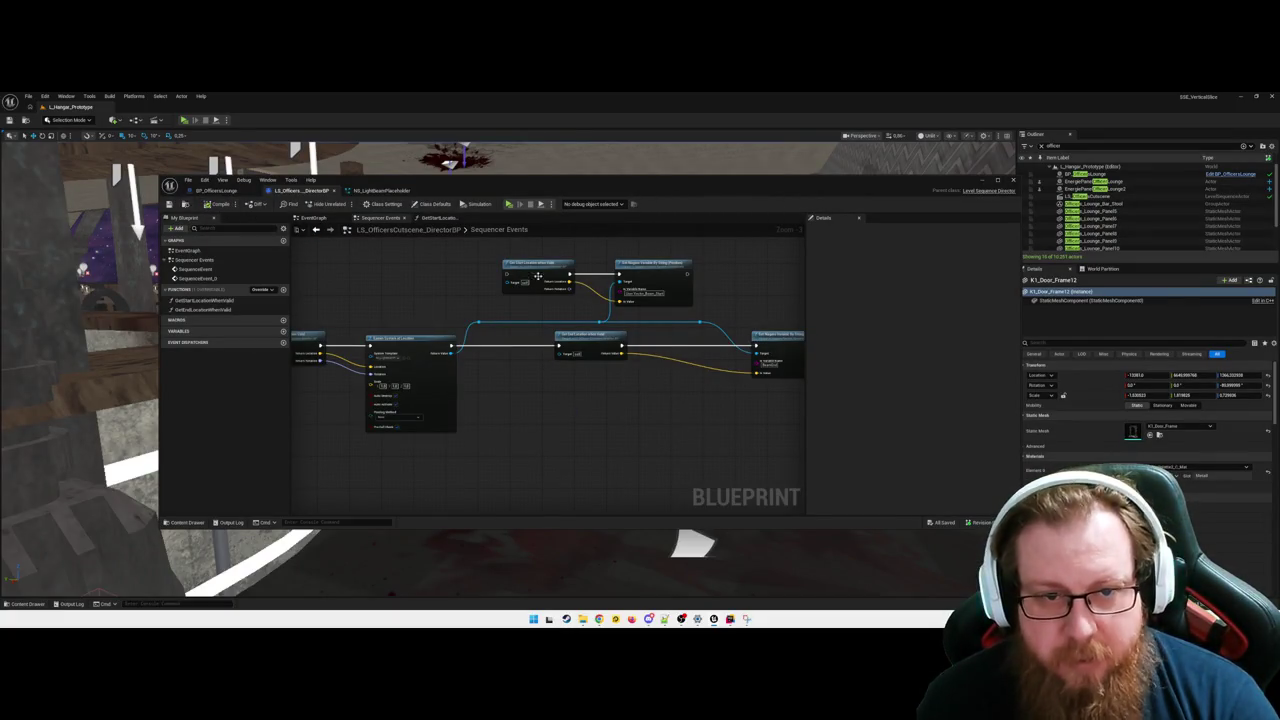
drag(746, 345, 672, 350)
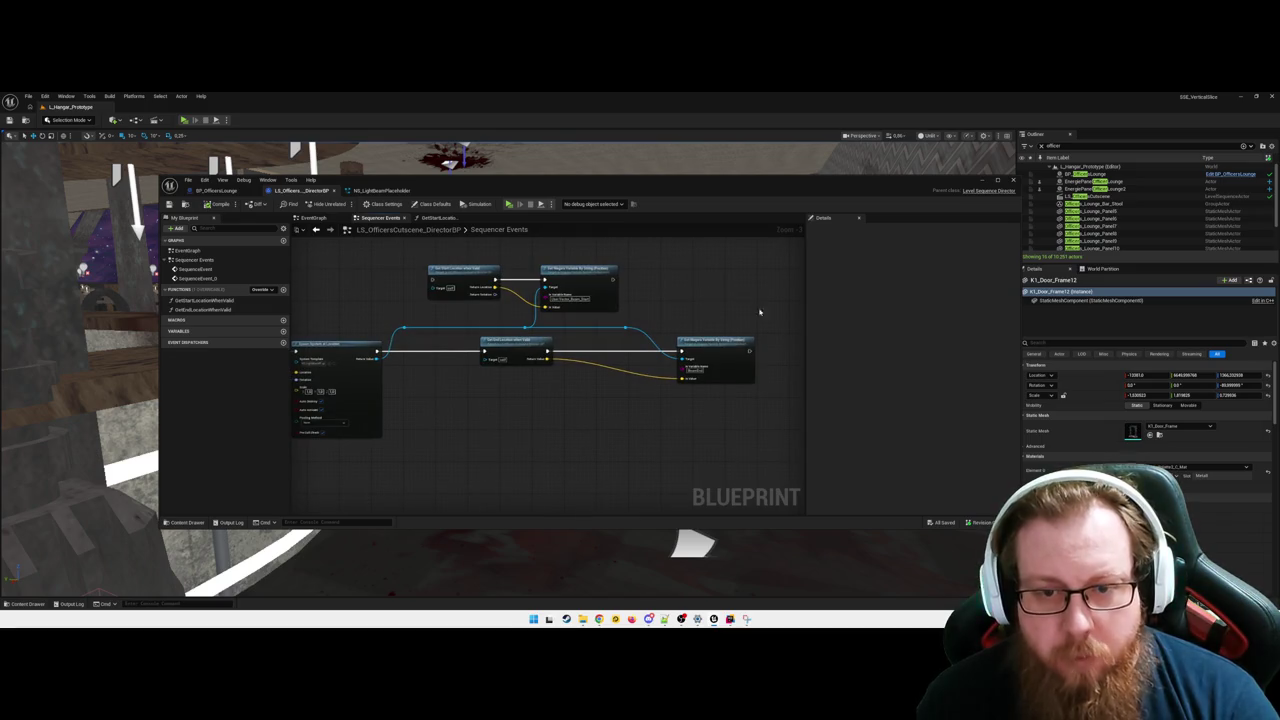
click(982, 180)
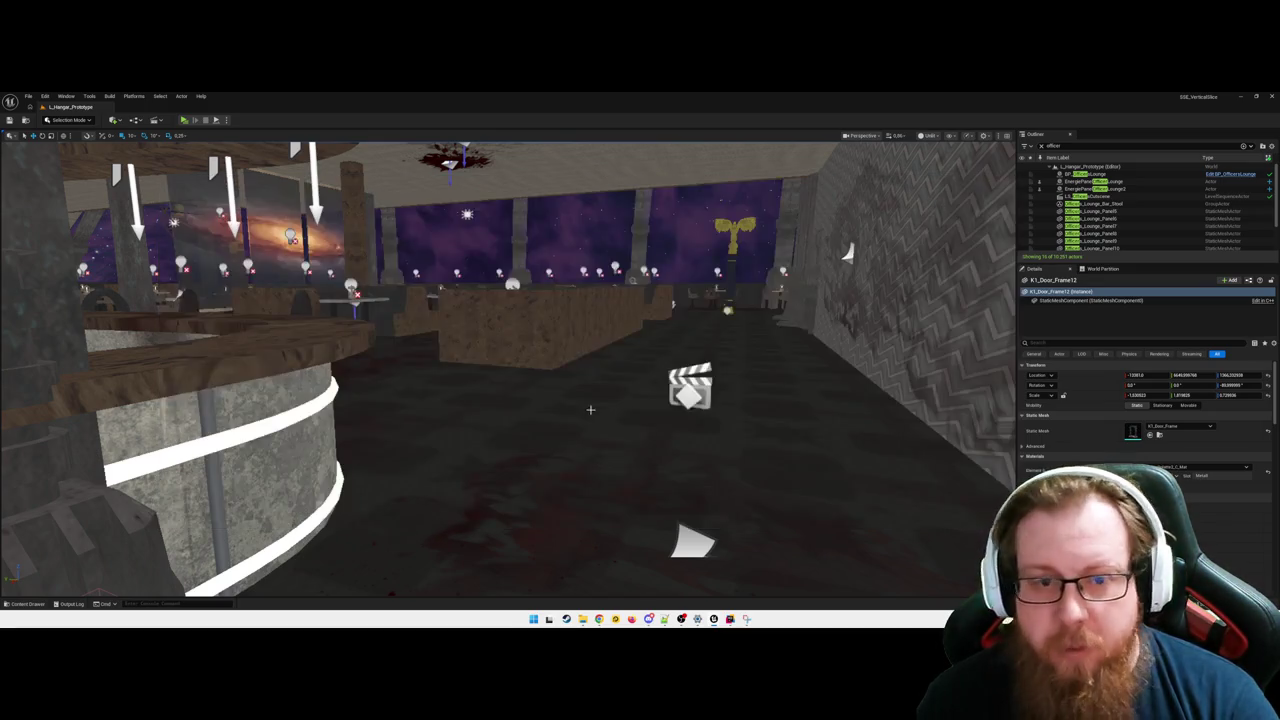
scroll(508, 370, down, 10)
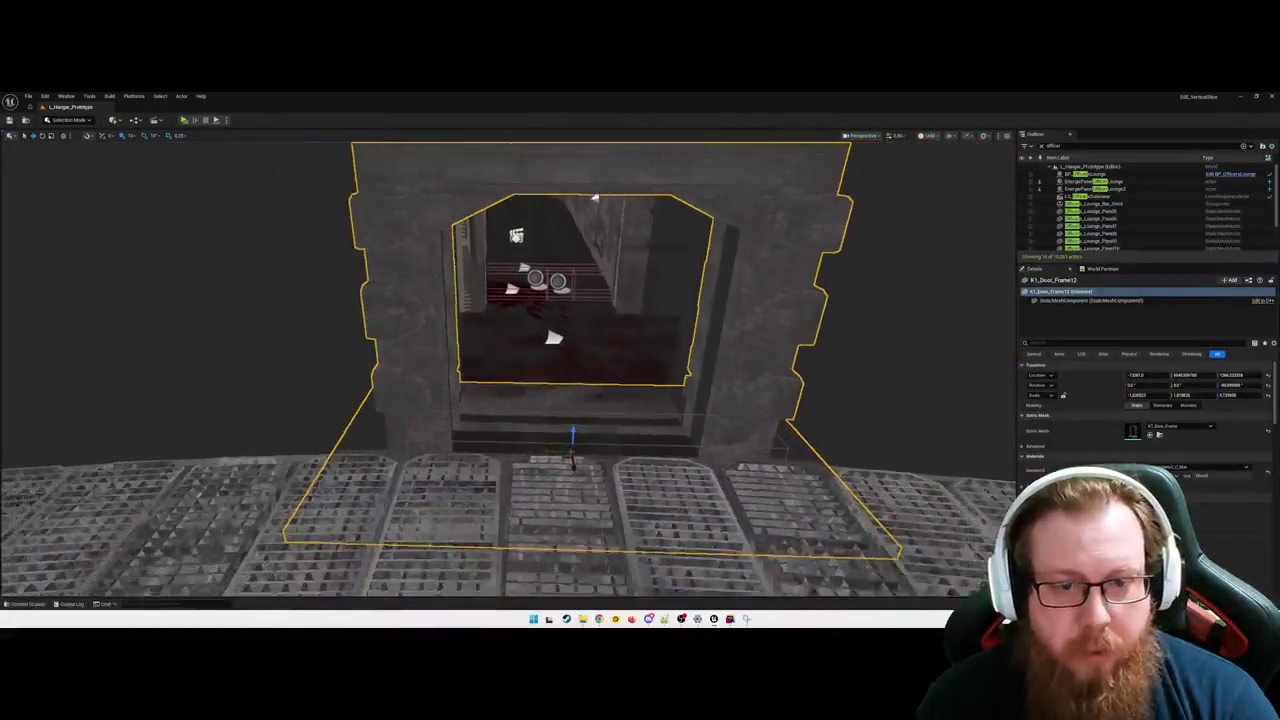
key(Escape)
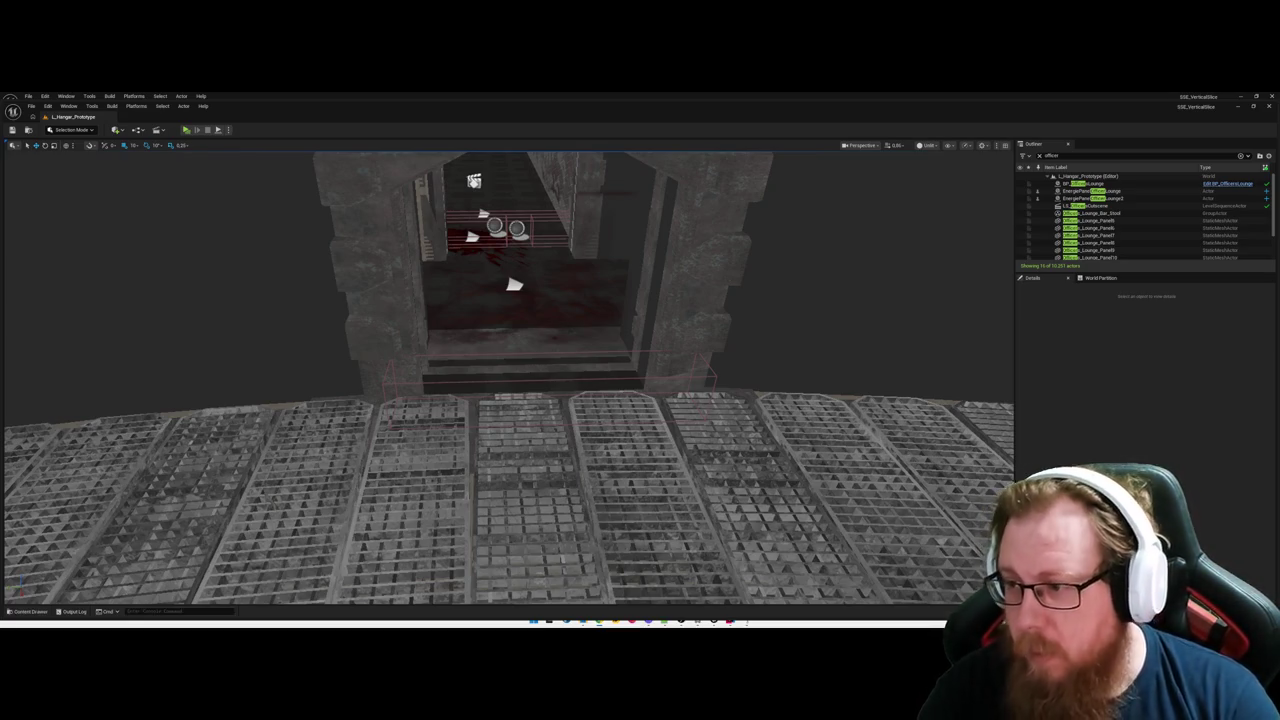
Play from Hydroponic_Walkway27, walk through the corridor to the lounge's nebula window, then stop.
right_click(457, 560)
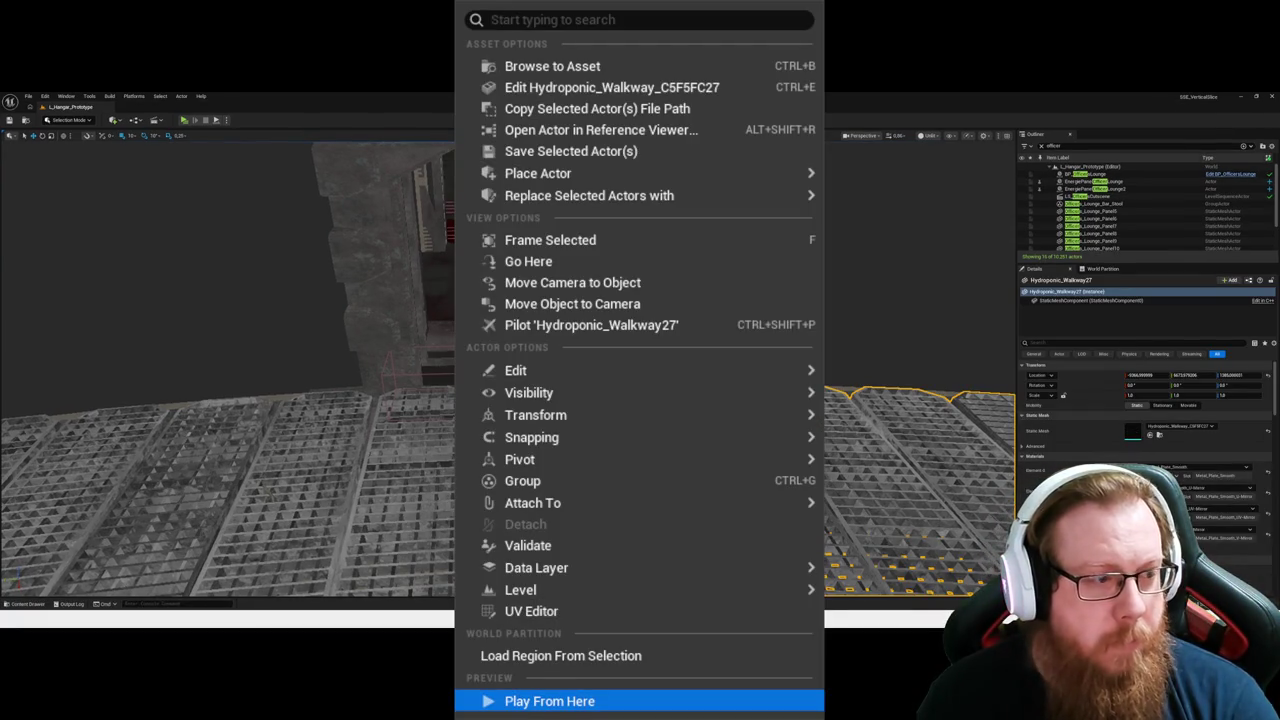
click(549, 701)
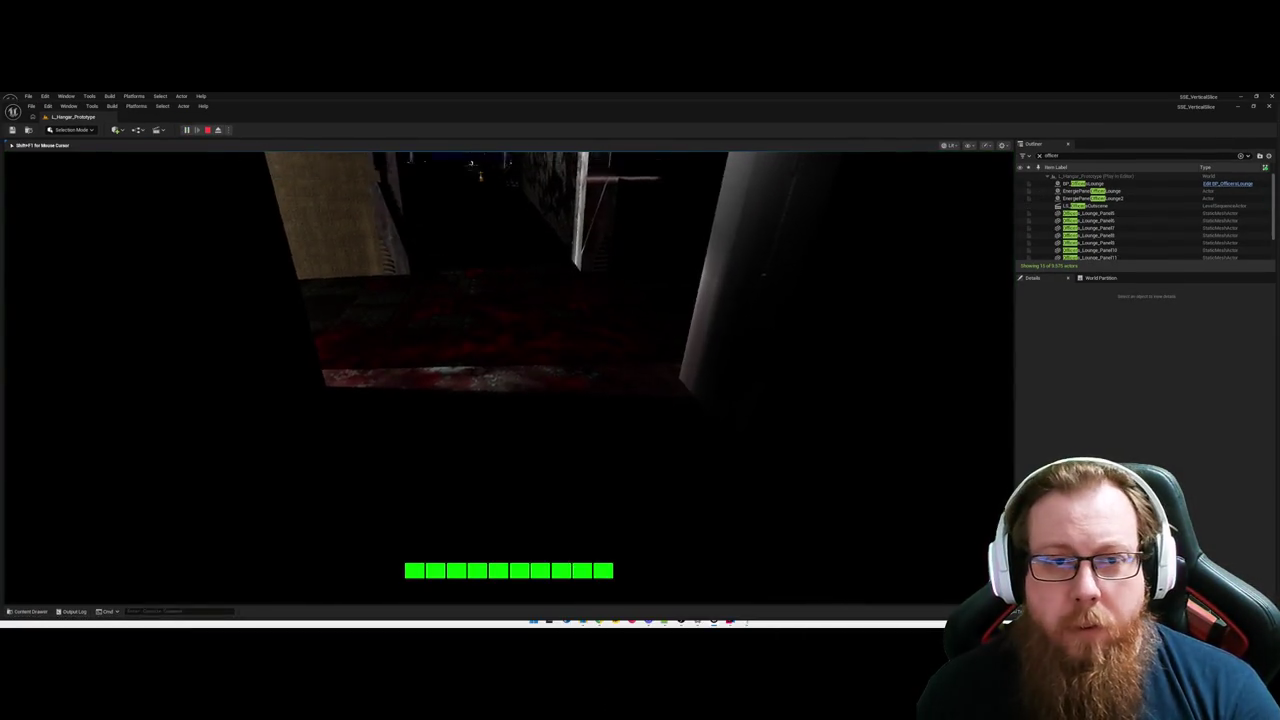
key(w)
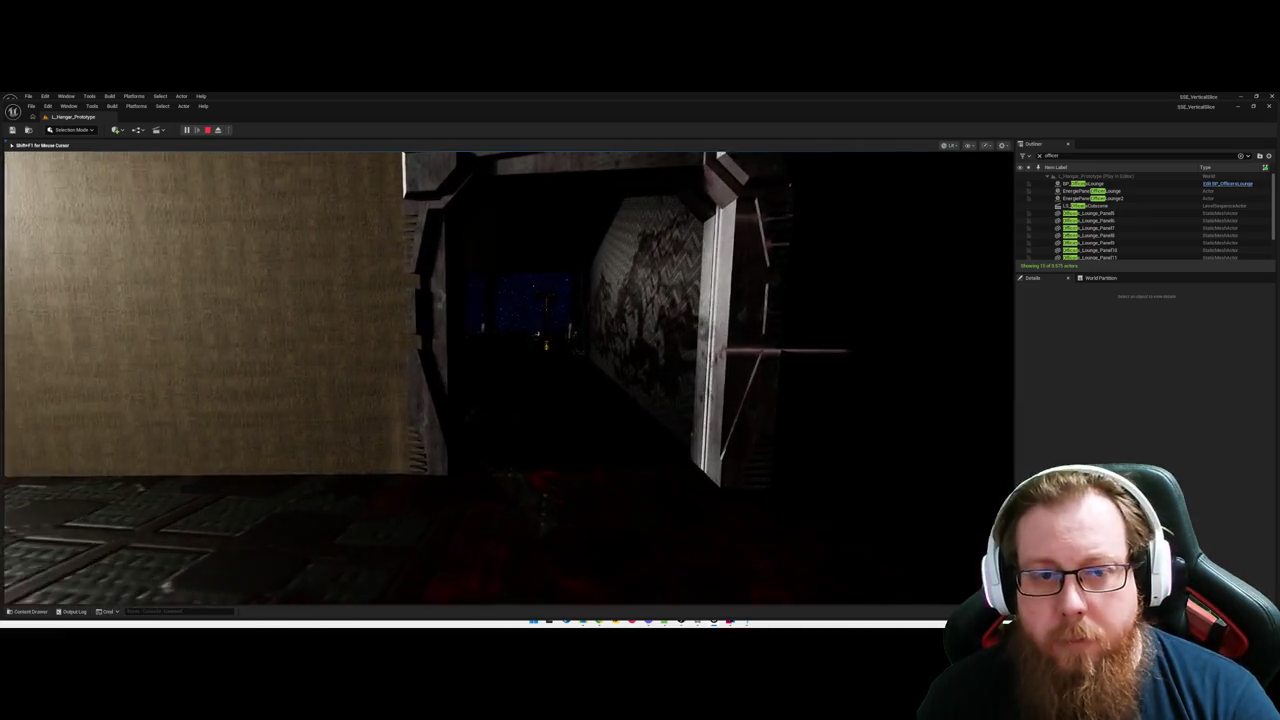
key(w)
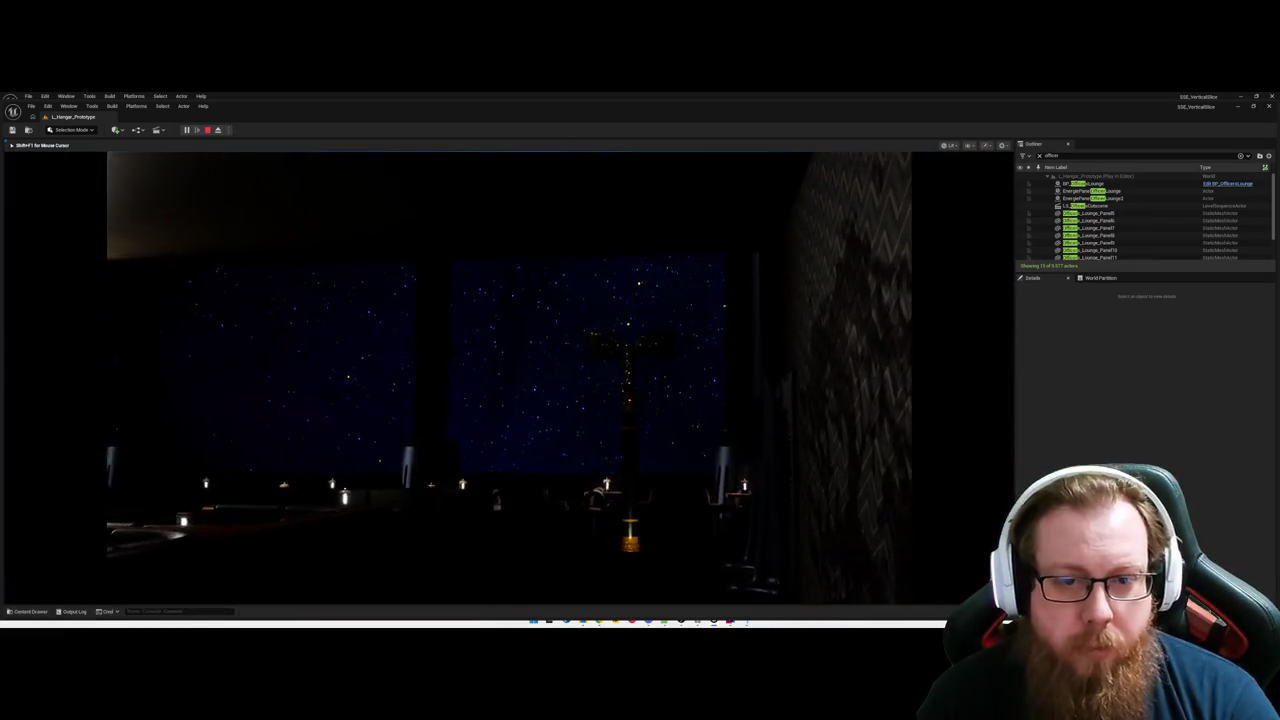
key(w)
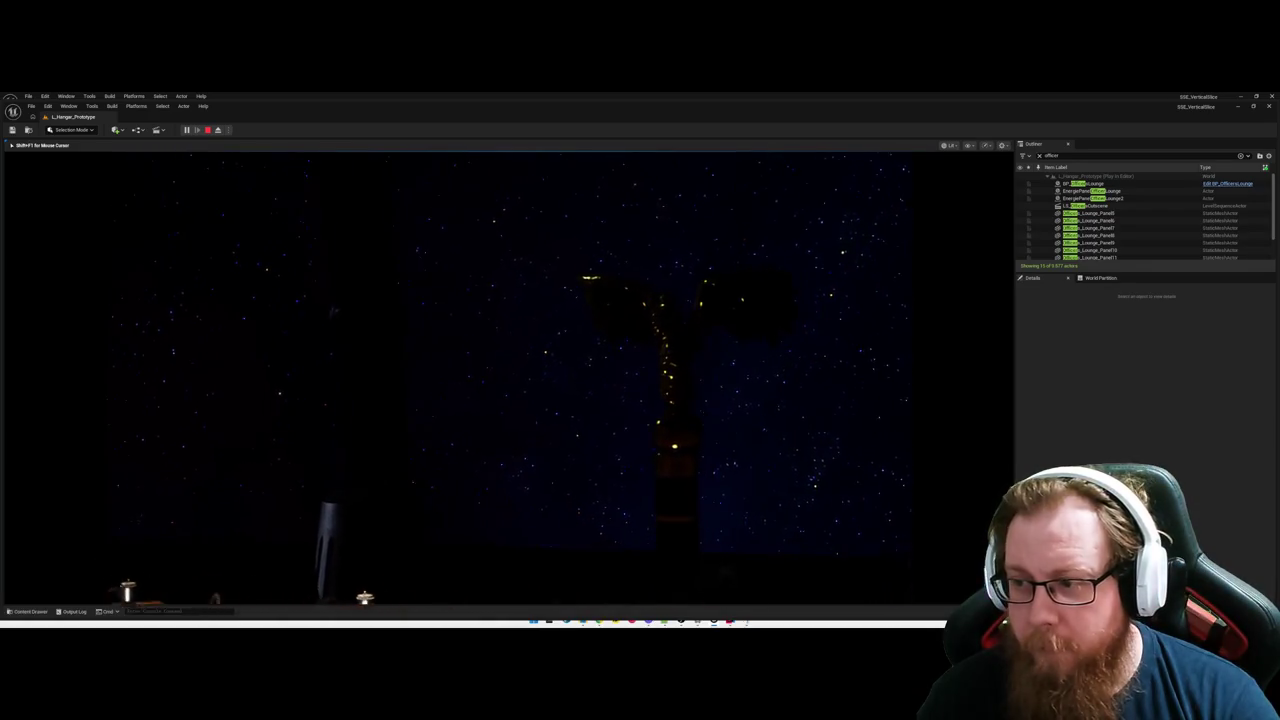
key(w)
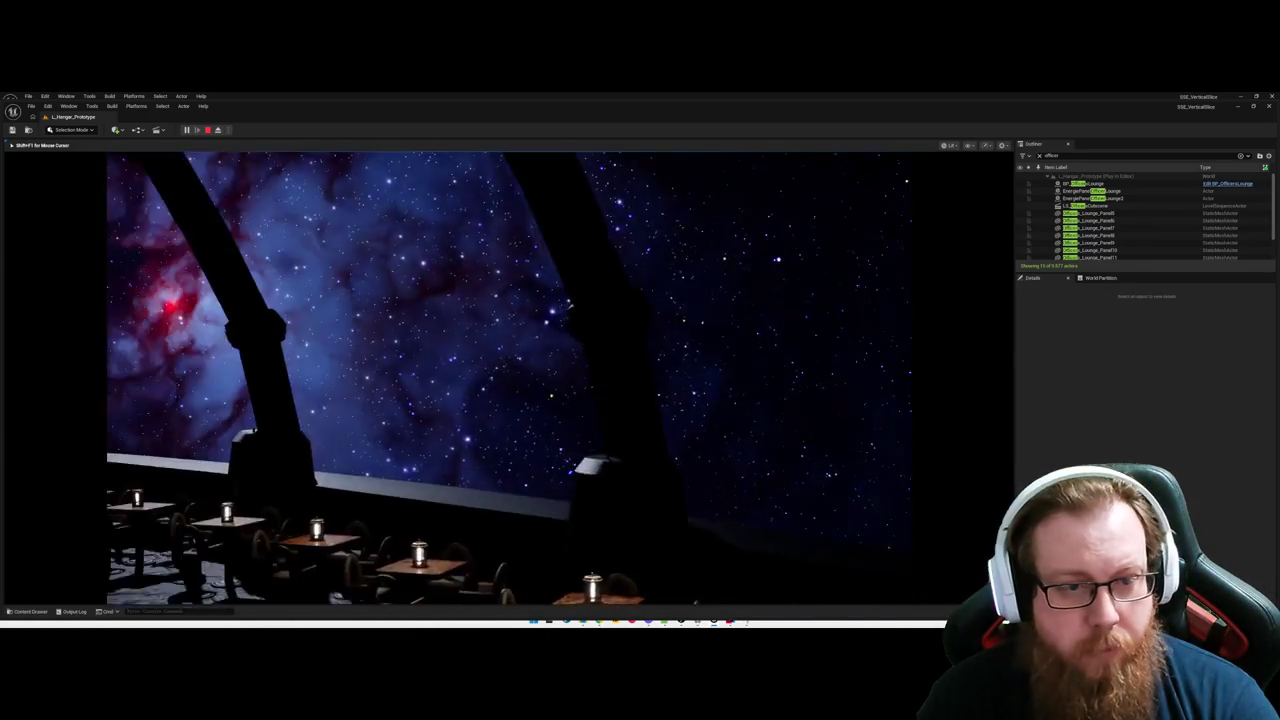
key(w)
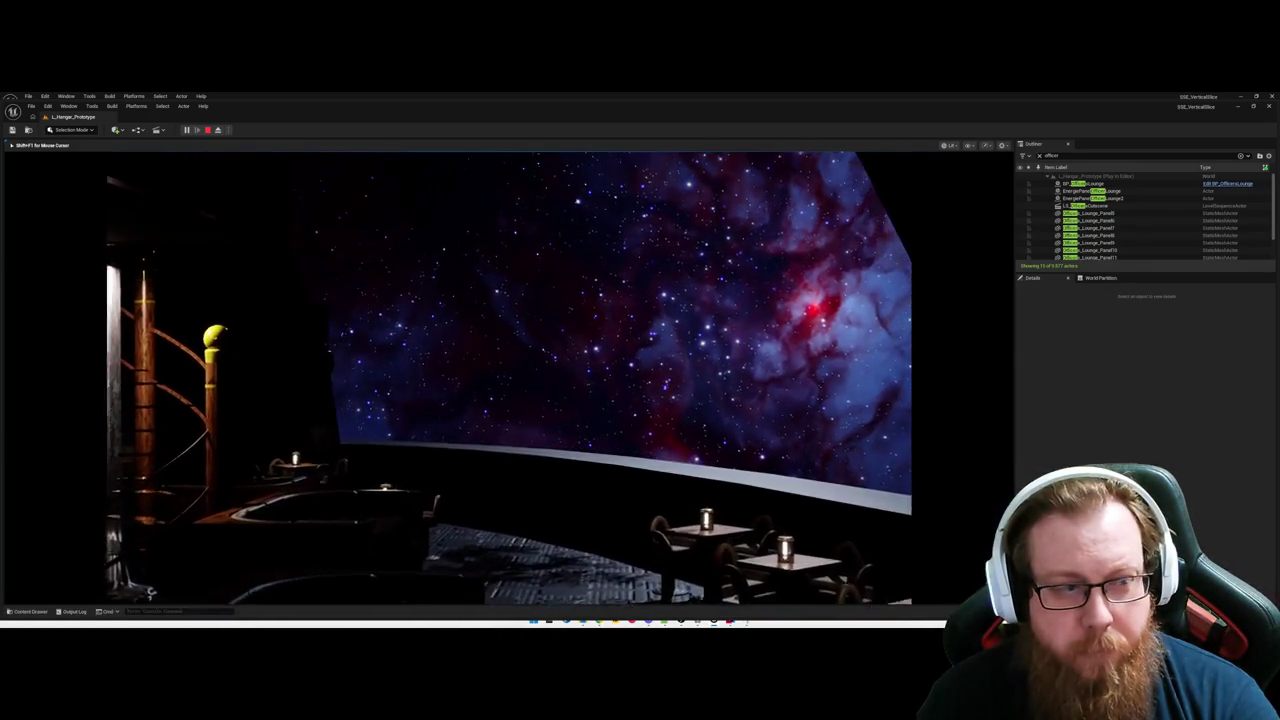
key(w)
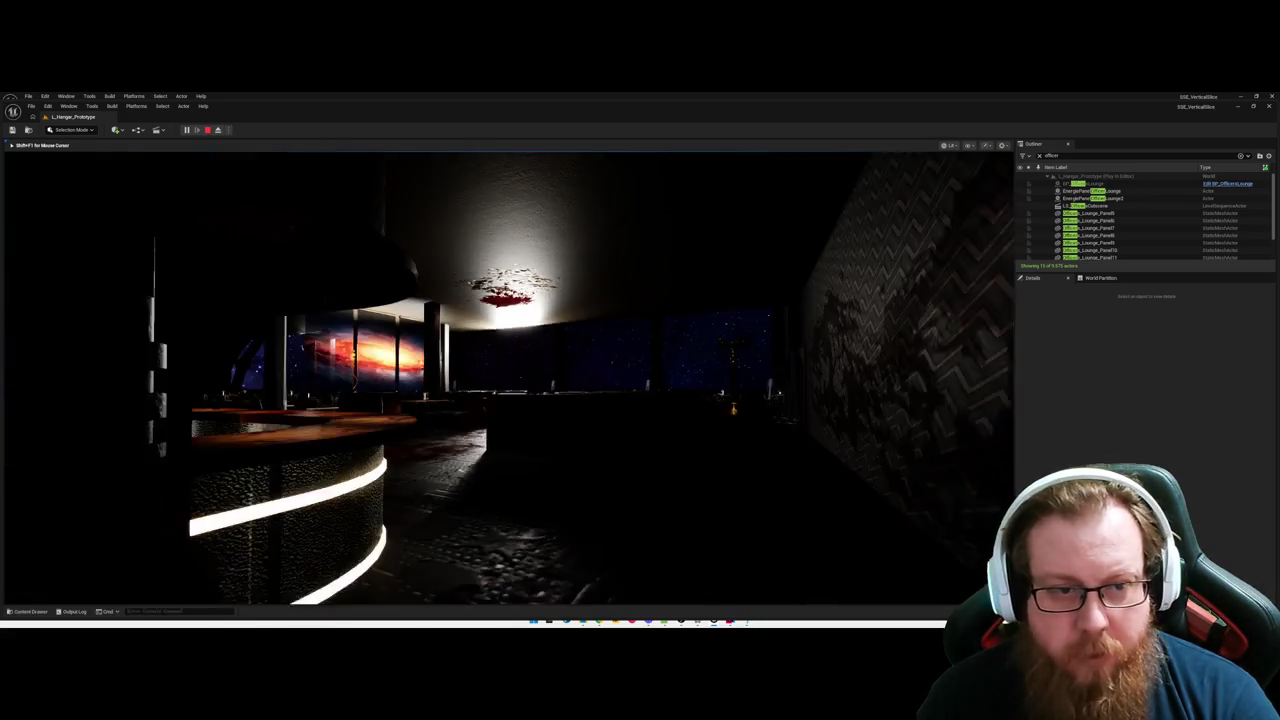
key(Escape)
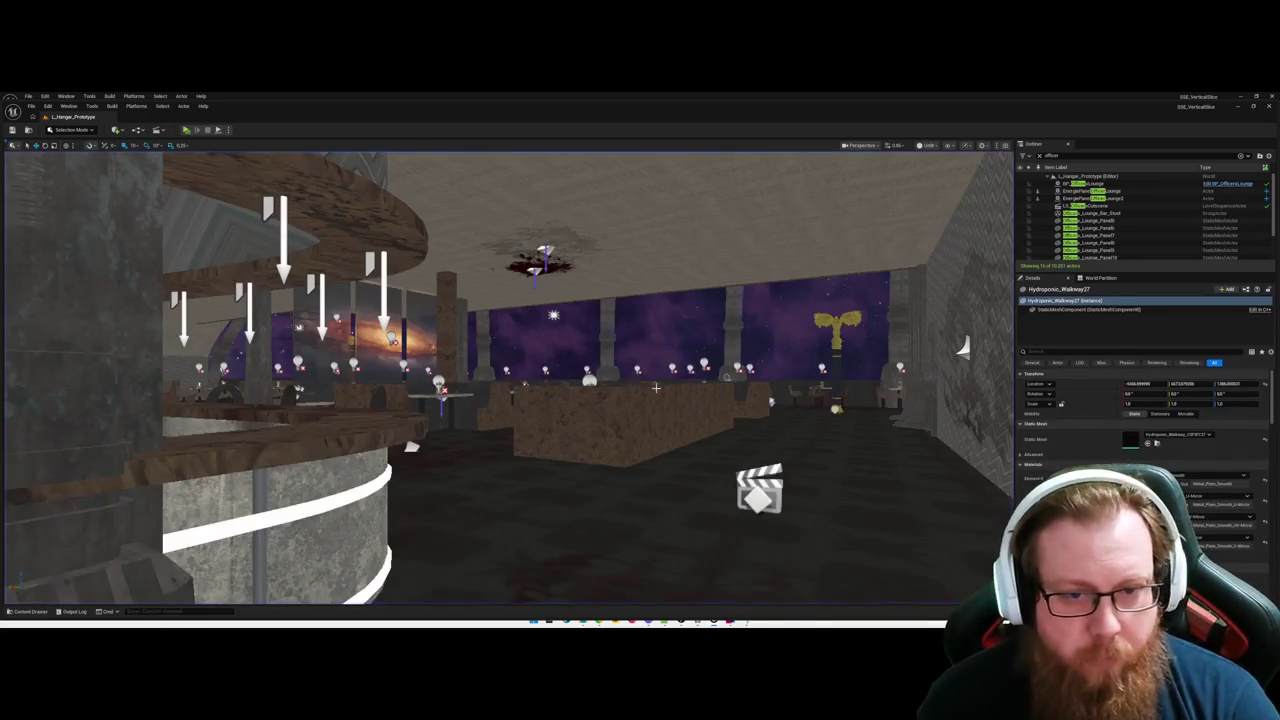
Frame the selected walkway, then switch to the LS_OfficersCutscene_DirectorBP Blueprint window.
key(f)
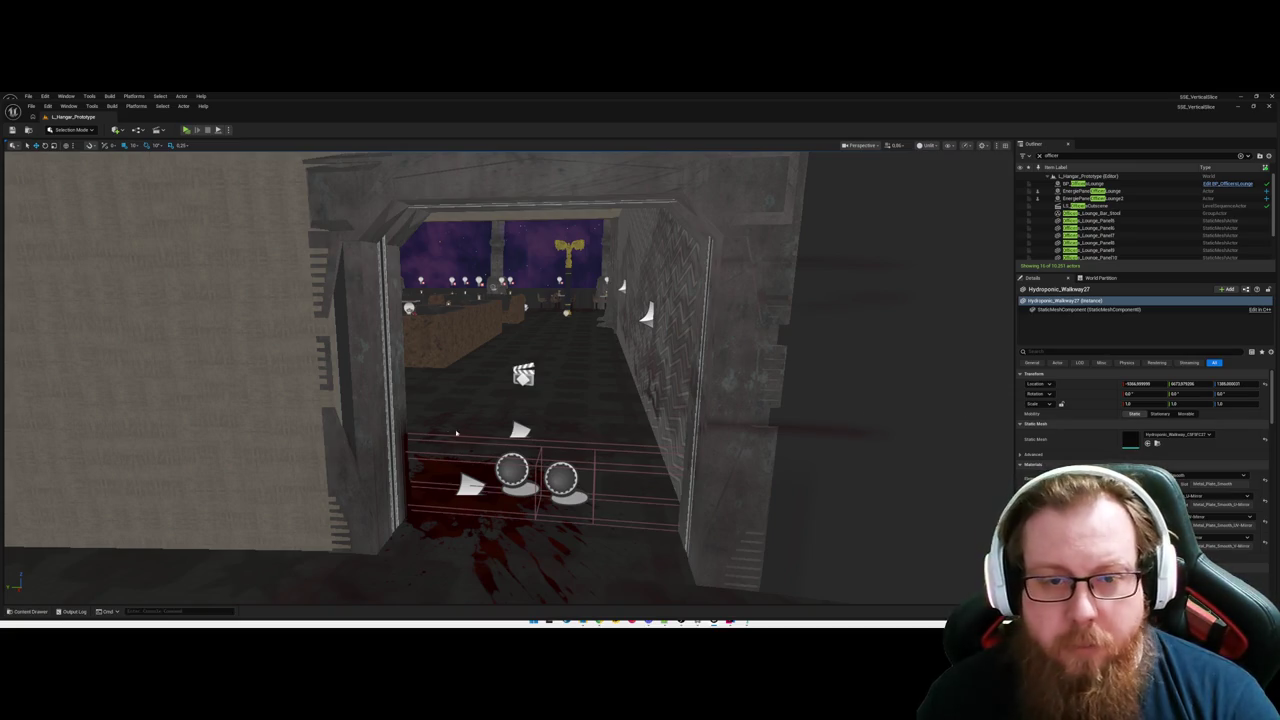
key(alt+Tab)
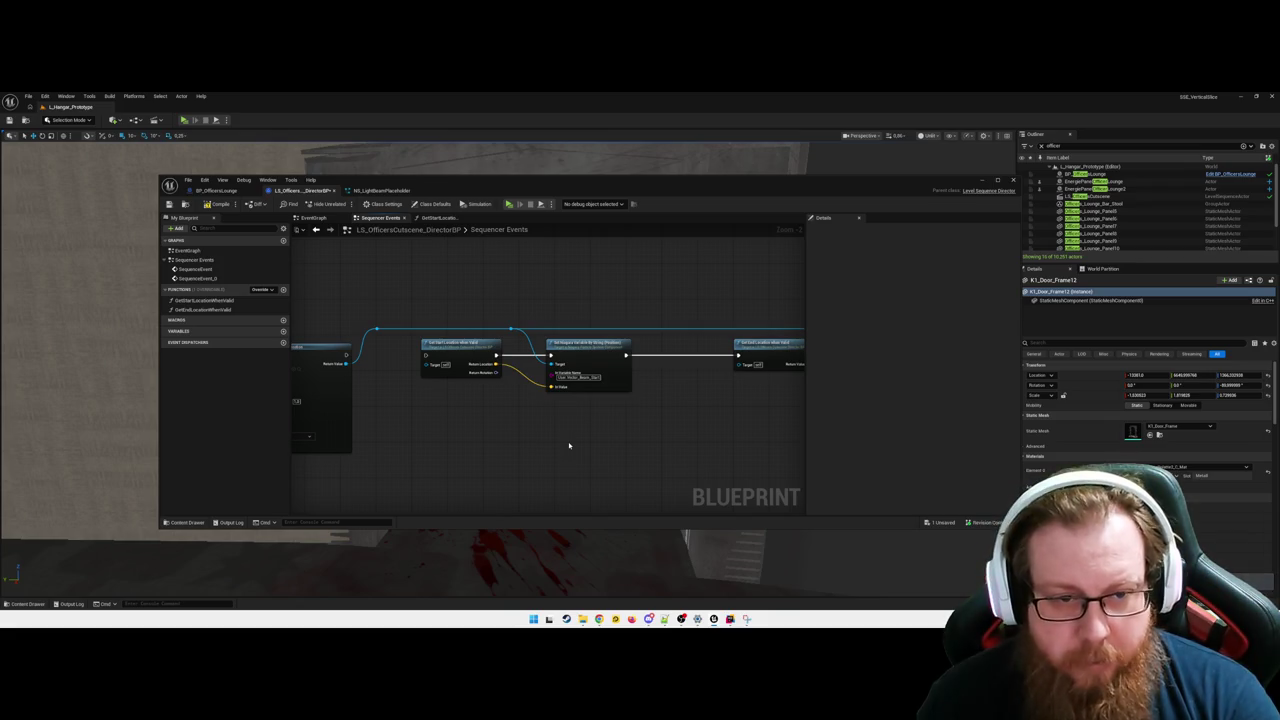
Save LS_OfficersCutscene_DirectorBP, review its graph nodes, then minimize the Blueprint window.
key(ctrl+s)
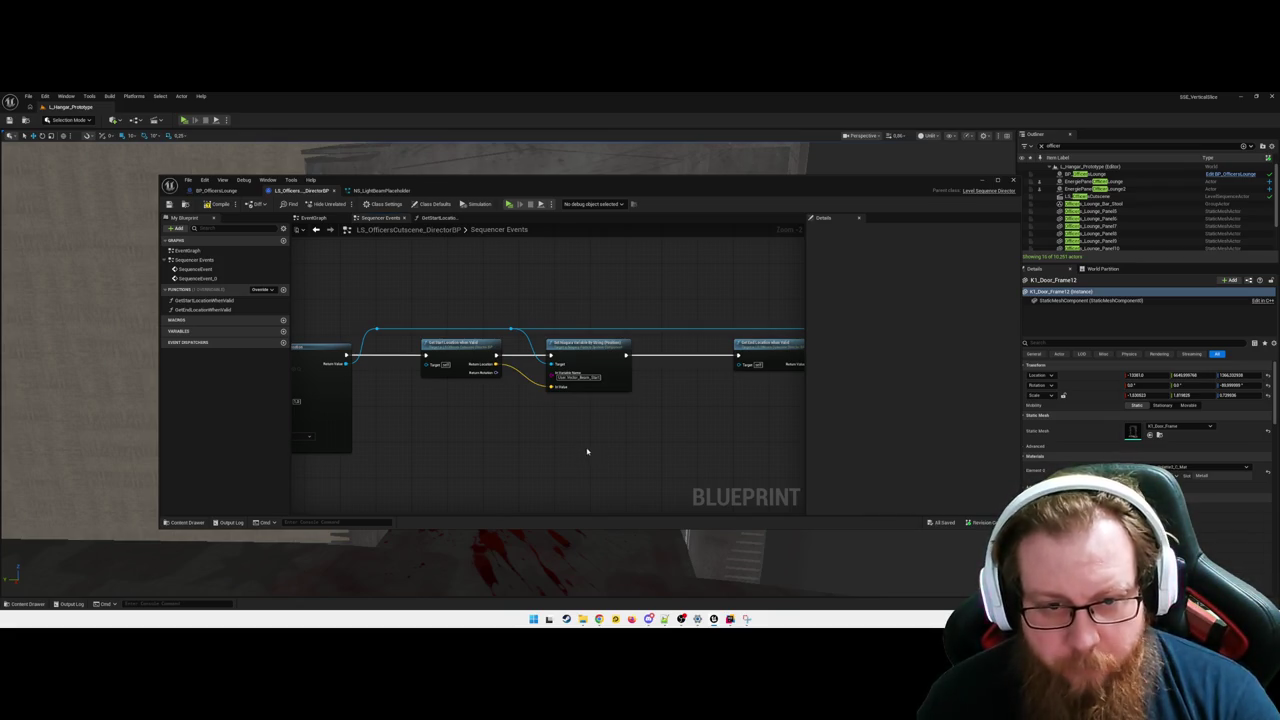
drag(582, 450, 589, 437)
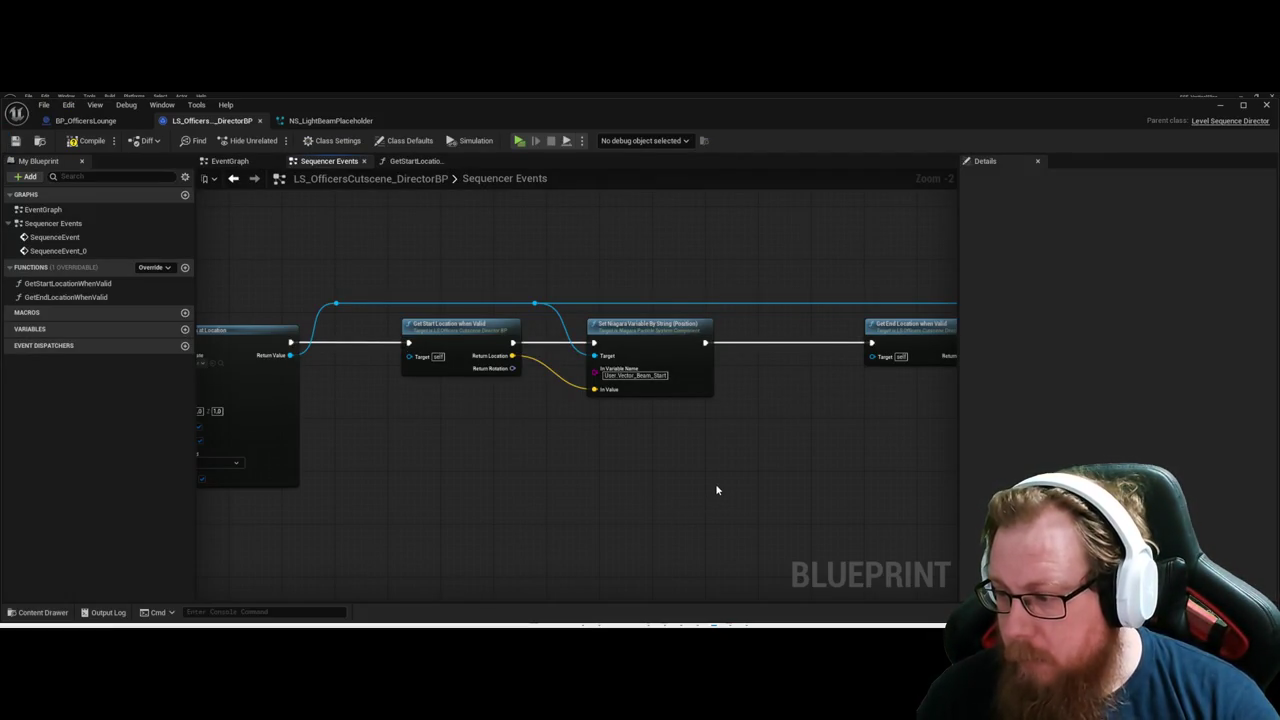
drag(771, 511, 651, 437)
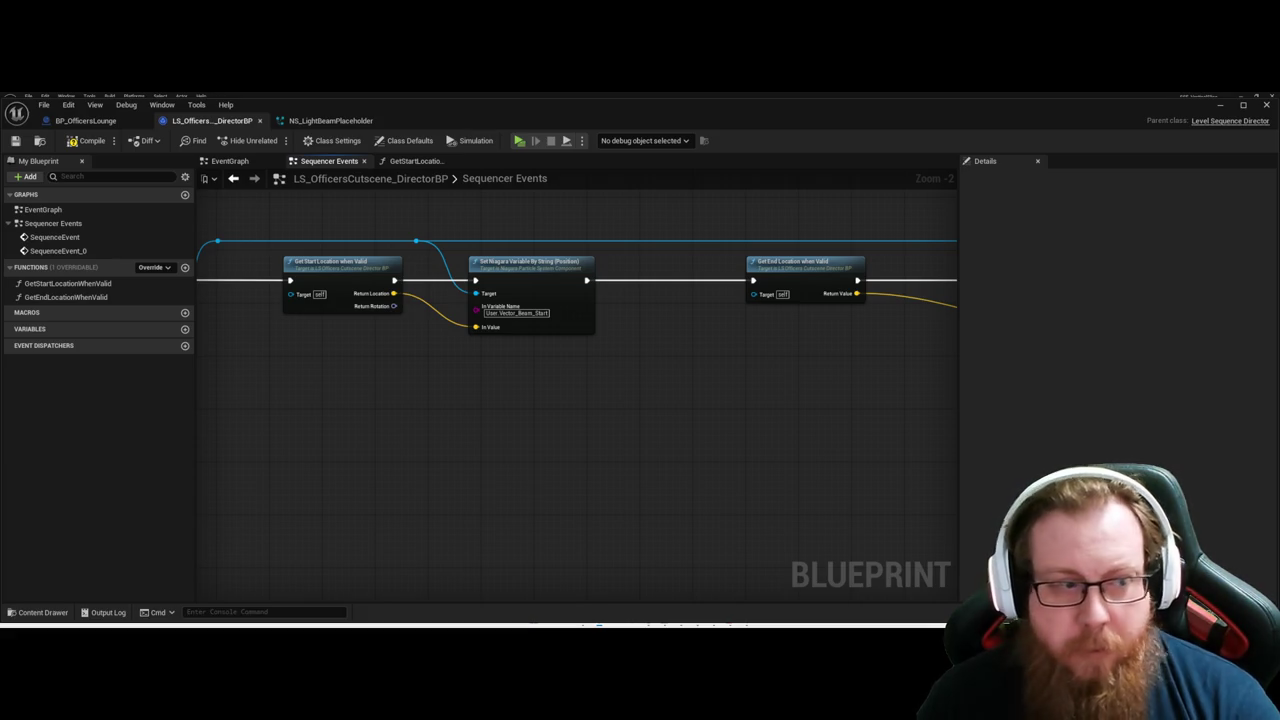
drag(563, 435, 557, 489)
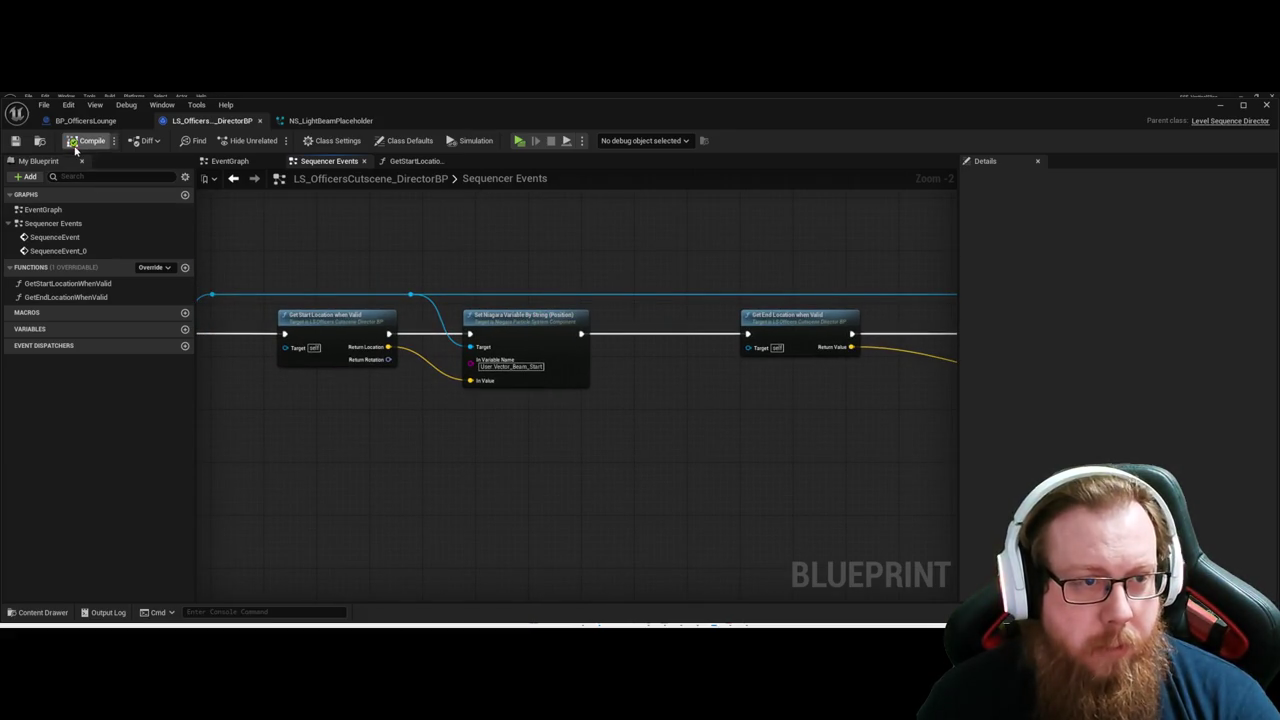
click(1224, 110)
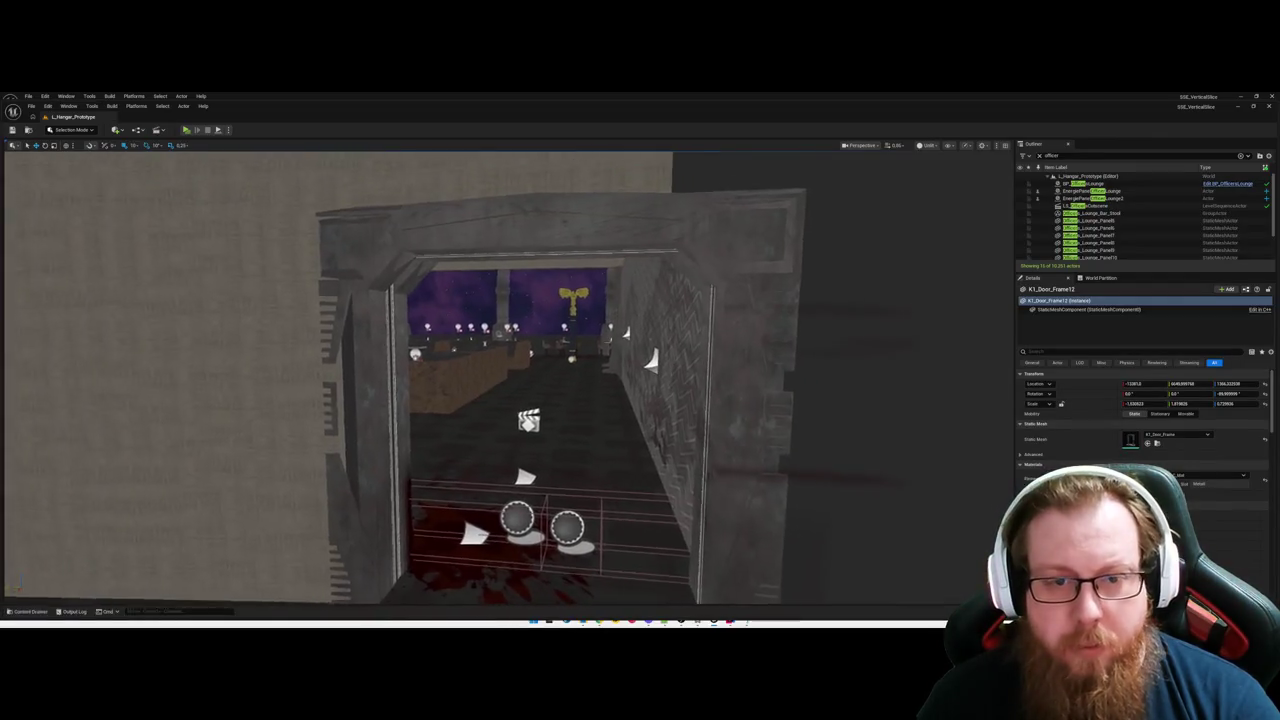
Play from OL_Floor, walk toward the lit counter and starry window, then stop.
right_click(505, 495)
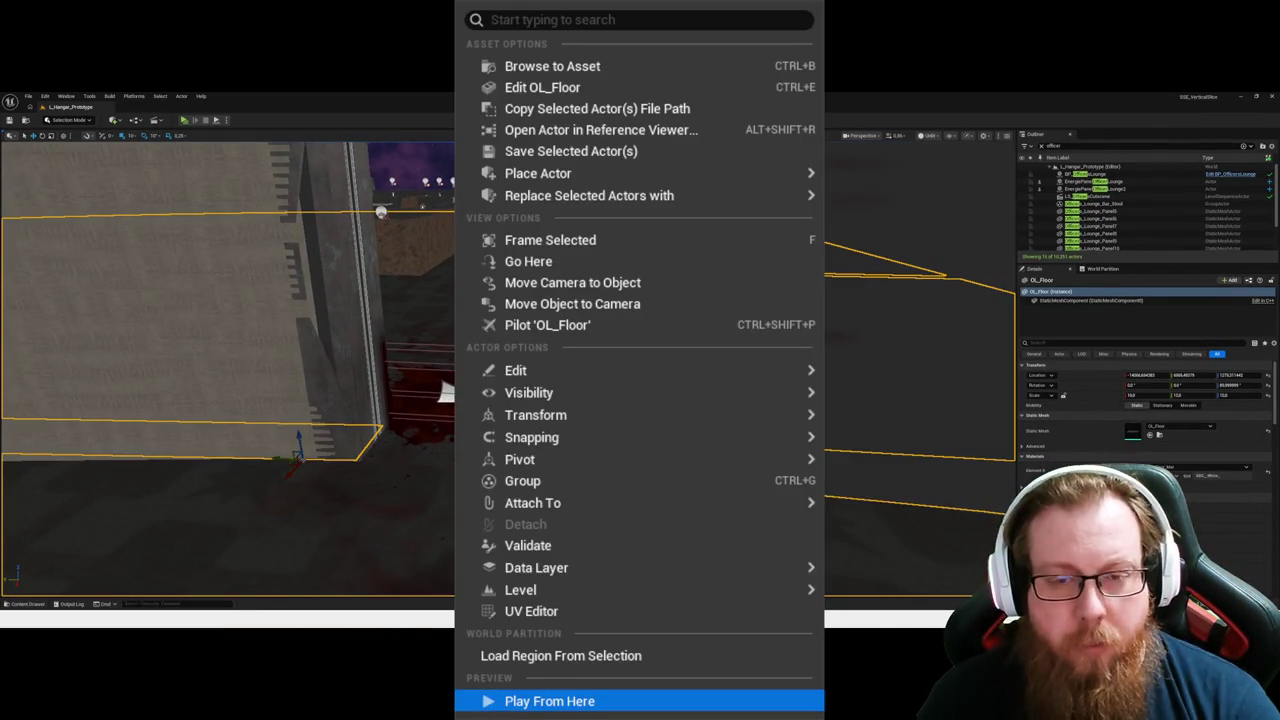
click(550, 701)
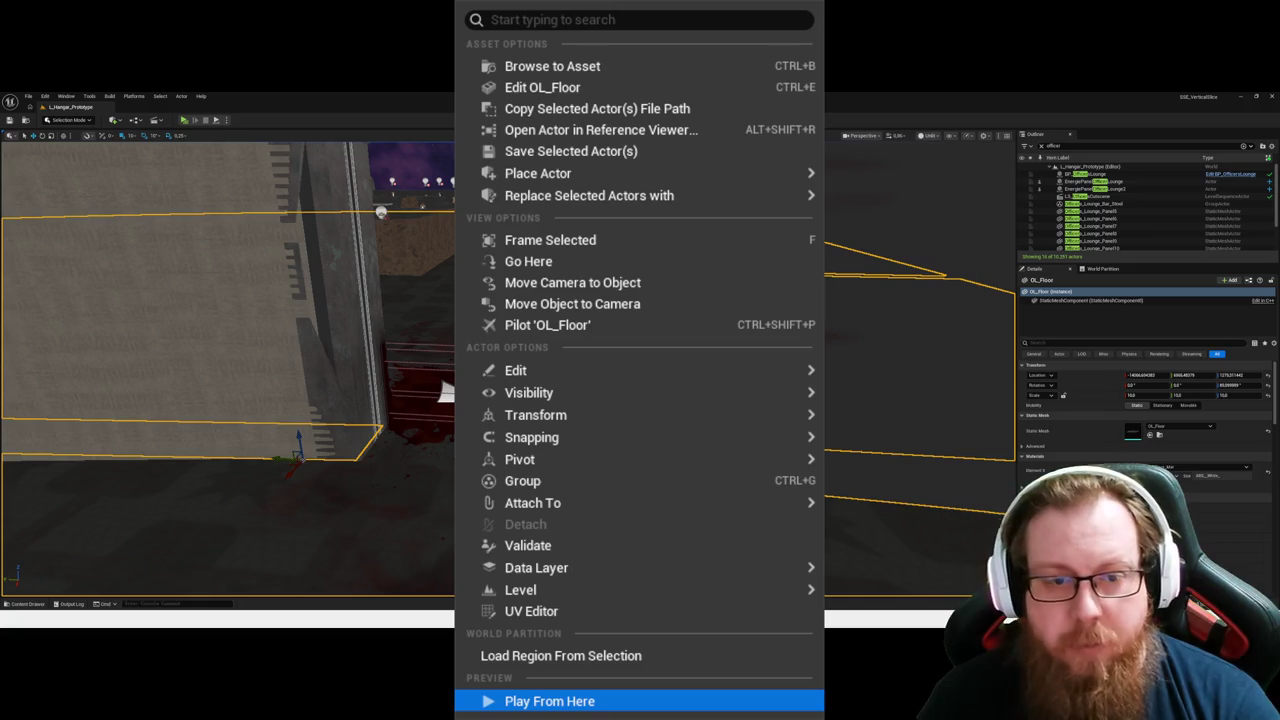
key(w)
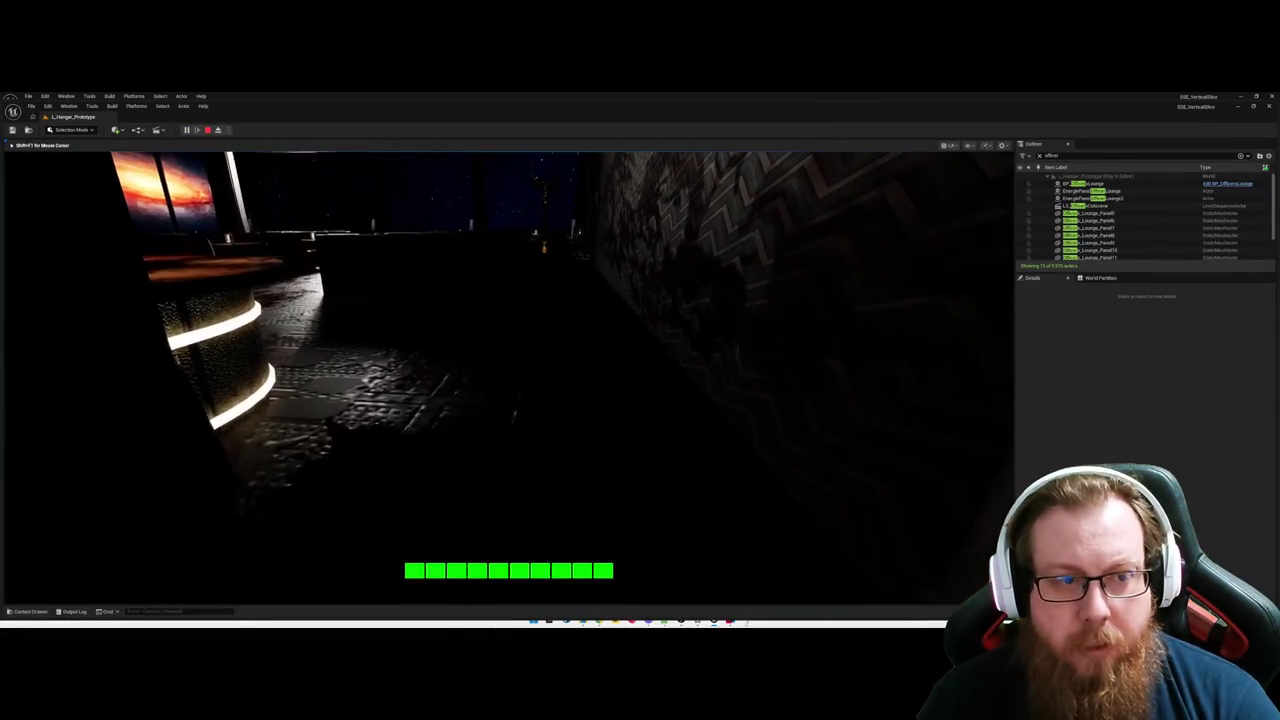
mouse_move(508, 378)
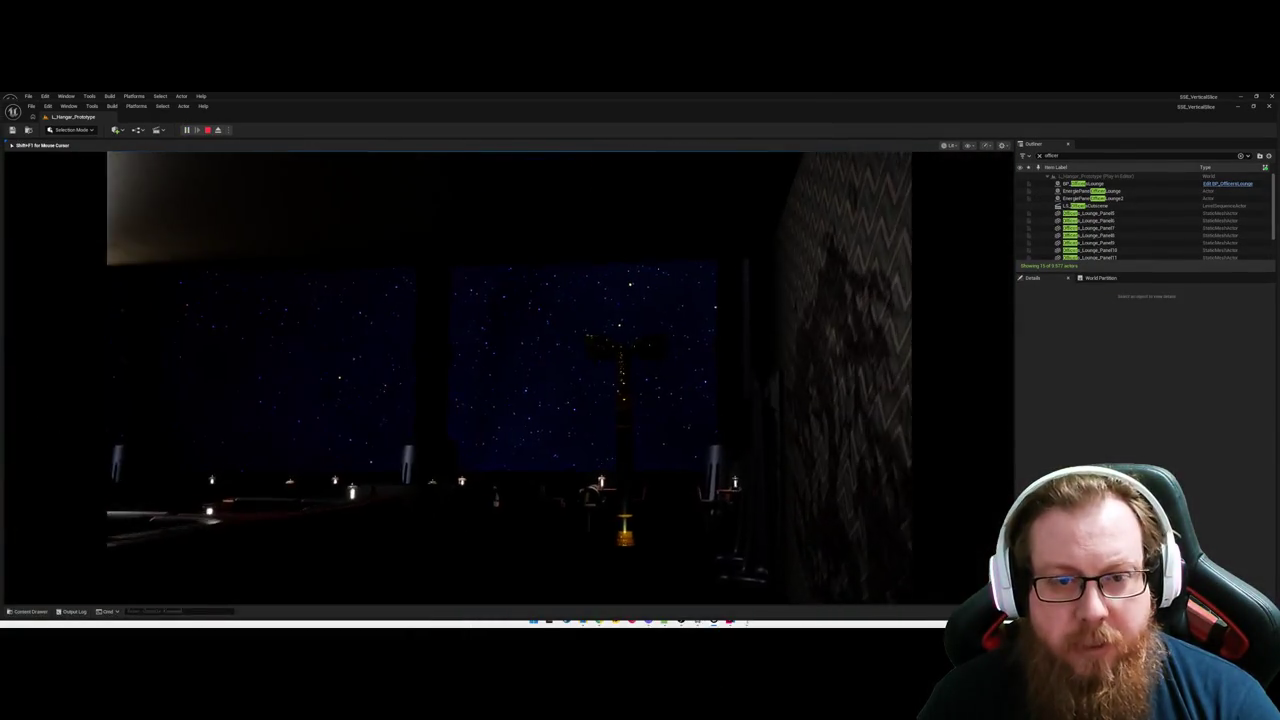
key(w)
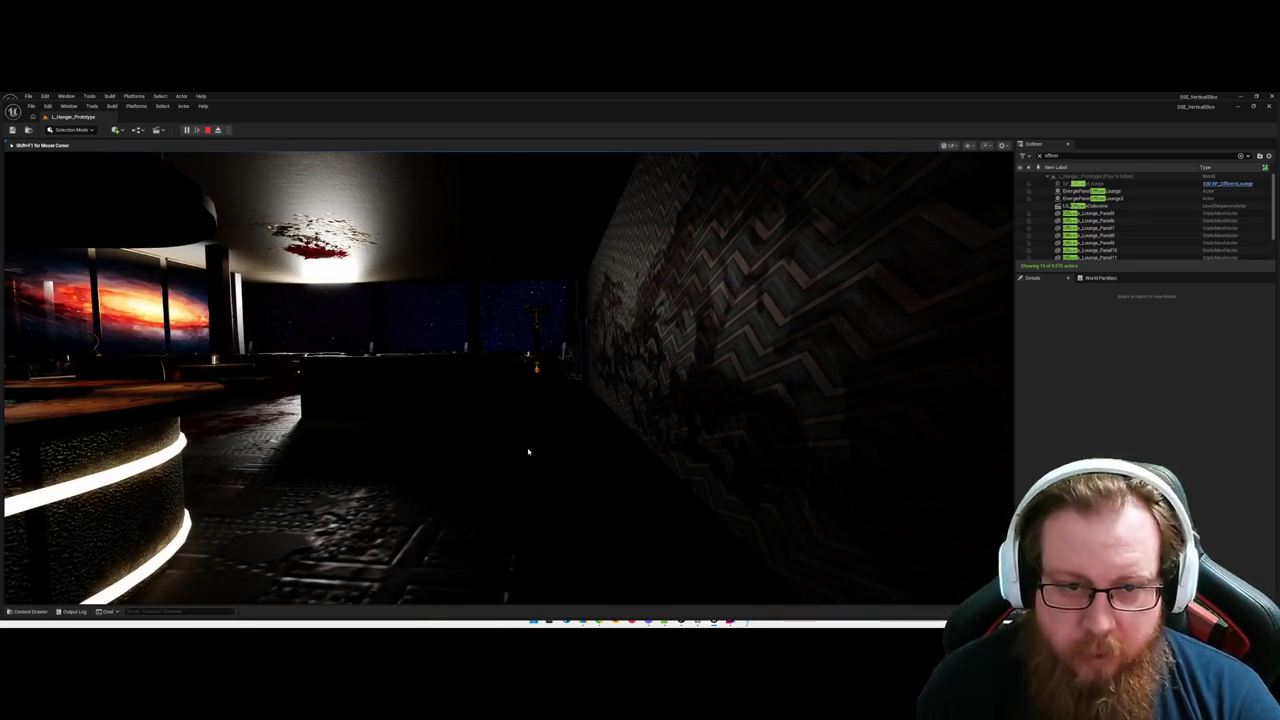
key(Escape)
drag(559, 467, 624, 550)
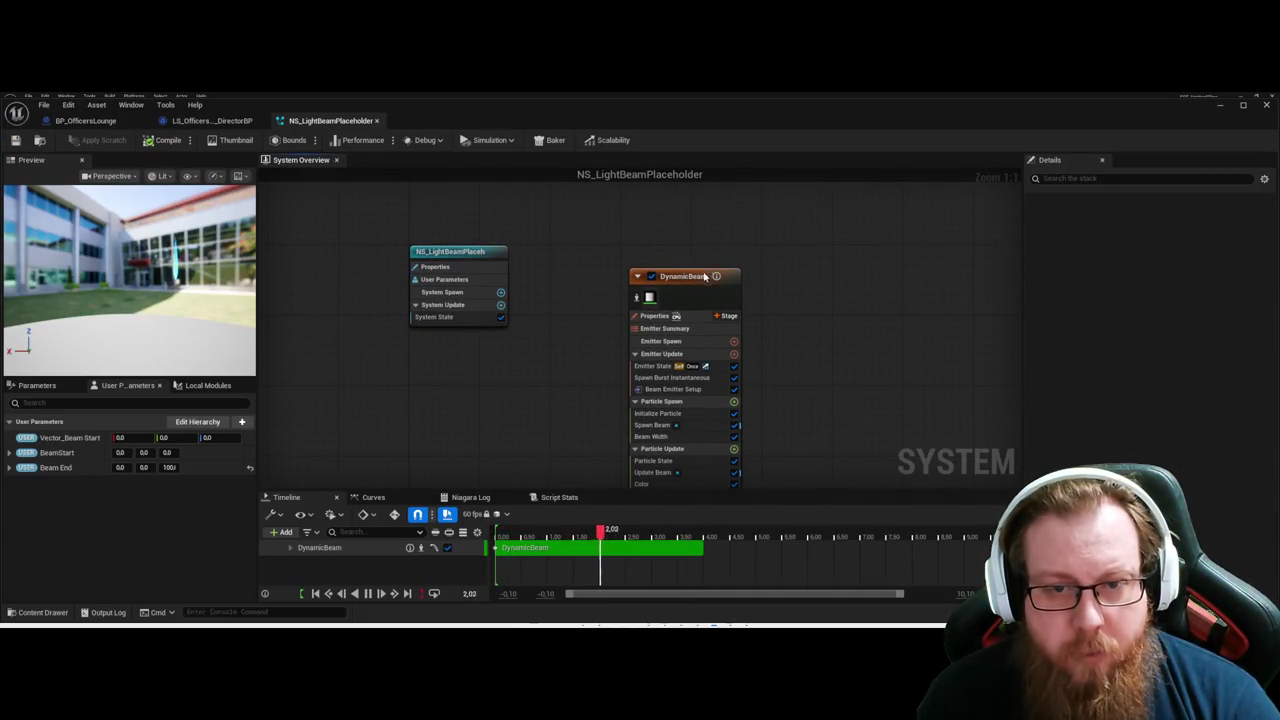
Inspect the DynamicBeam ribbon renderer, its curve tension setting, and the system's own properties.
click(649, 298)
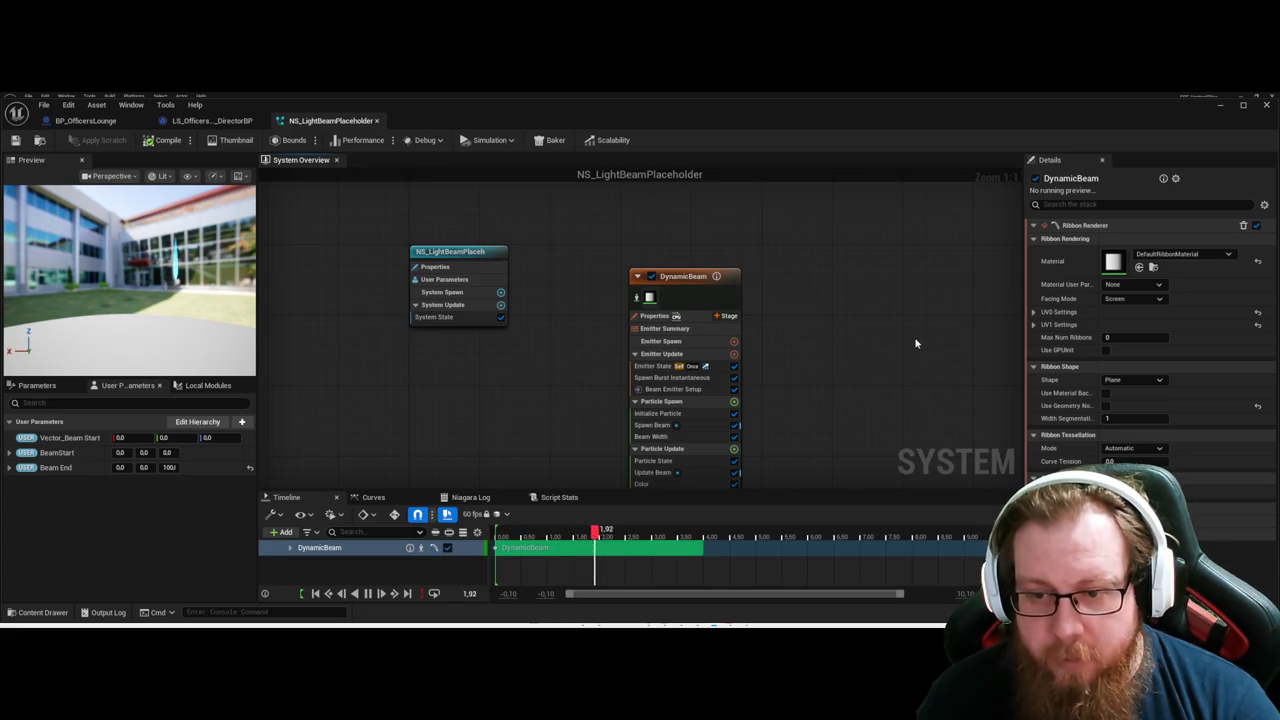
click(1151, 459)
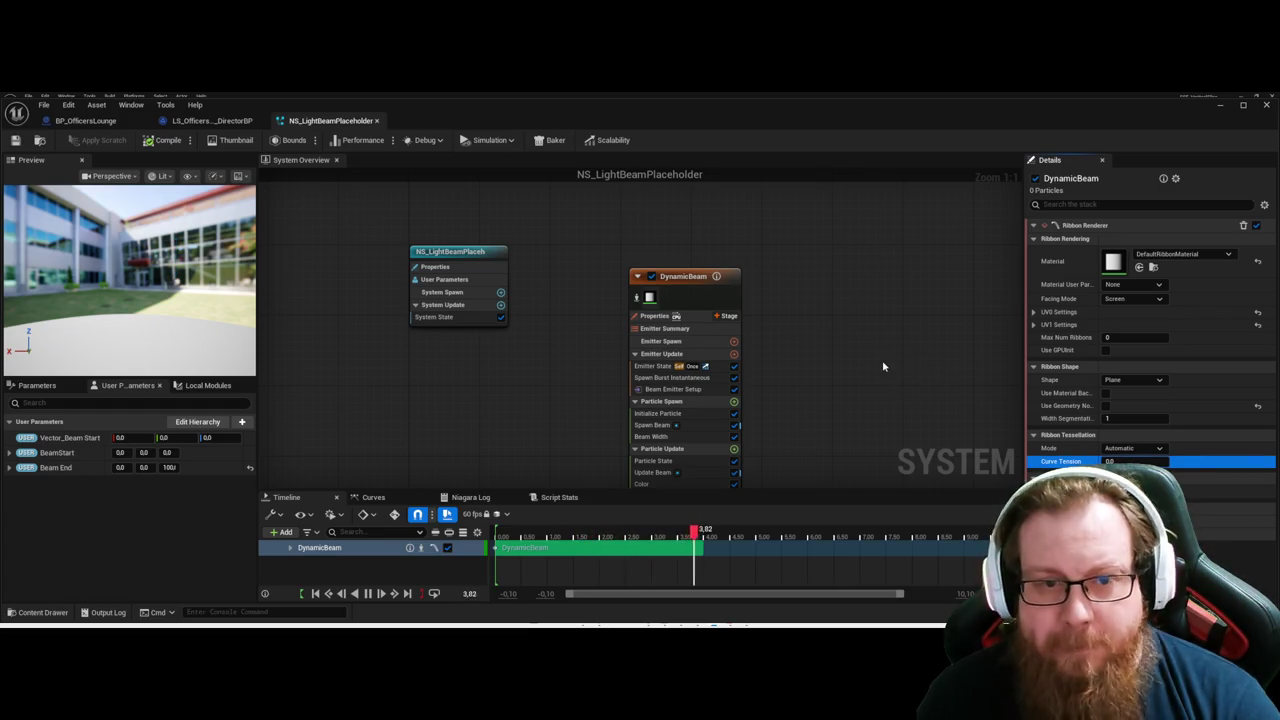
click(432, 268)
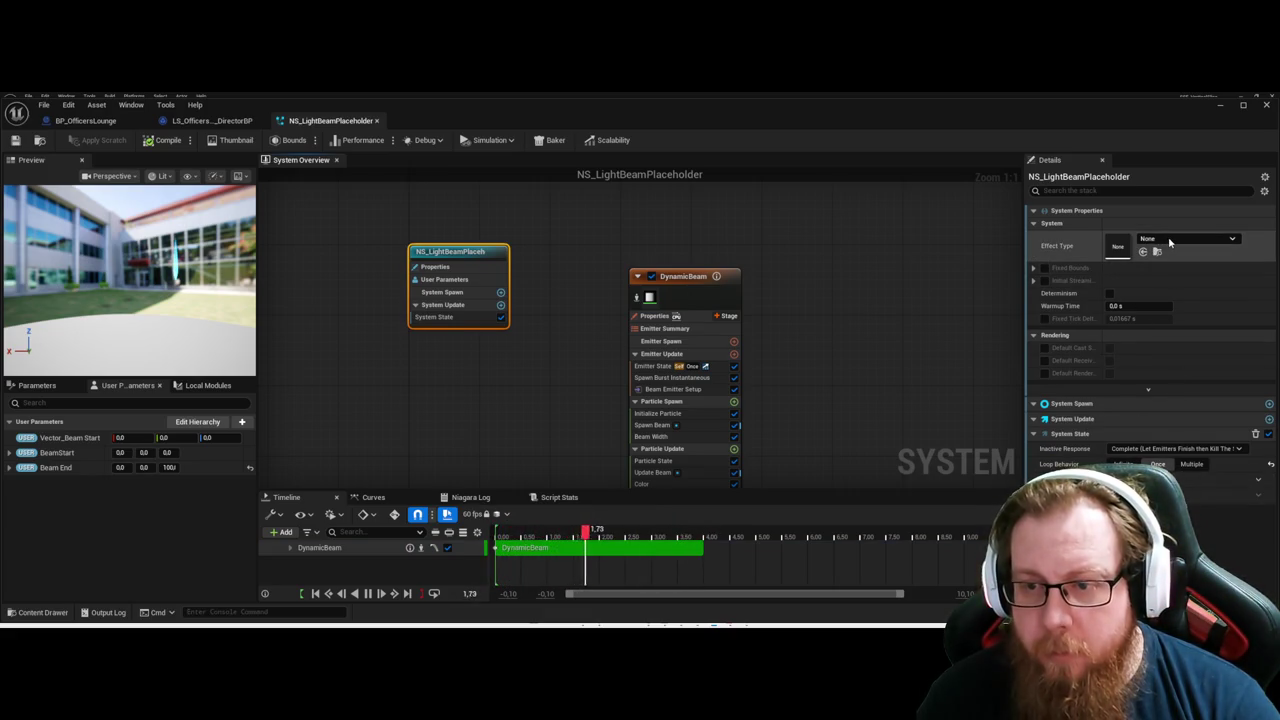
Delete the DynamicBeam emitter node from NS_LightBeamPlaceholder's system graph.
click(855, 234)
drag(529, 392, 521, 403)
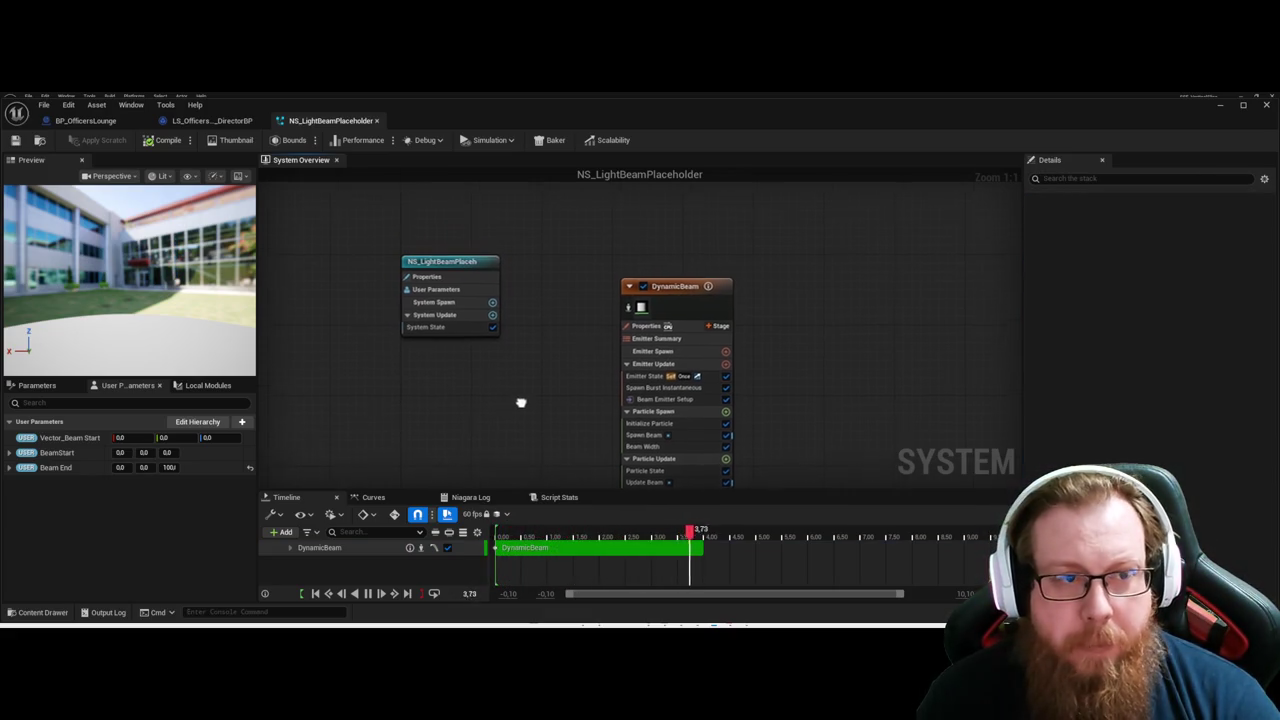
click(700, 362)
key(Delete)
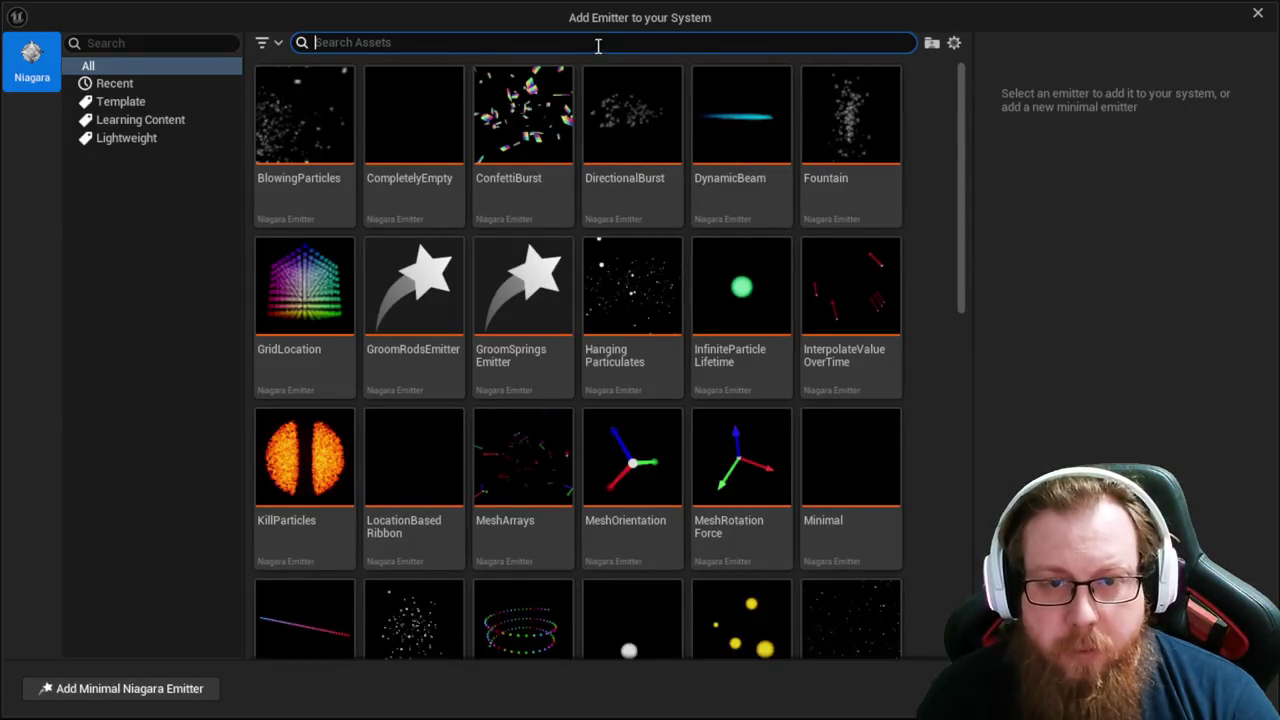
Search the emitter templates for 'beam' to find the StaticBeam template.
text(beam)
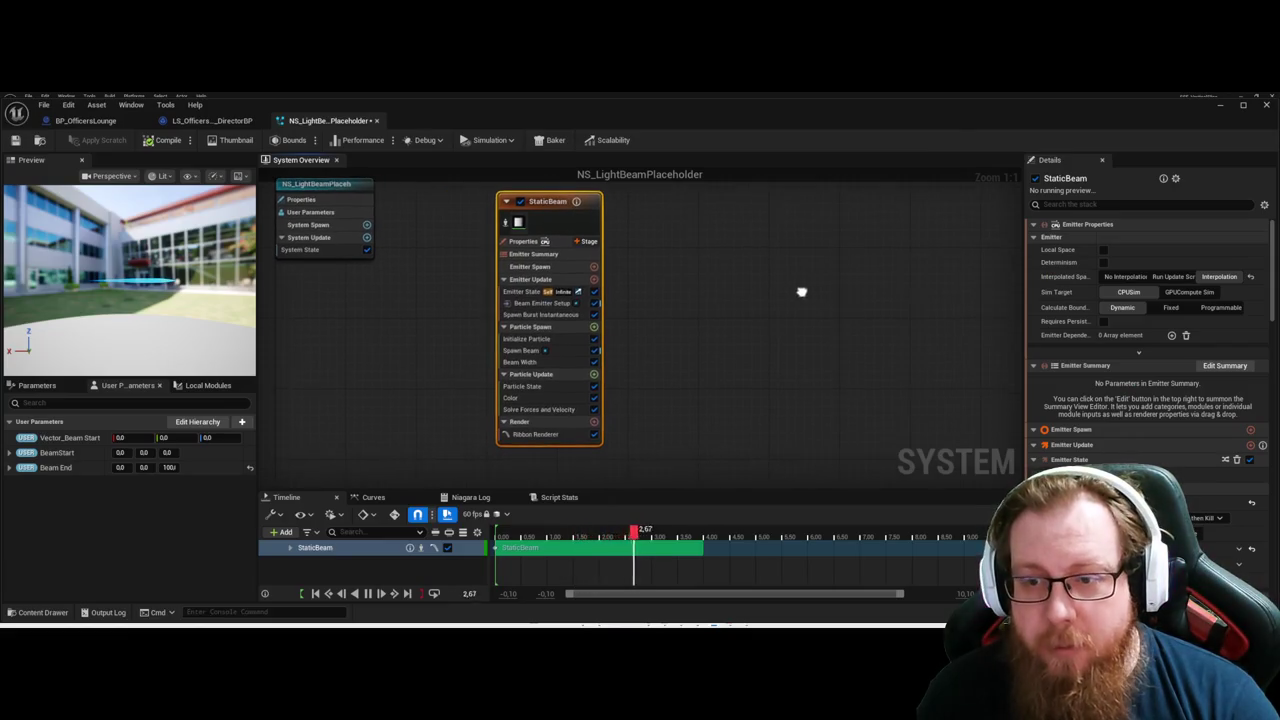
Upgrade the Beam Emitter Setup script and set Beam End X to 400.
scroll(1190, 301, down, 2)
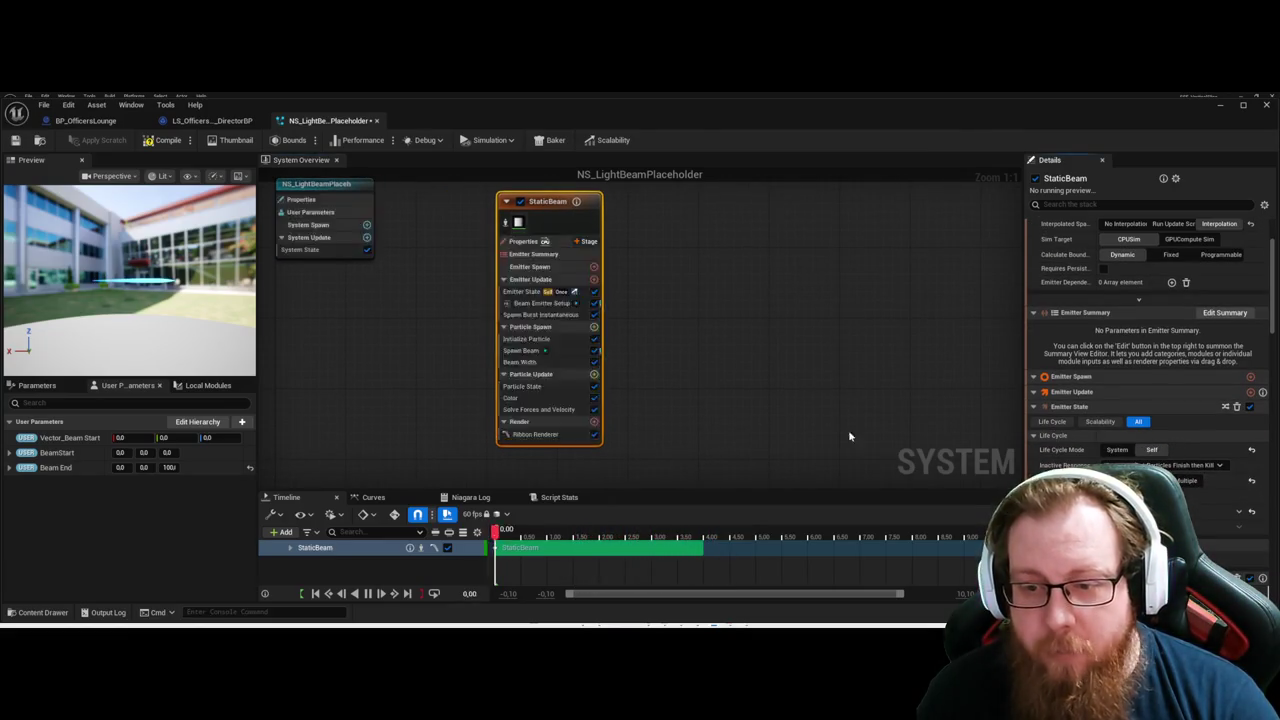
scroll(1150, 380, down, 5)
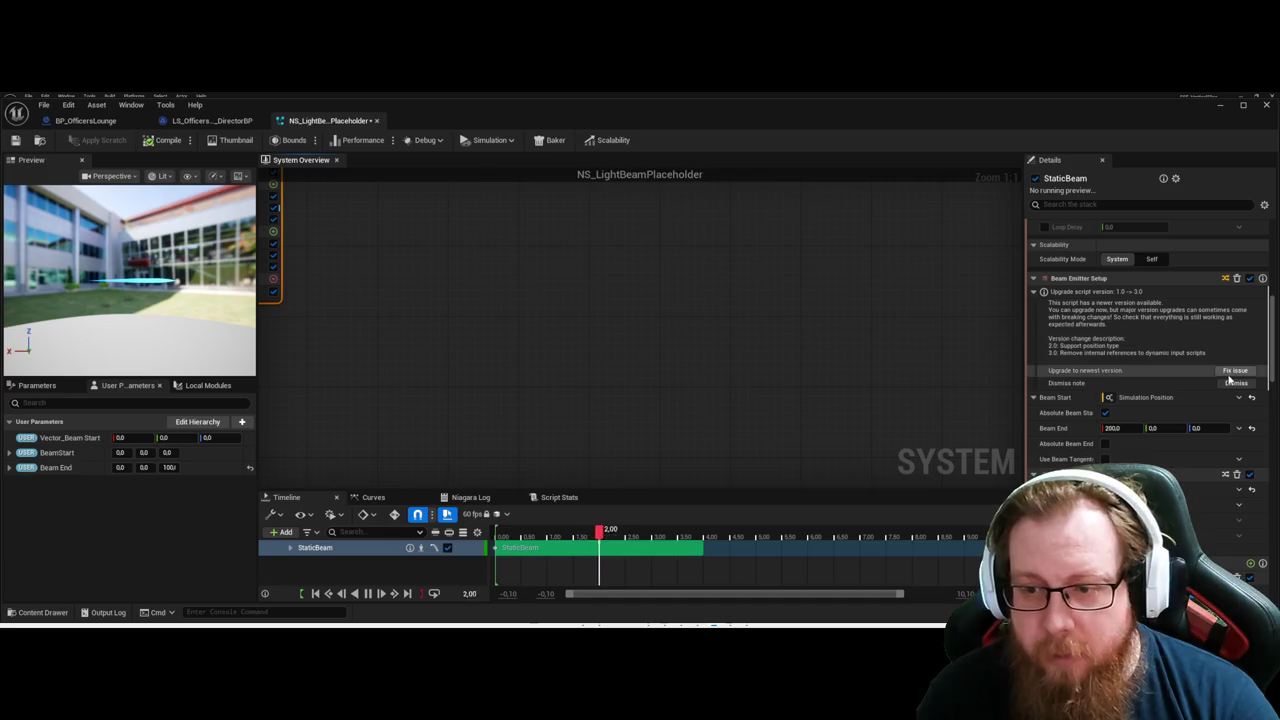
click(1232, 371)
click(1129, 379)
text(400)
key(Return)
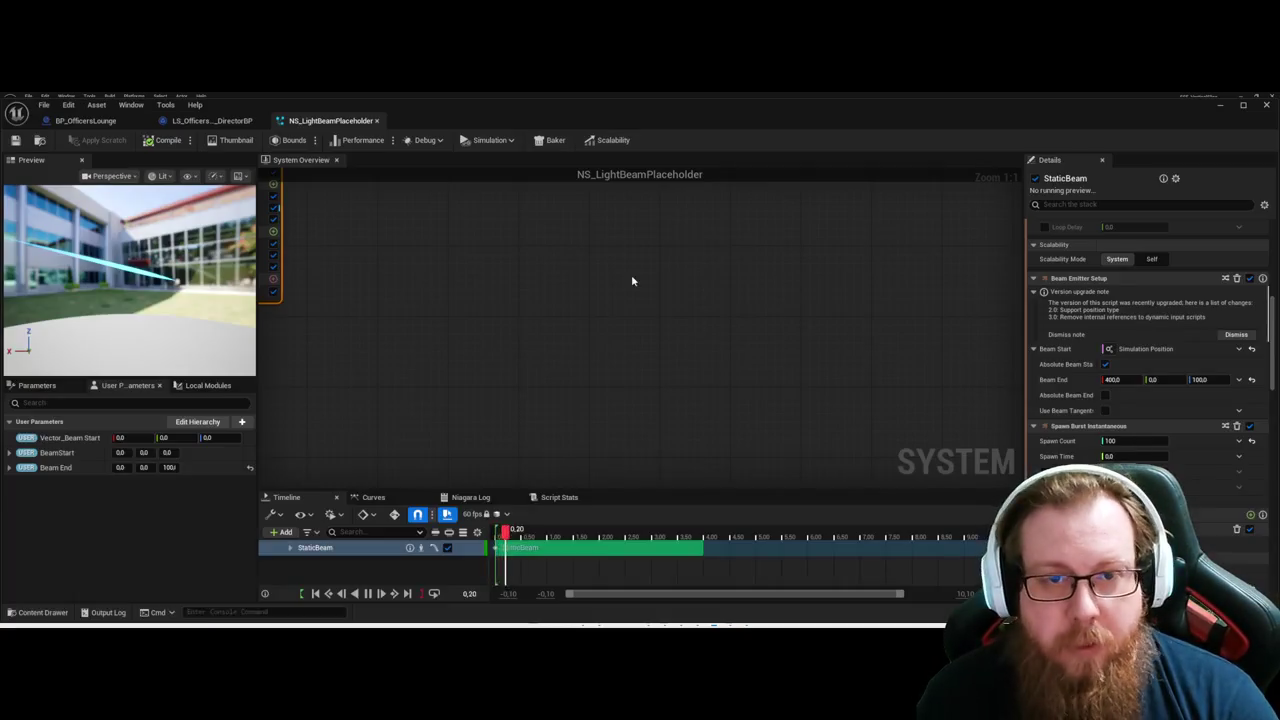
Frame both nodes in the system graph and return to the level editor.
click(631, 274)
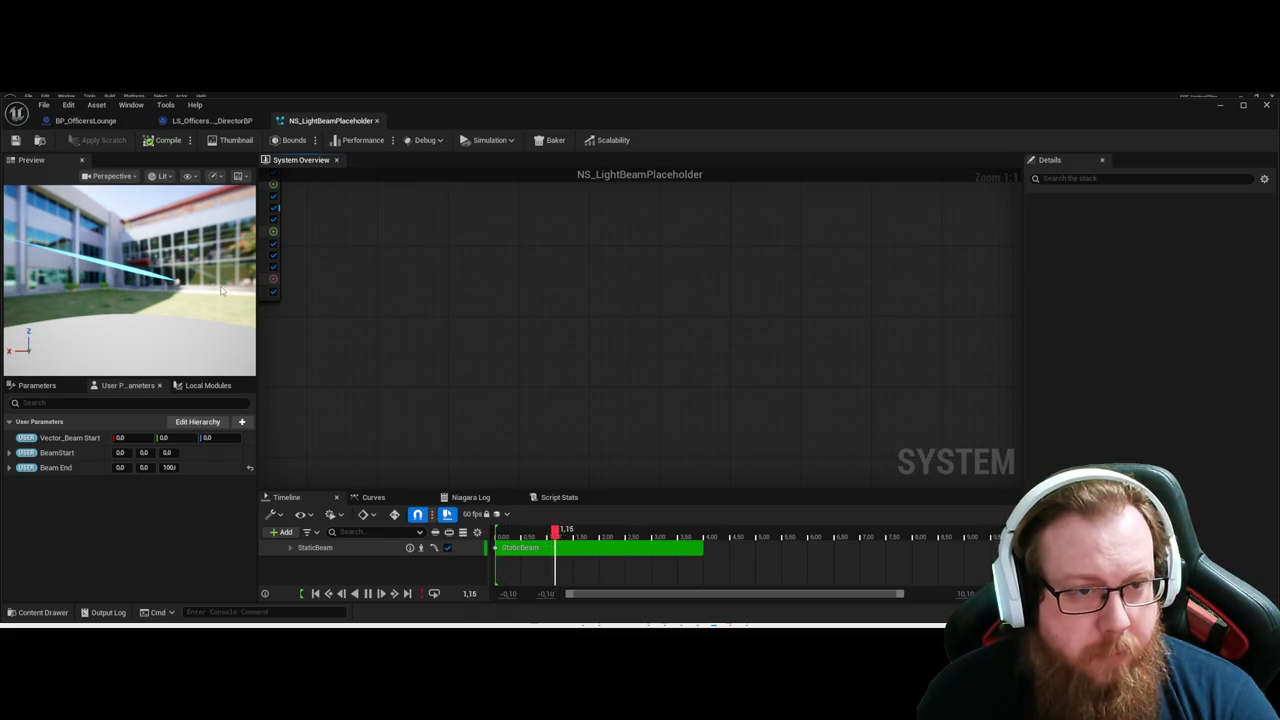
key(f)
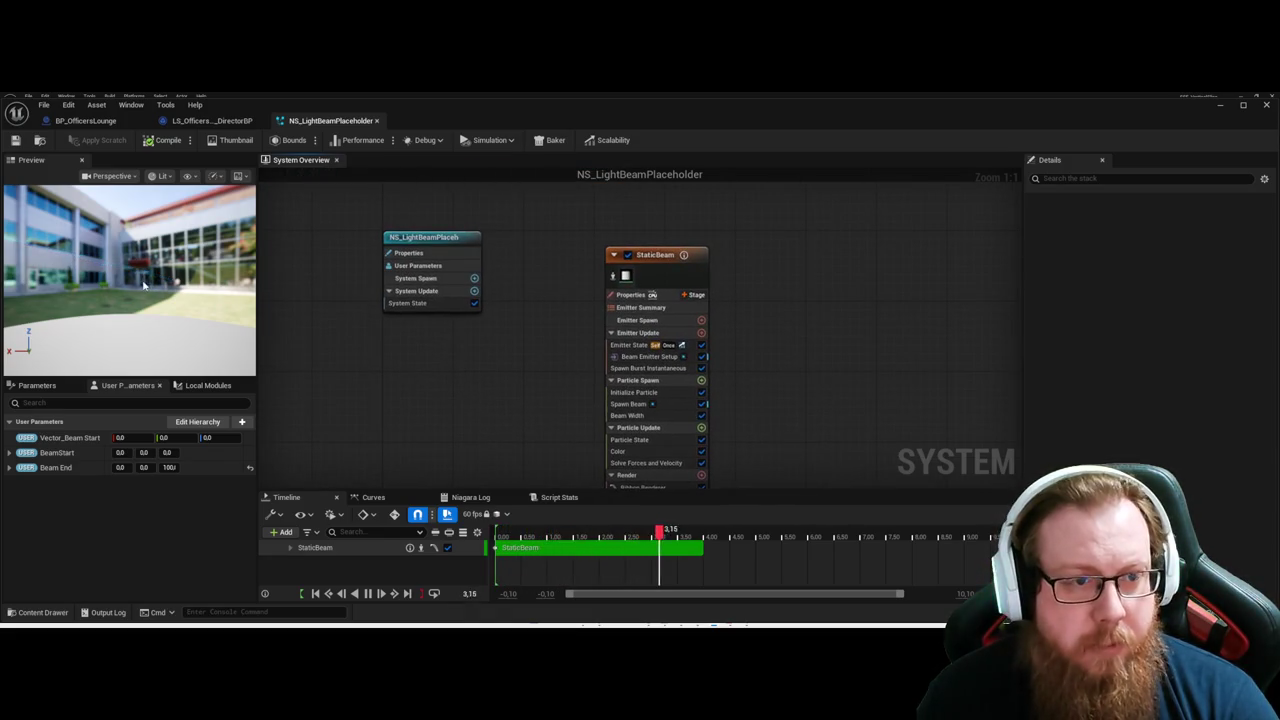
click(1219, 104)
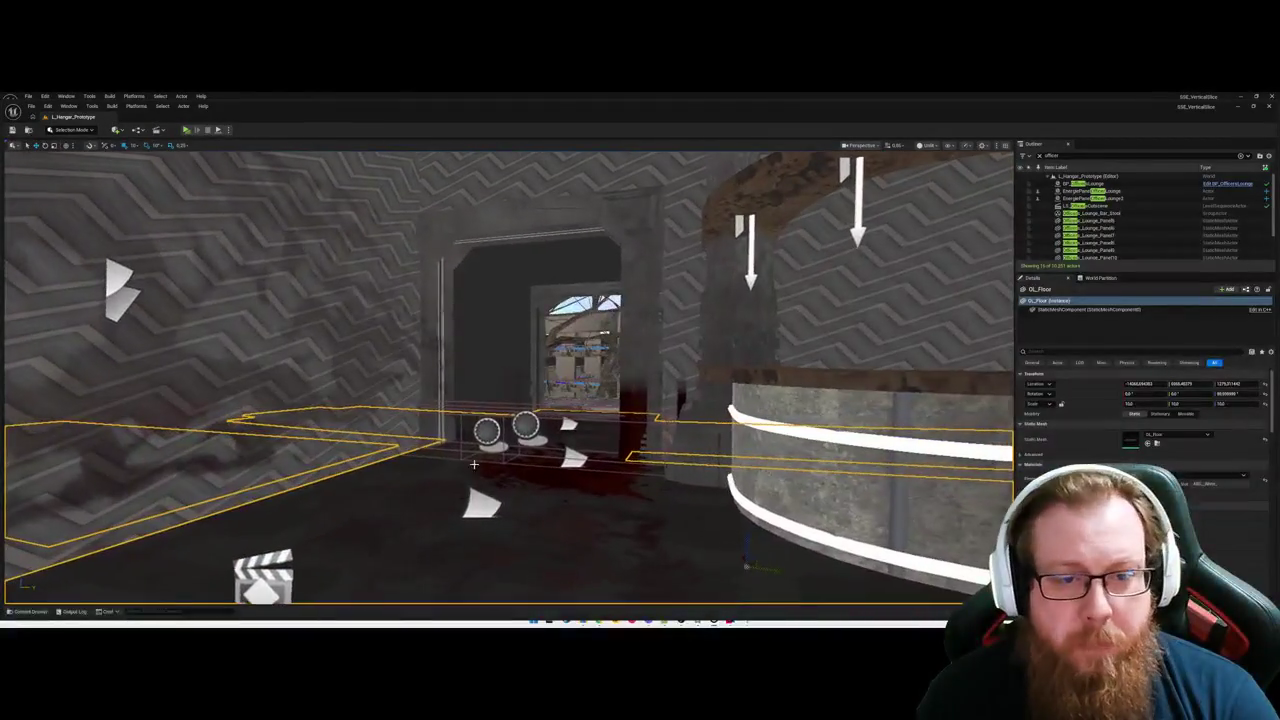
Select the lounge actors, ending on the LS_OfficersCutscene level sequence actor.
click(525, 427)
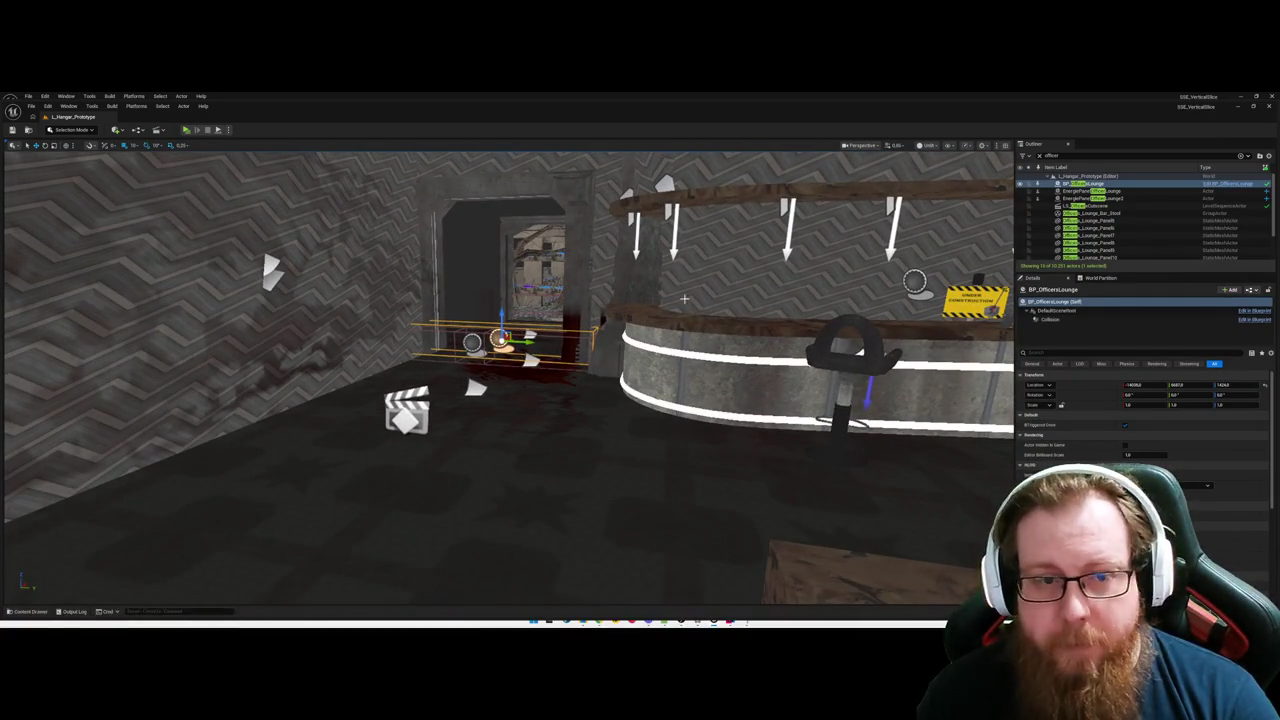
click(476, 340)
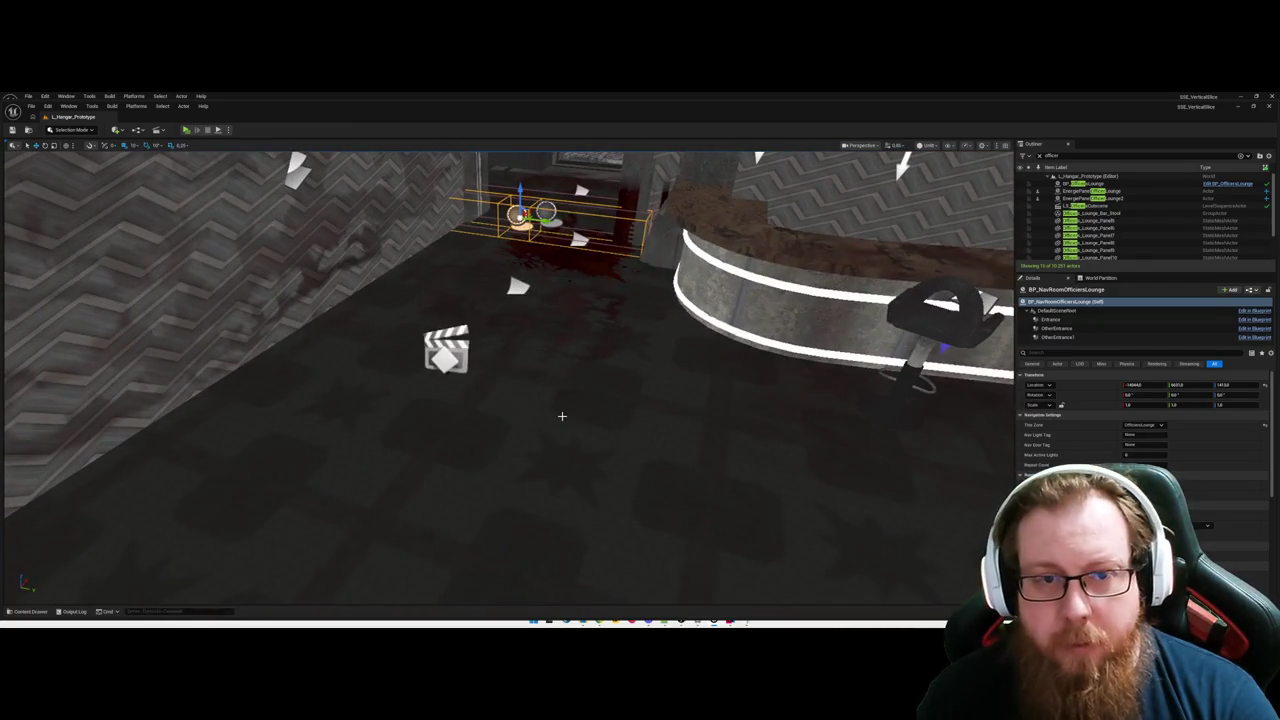
click(516, 385)
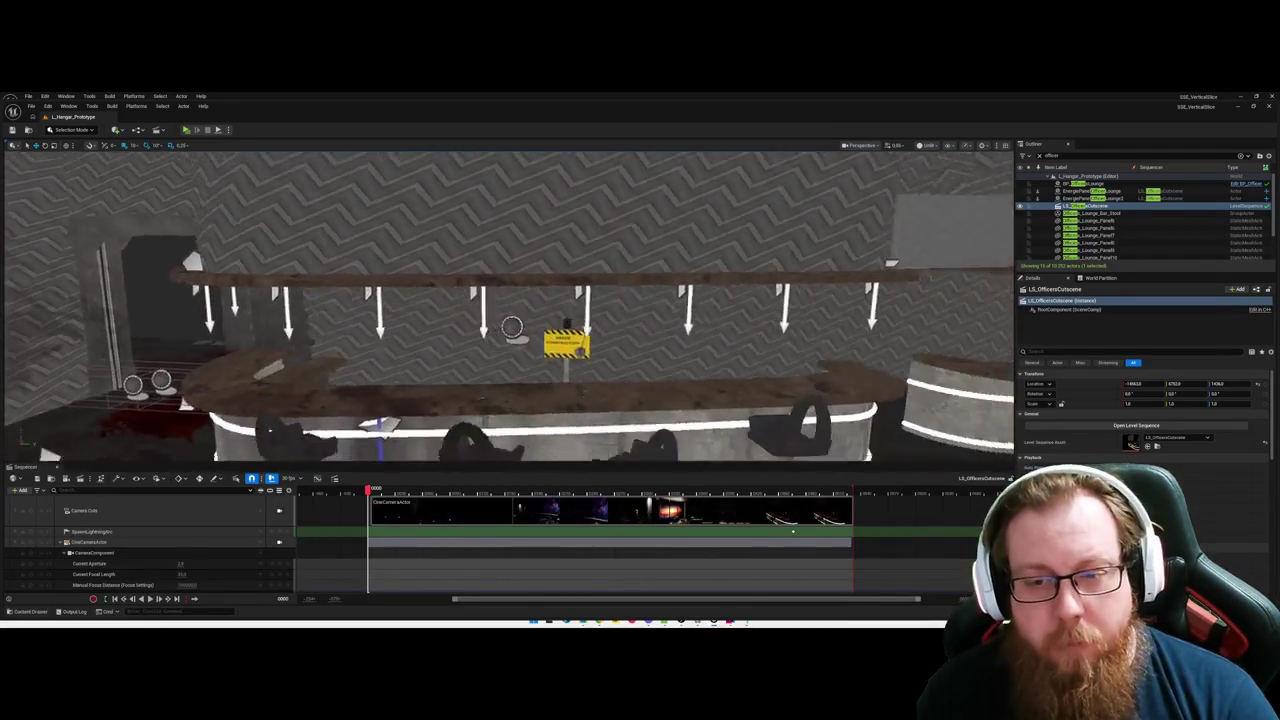
Clear the selection range, lock the viewport to CineCameraActor, and scrub near the shot's end.
mouse_move(370, 490)
mouse_down()
mouse_move(808, 490)
mouse_move(796, 490)
mouse_up()
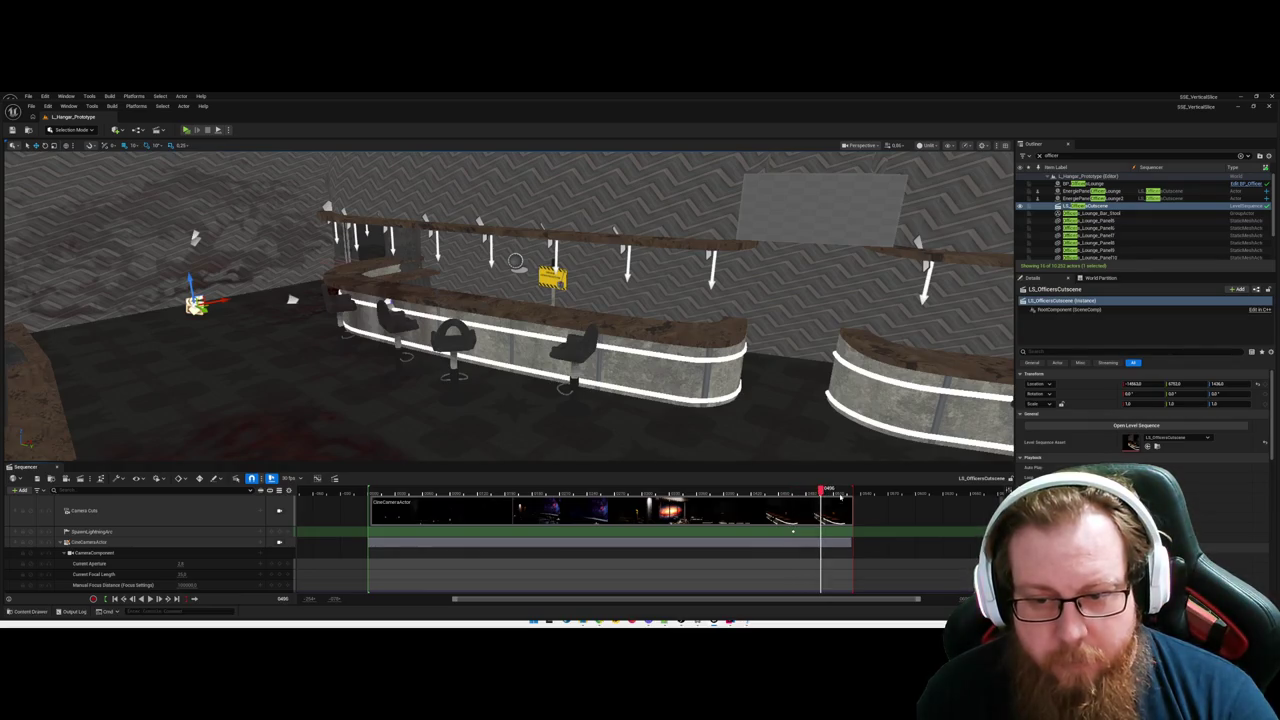
scroll(843, 560, down, 3)
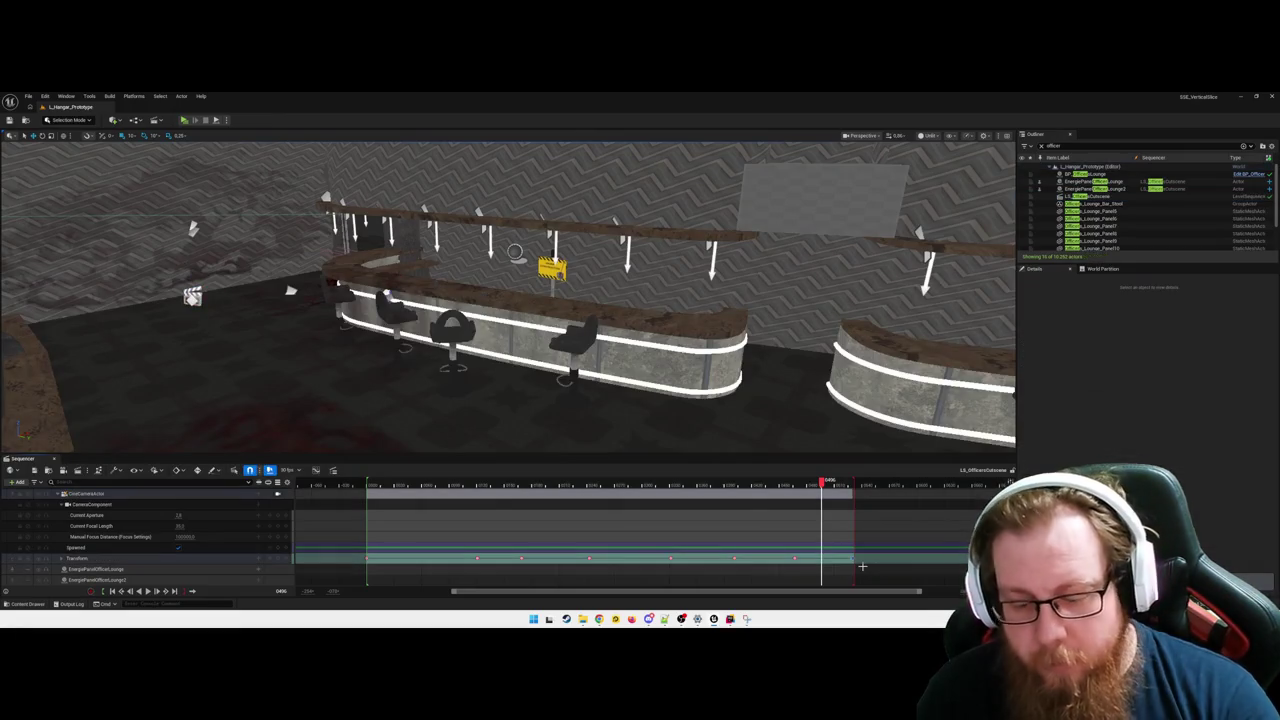
click(865, 567)
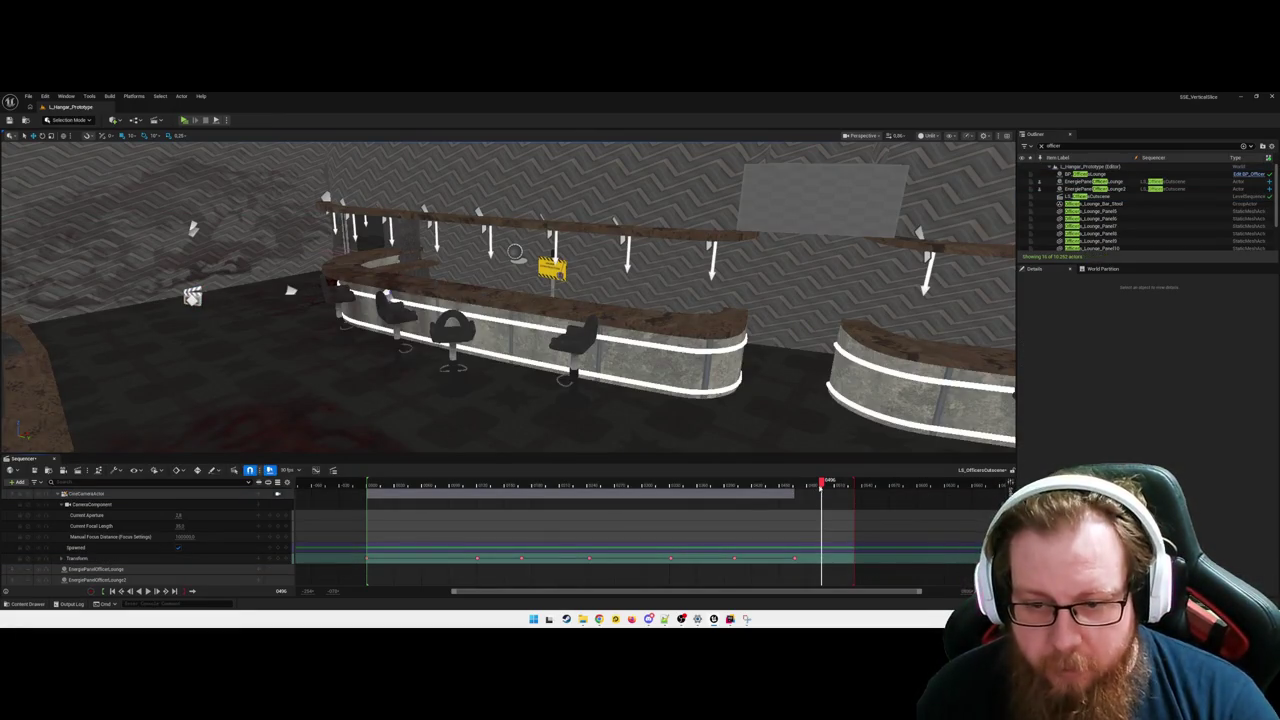
drag(824, 483, 759, 483)
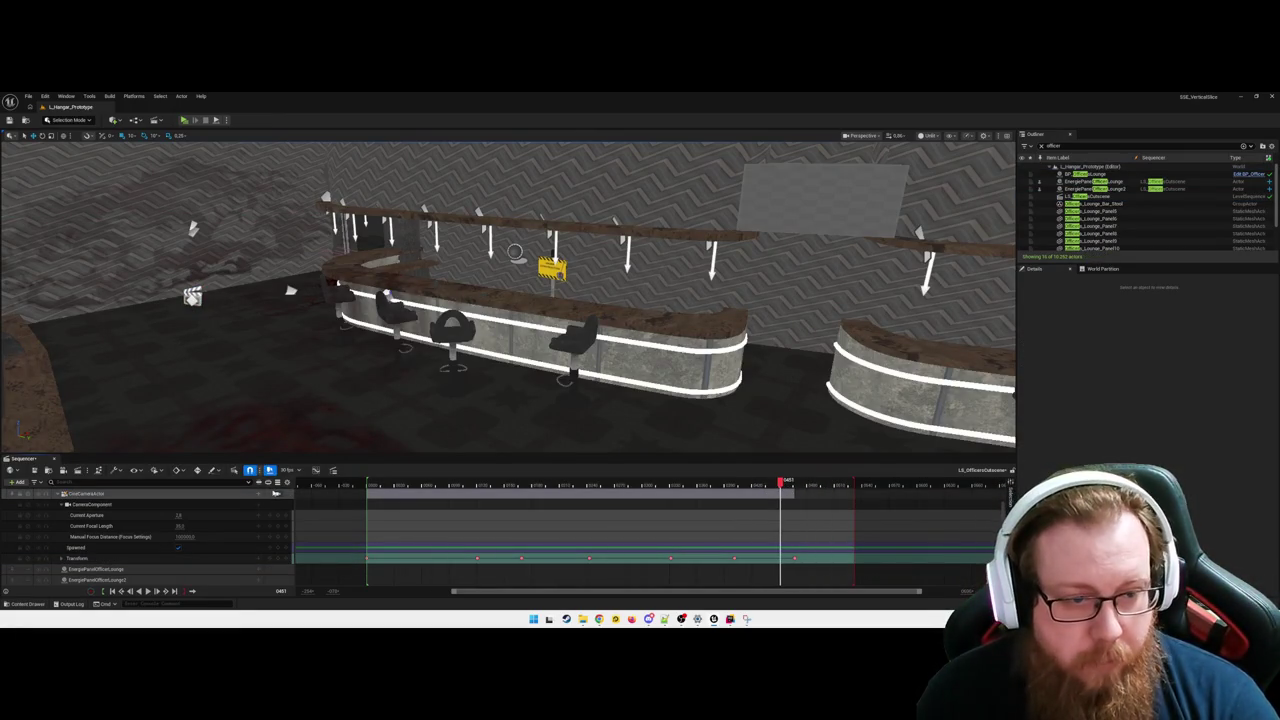
click(277, 494)
drag(781, 483, 822, 486)
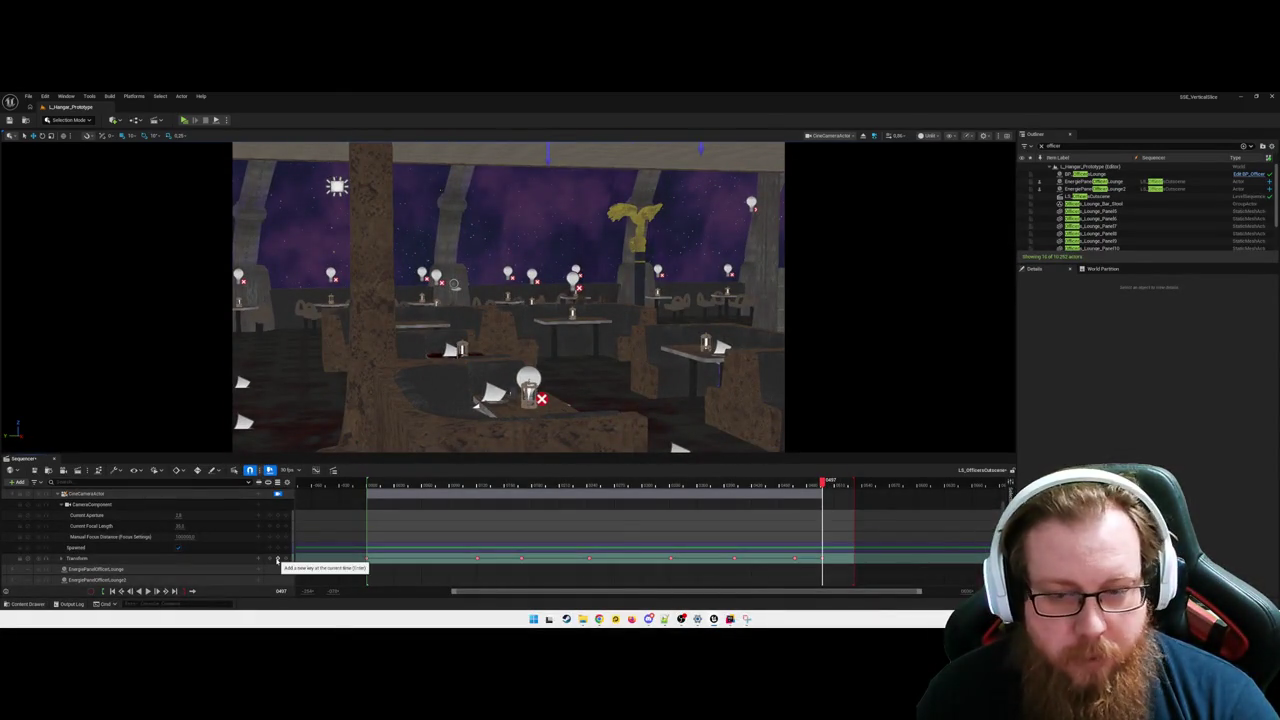
Key the camera Transform, then pilot it toward the window and up to a pillar.
click(277, 560)
drag(599, 398, 527, 374)
drag(833, 491, 852, 491)
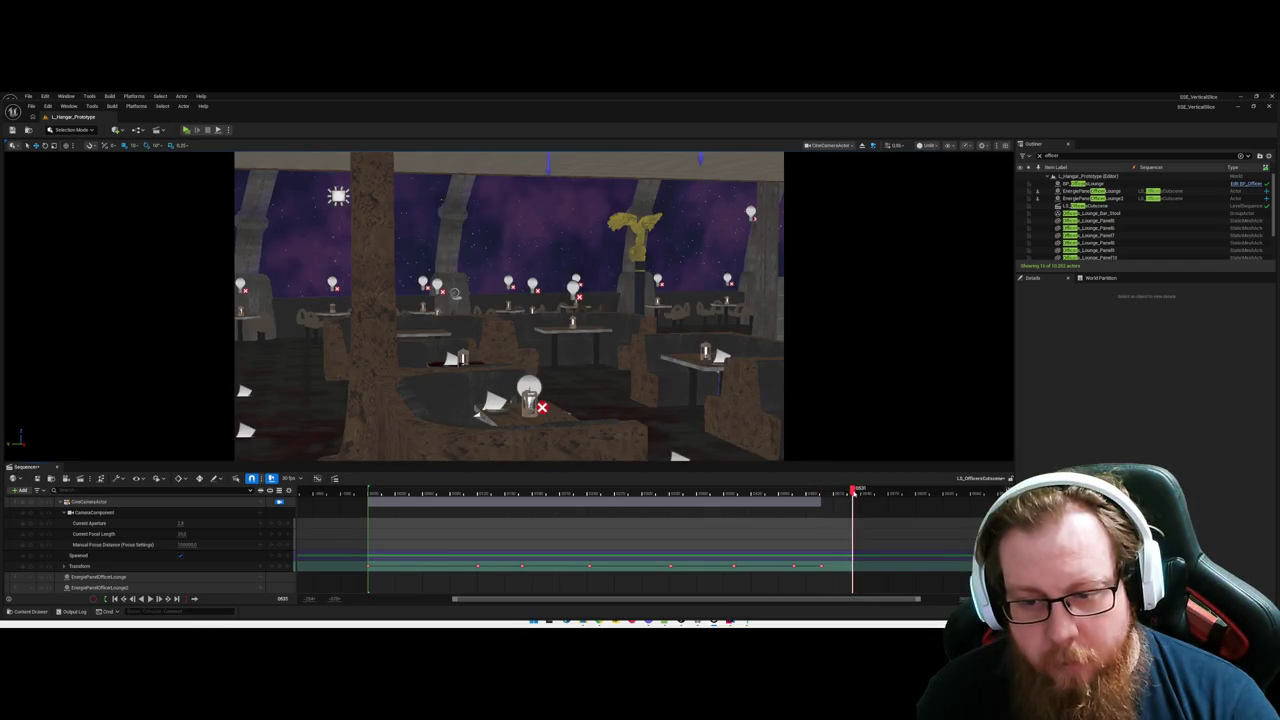
drag(627, 397, 604, 362)
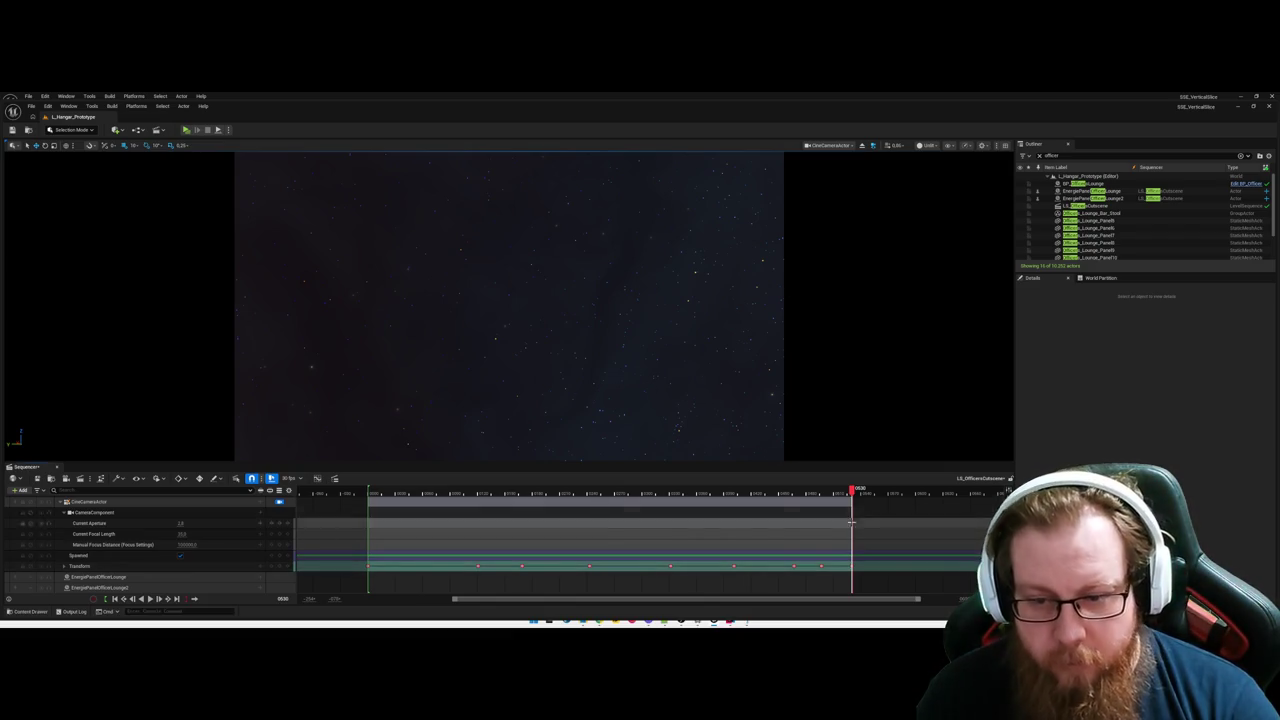
Scrub past the last camera key and add another Transform key there.
drag(852, 490, 919, 496)
scroll(862, 508, up, 2)
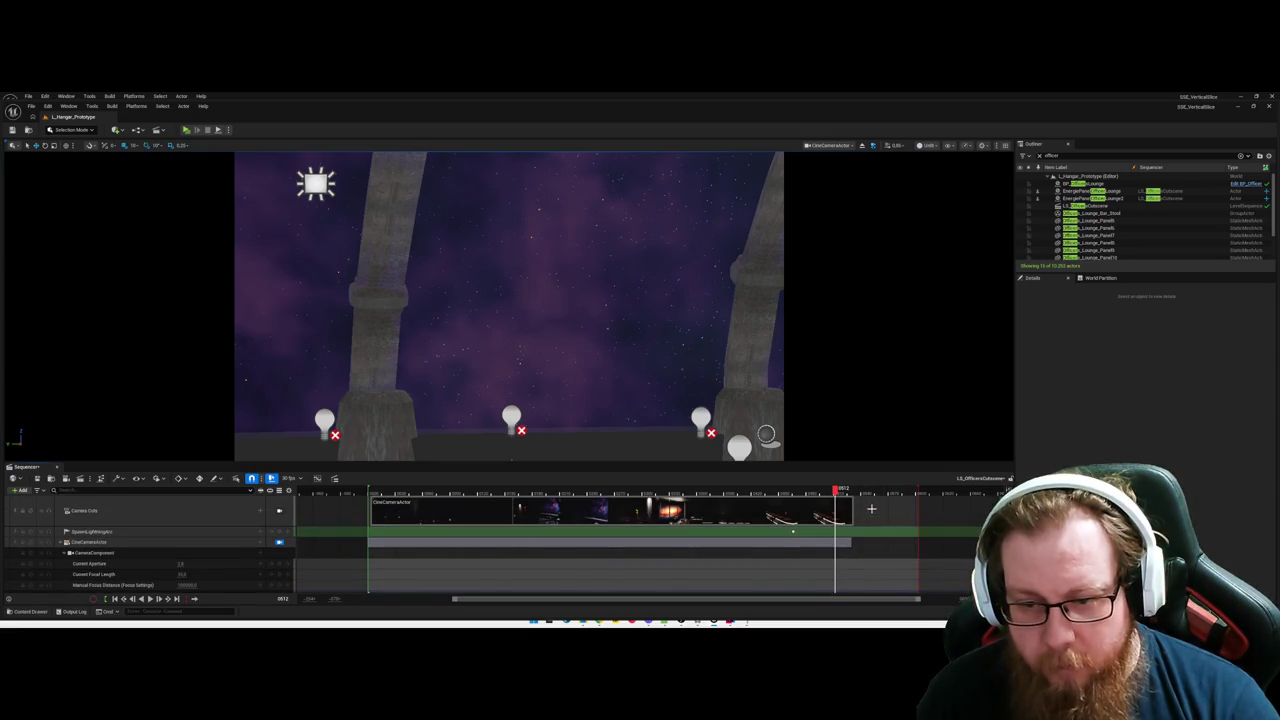
scroll(853, 510, down, 2)
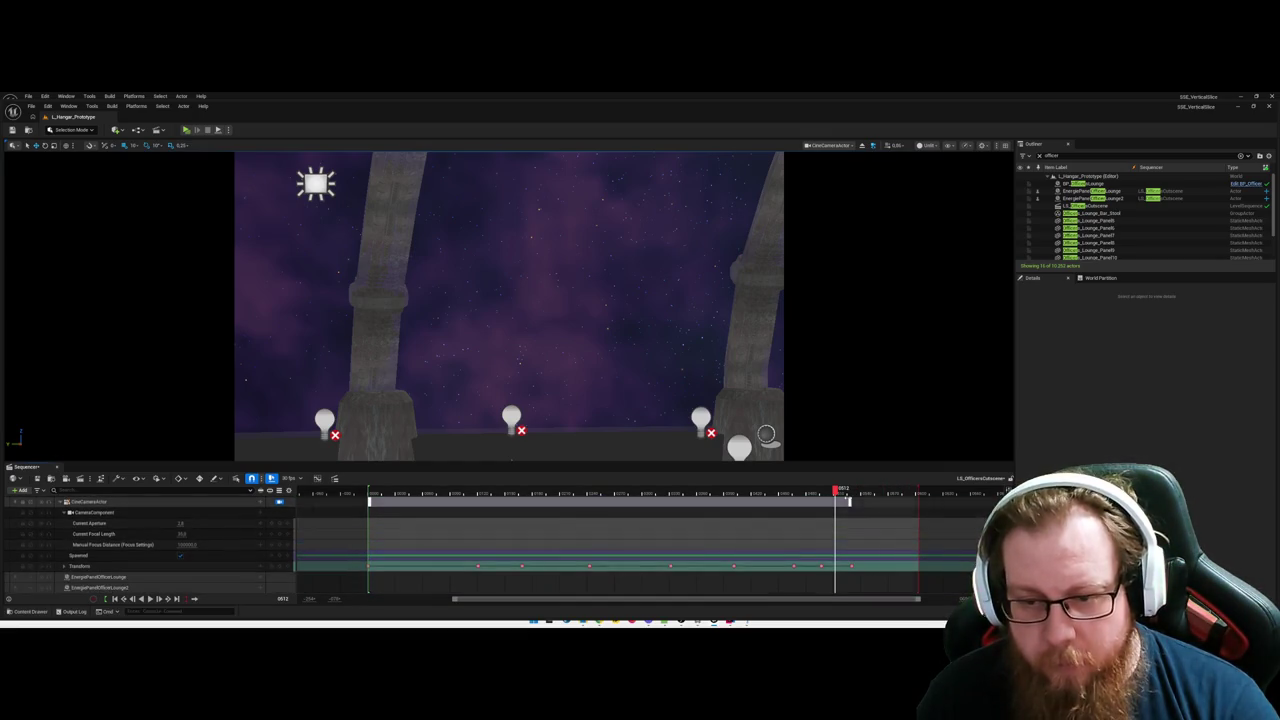
click(852, 494)
drag(853, 497, 890, 500)
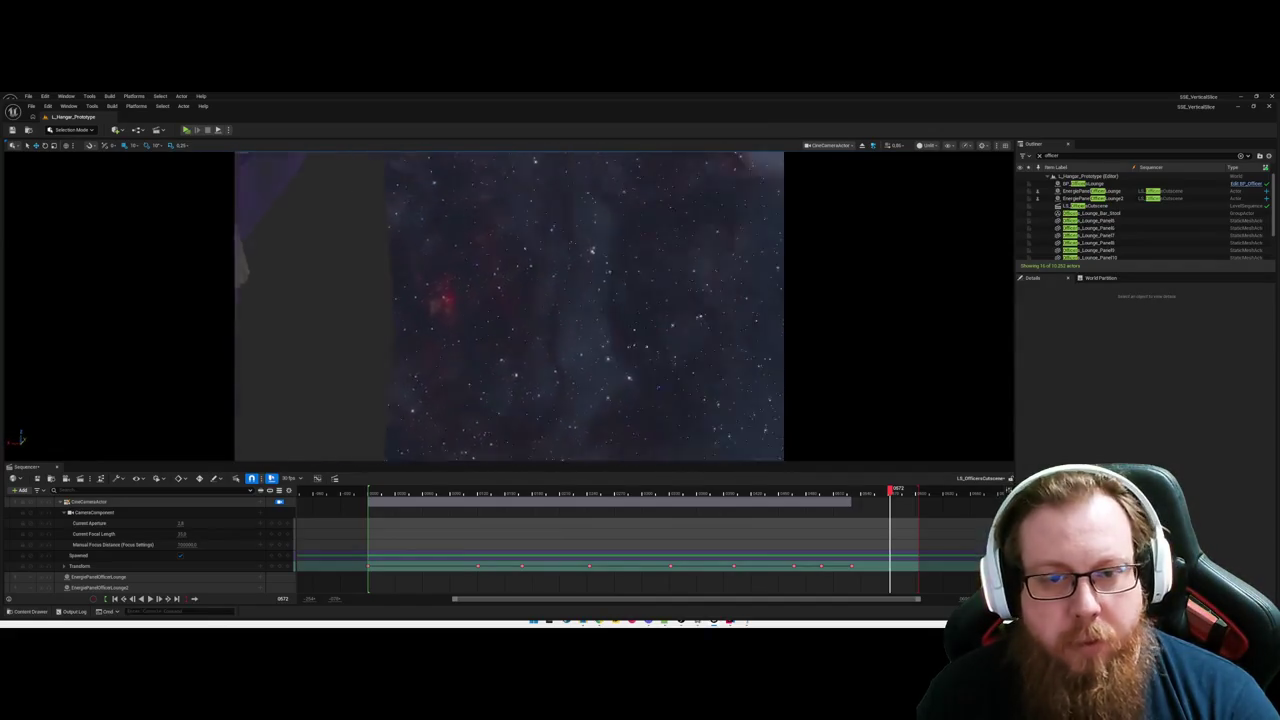
drag(893, 490, 887, 490)
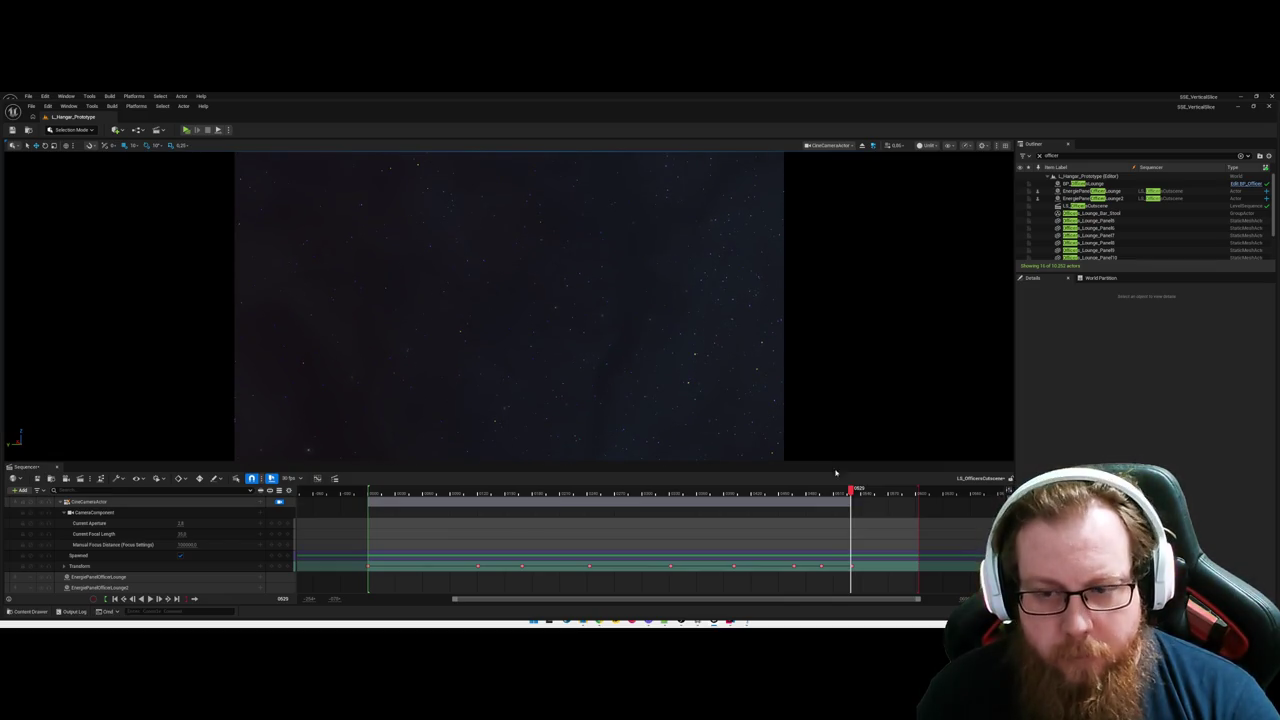
drag(859, 492, 875, 496)
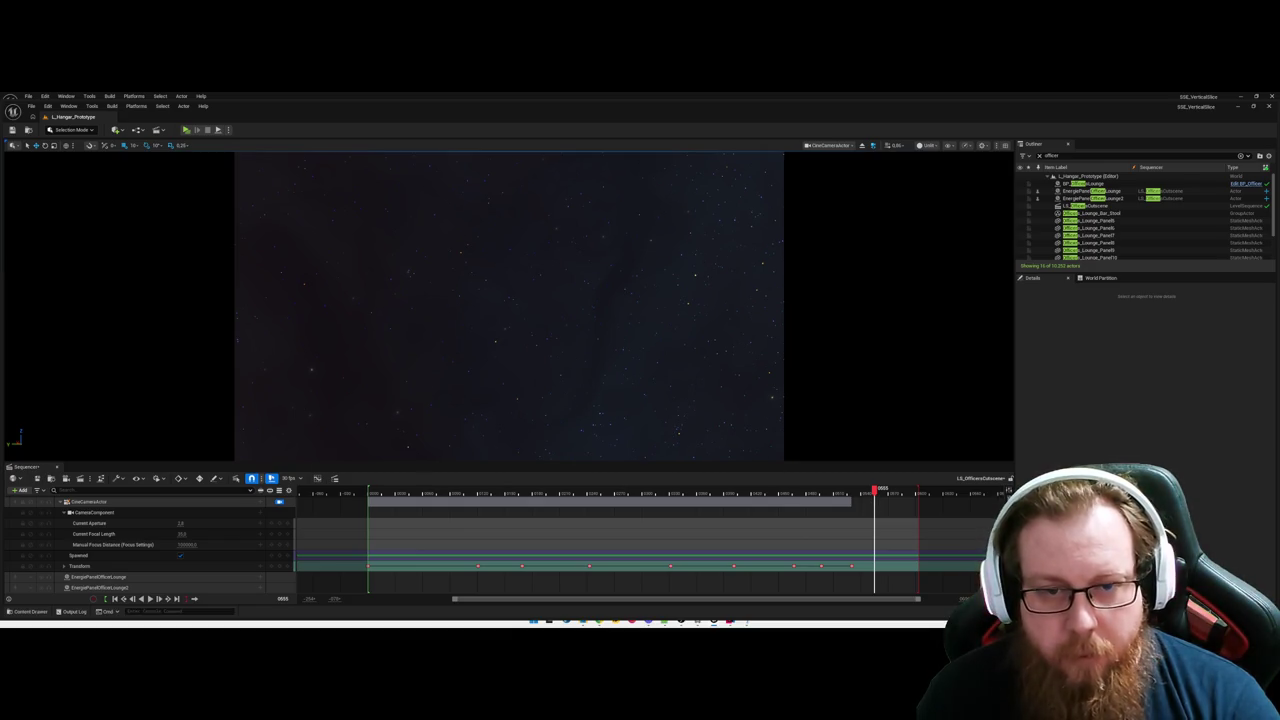
click(279, 569)
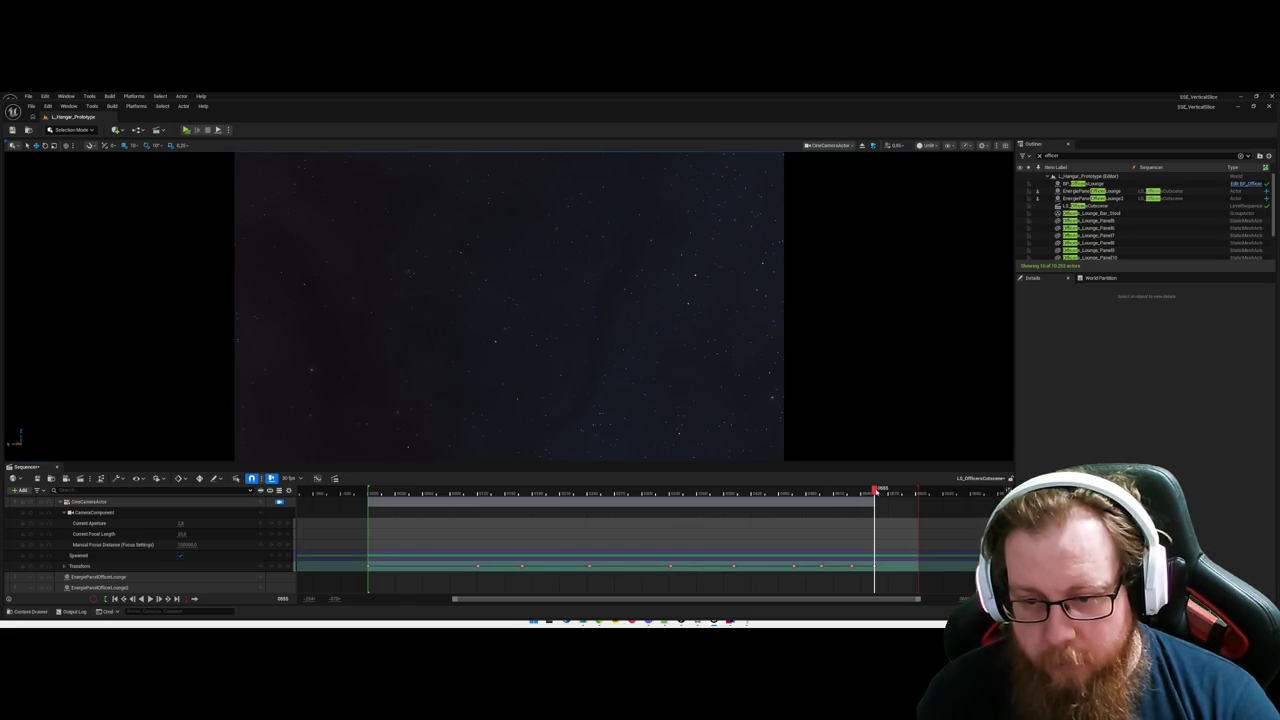
Rewind the cutscene near its start and play it back.
drag(875, 491, 906, 497)
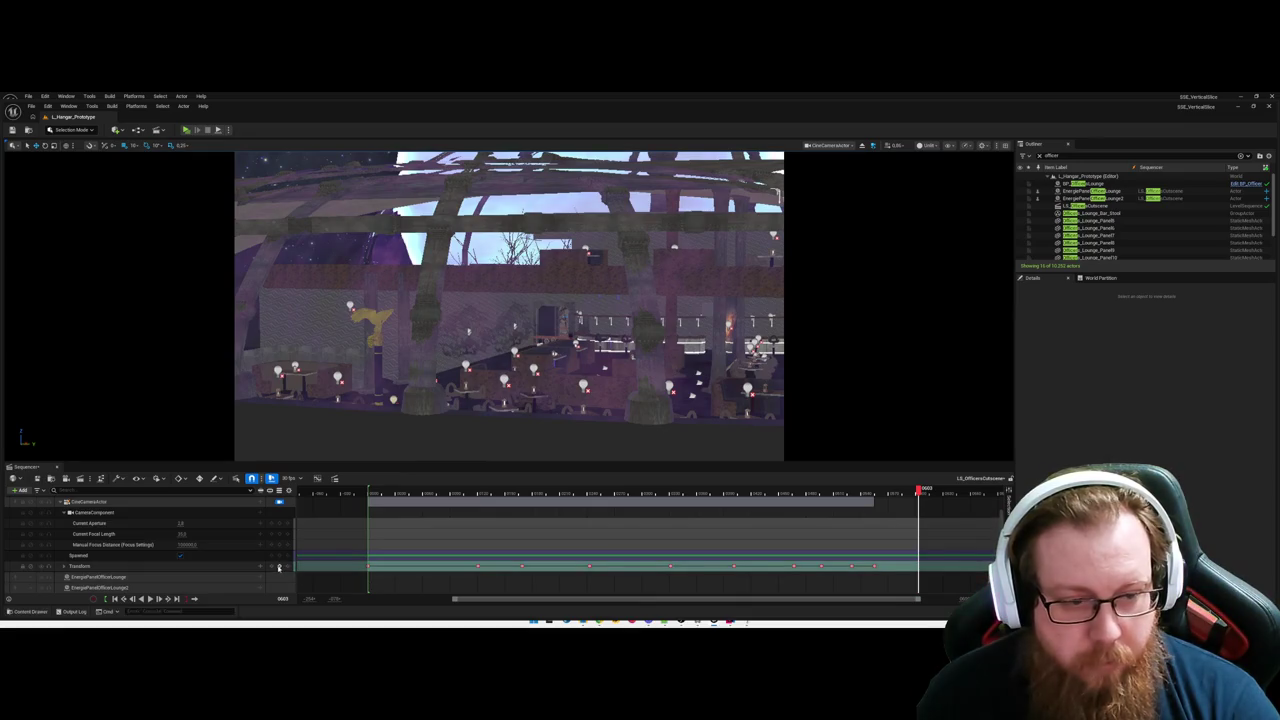
drag(919, 492, 366, 500)
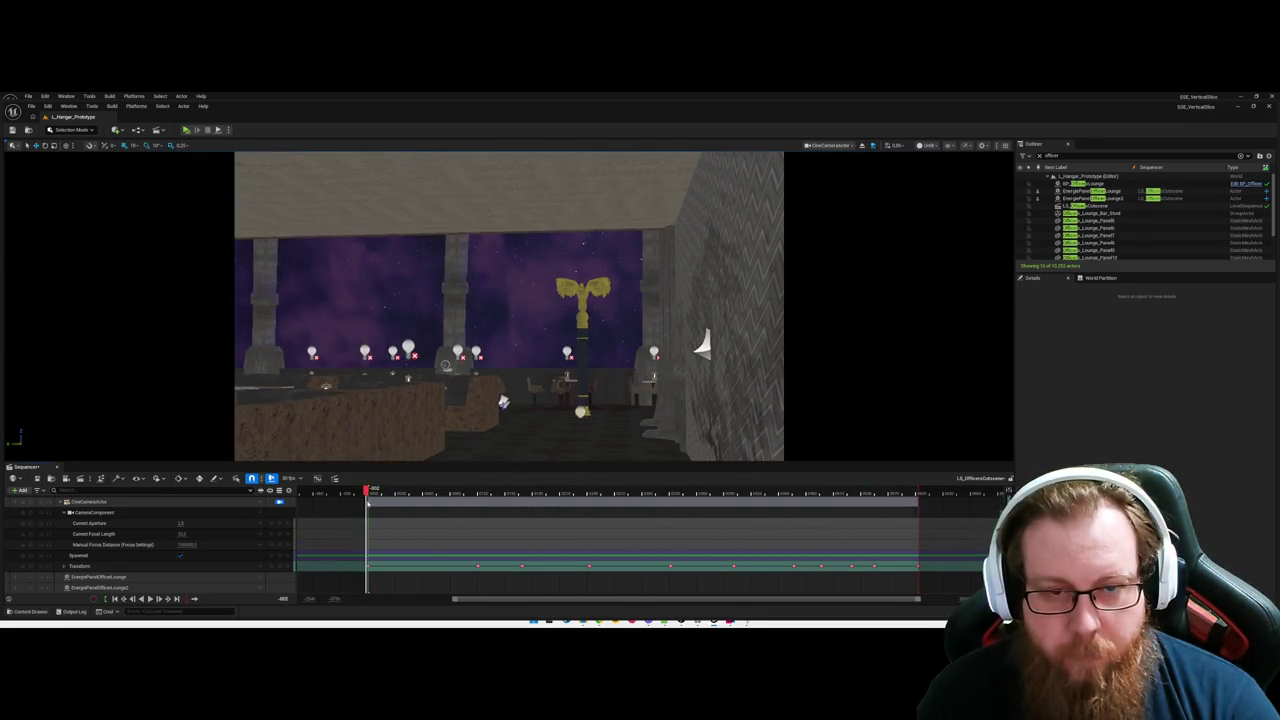
key(space)
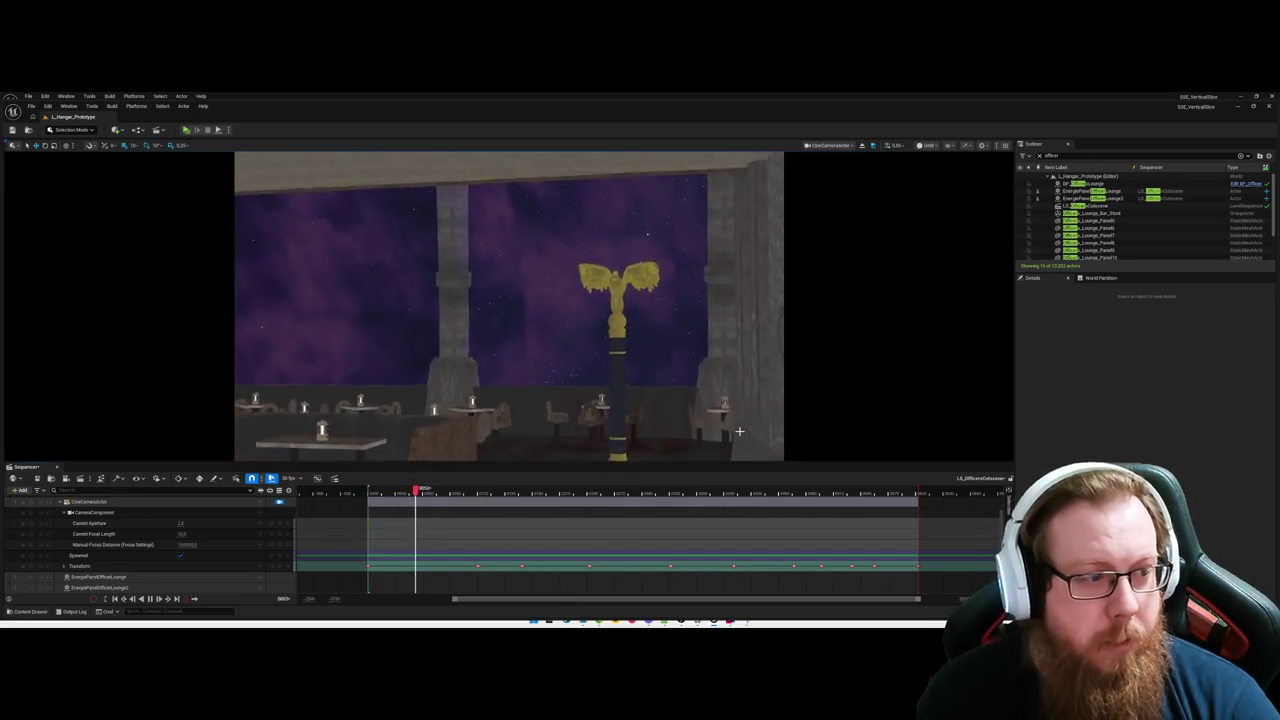
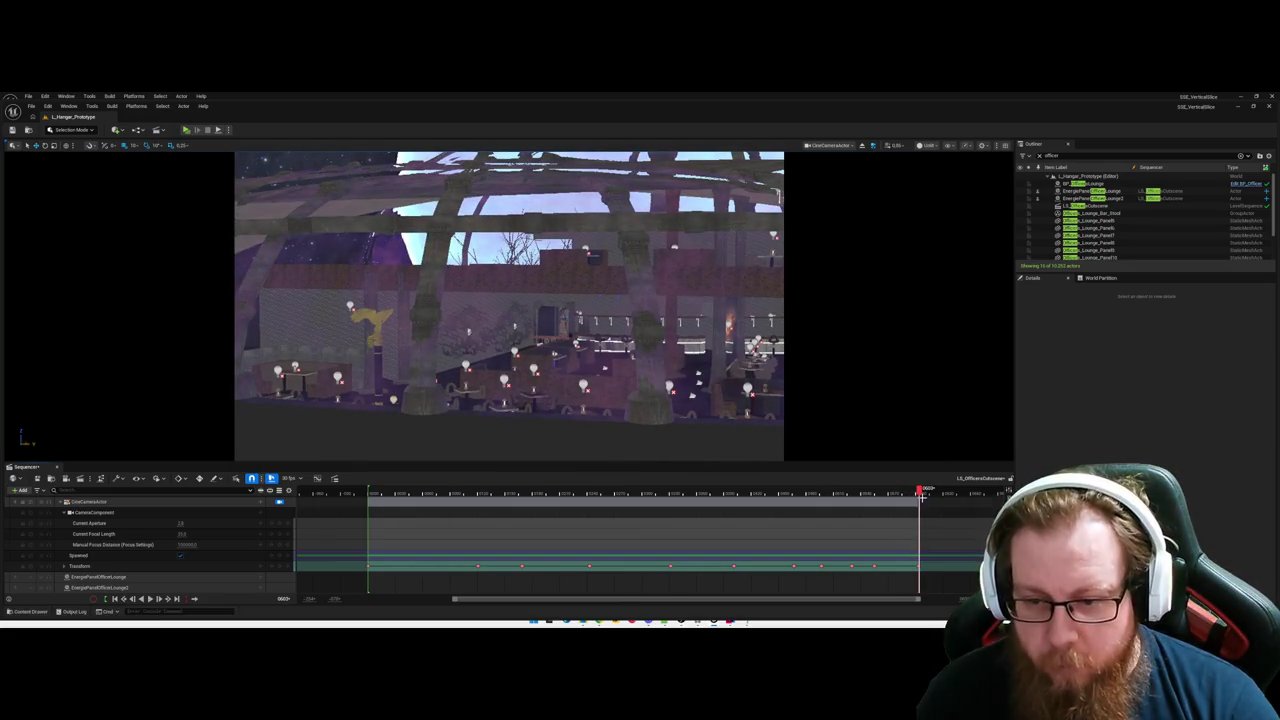
Delete the camera's Transform keys after about frame 852 and aim the camera up at the starry sky.
click(731, 491)
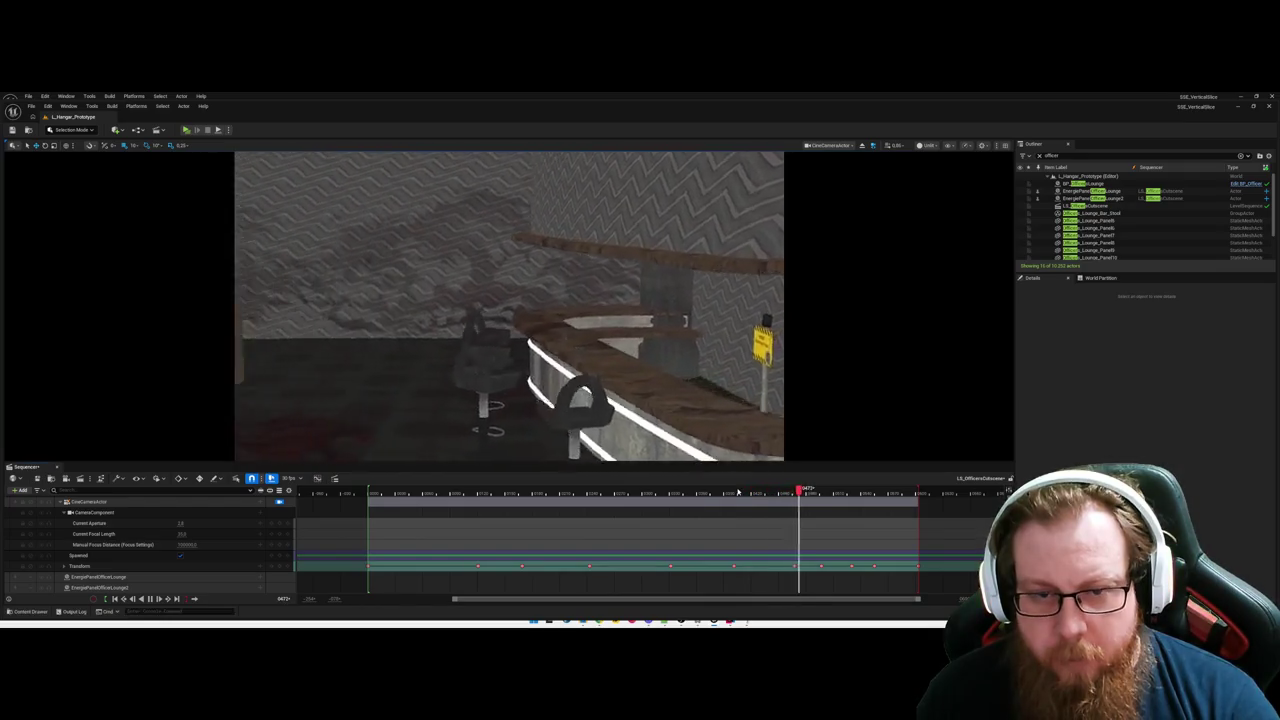
key(space)
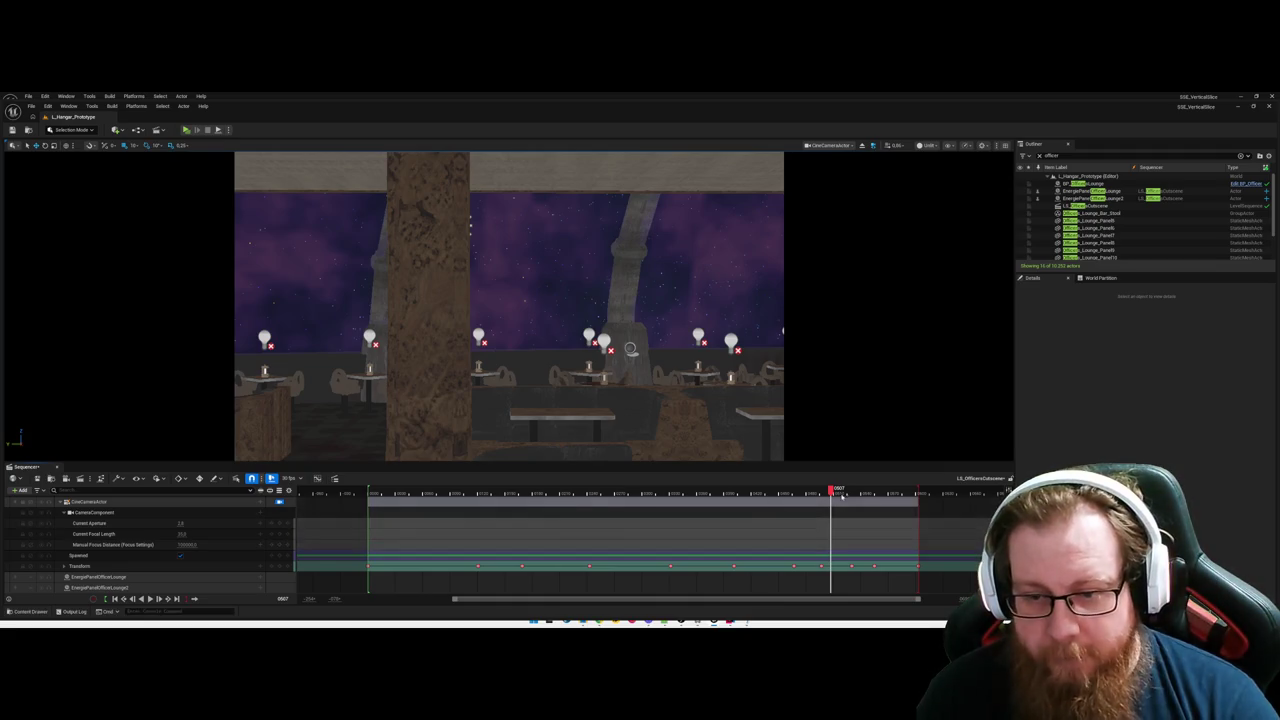
mouse_move(830, 490)
mouse_down()
mouse_move(852, 492)
mouse_move(824, 491)
mouse_up()
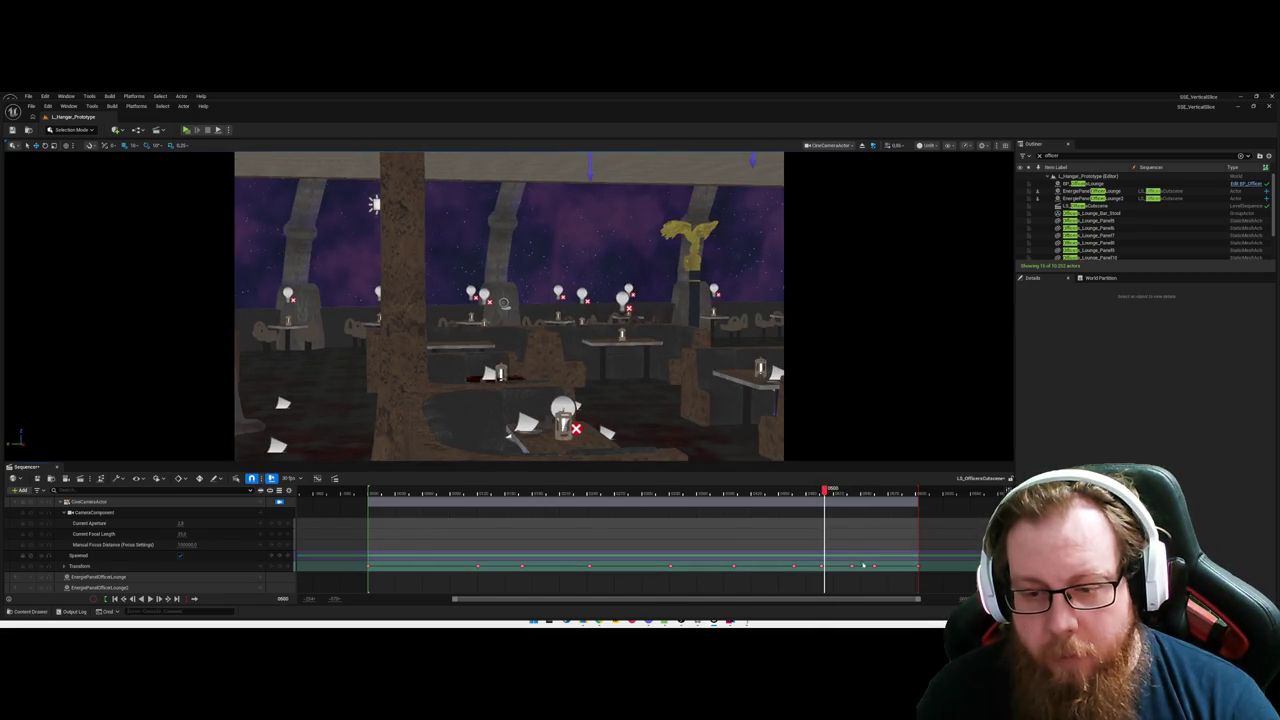
key(Delete)
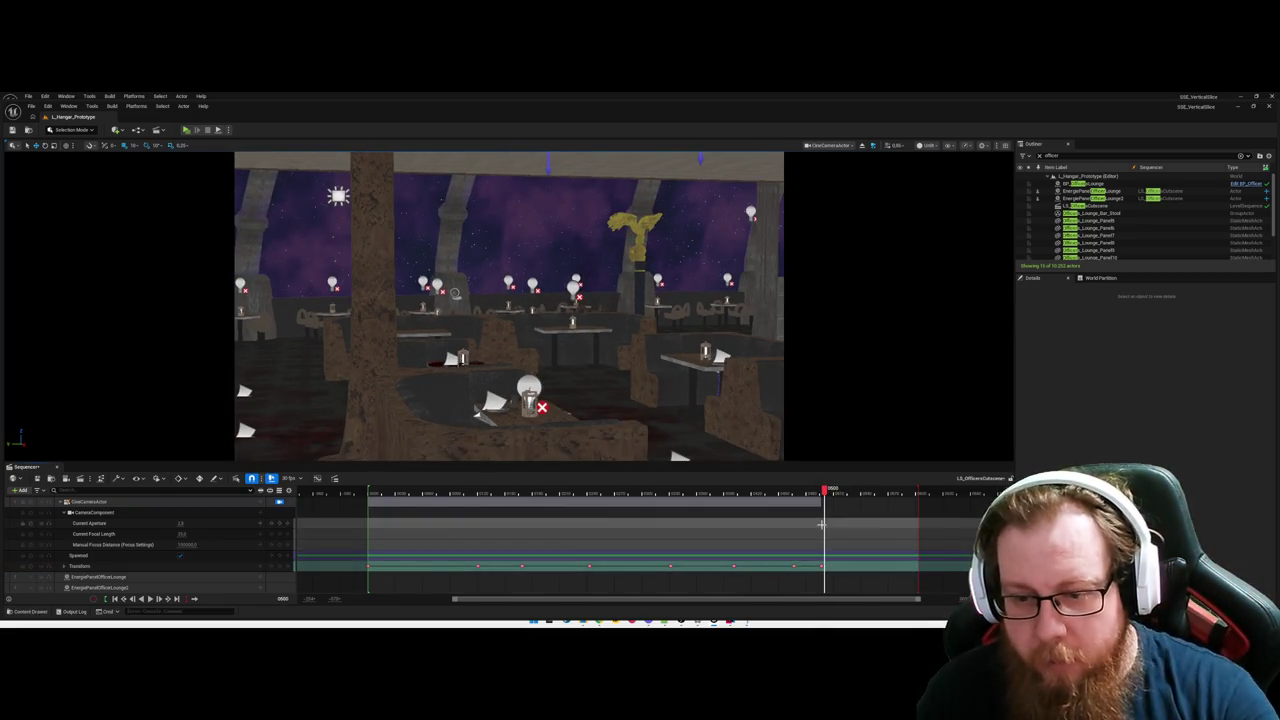
drag(824, 492, 883, 500)
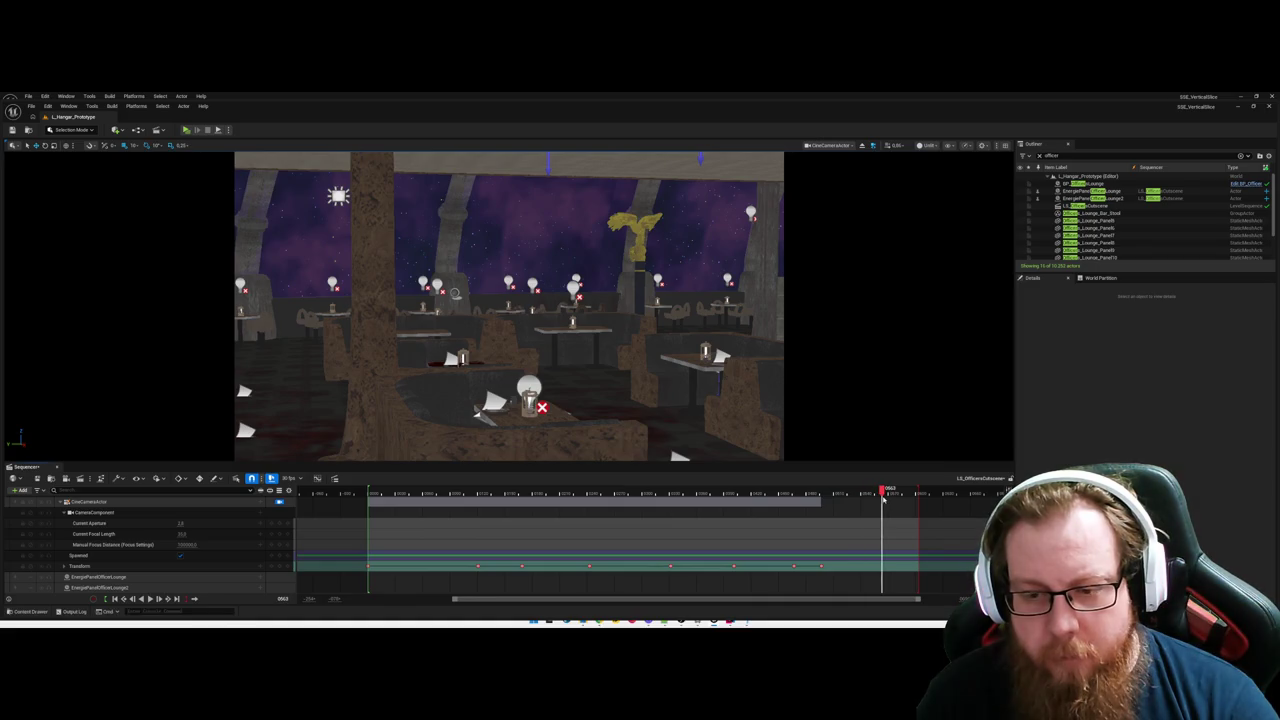
mouse_move(681, 373)
mouse_down()
mouse_move(660, 270)
mouse_move(672, 260)
mouse_move(666, 200)
mouse_up()
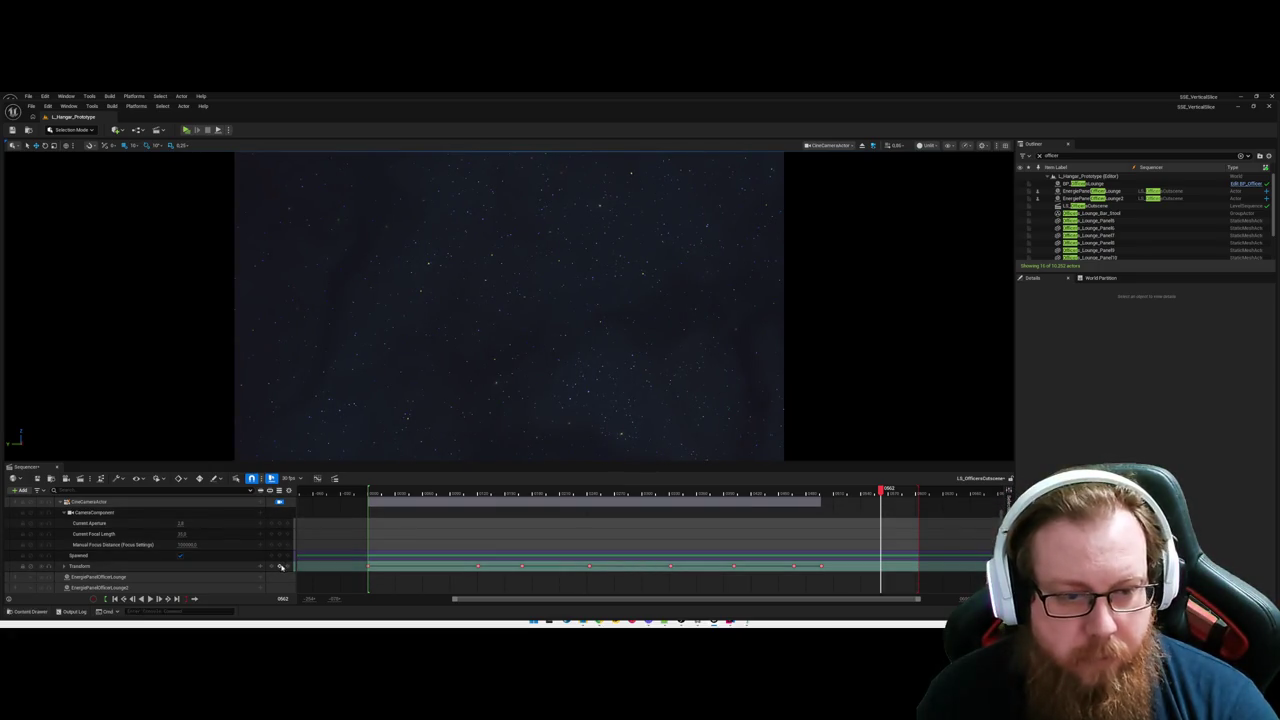
Key the camera's new upward aim at the current frame, then move the playhead ahead to about frame 572.
click(281, 567)
drag(881, 490, 928, 491)
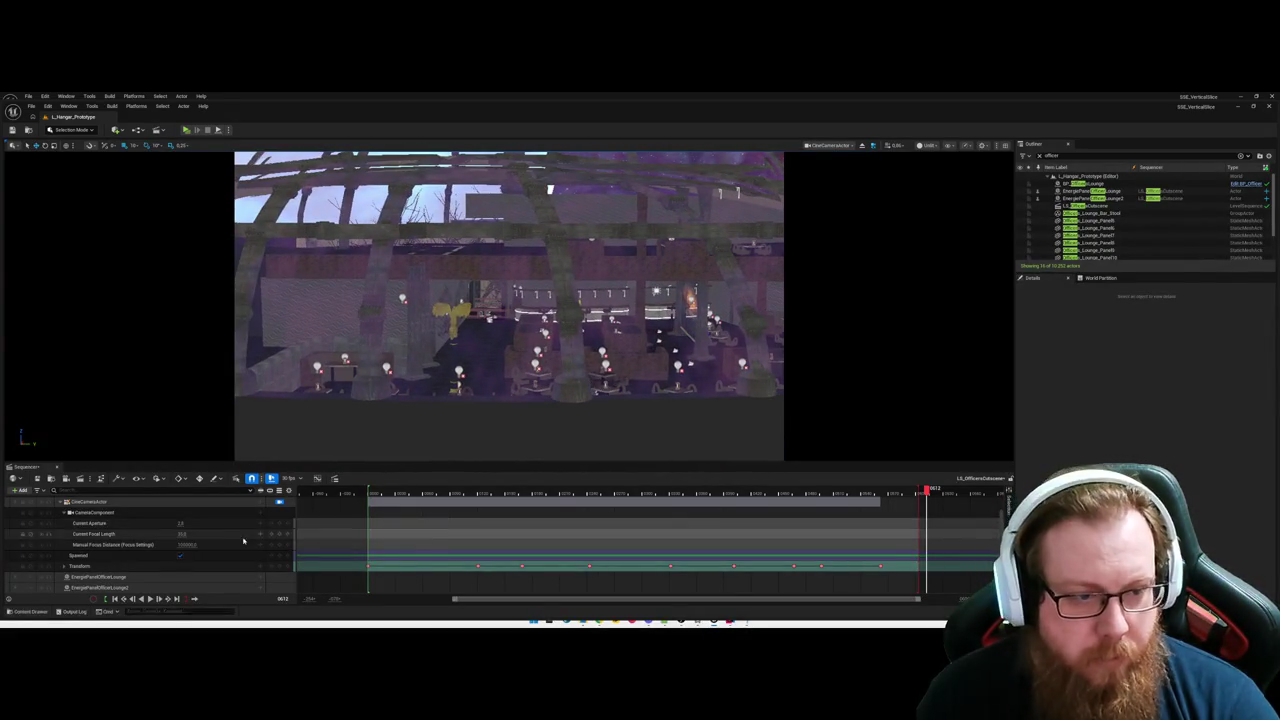
scroll(861, 520, up, 2)
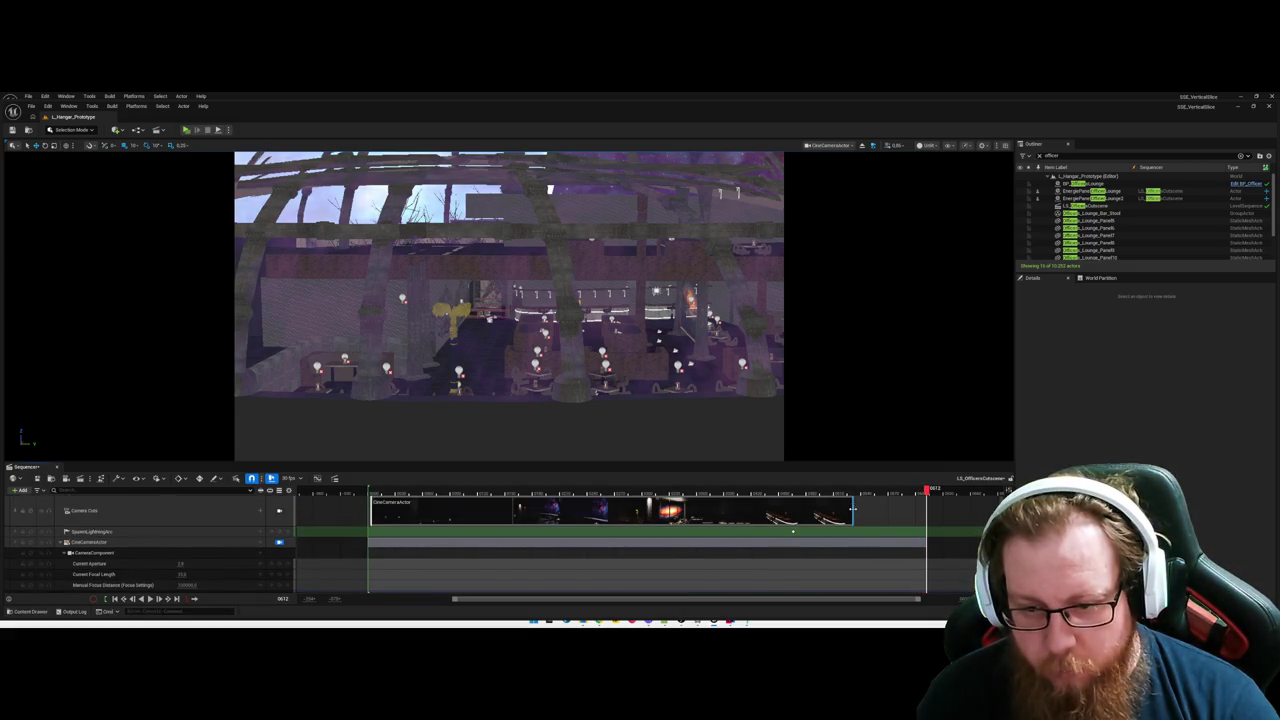
Extend the camera cut shot's right edge to the playhead.
drag(852, 510, 925, 510)
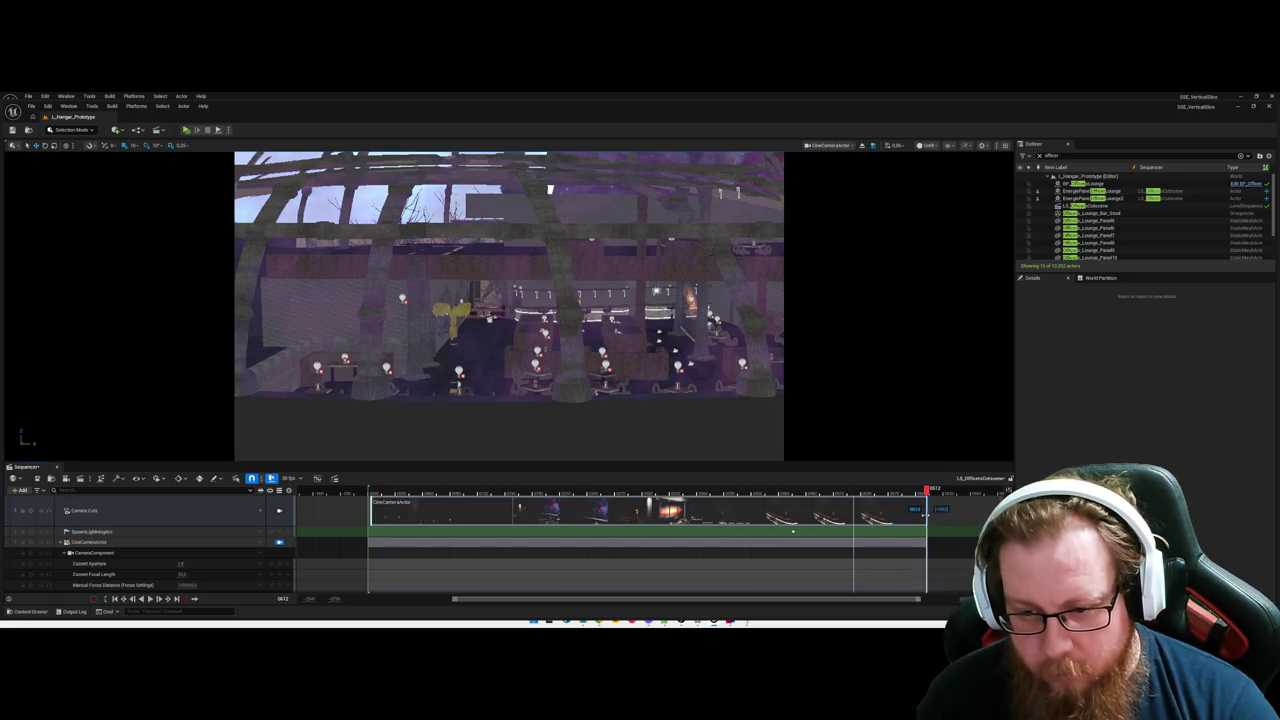
scroll(904, 519, down, 3)
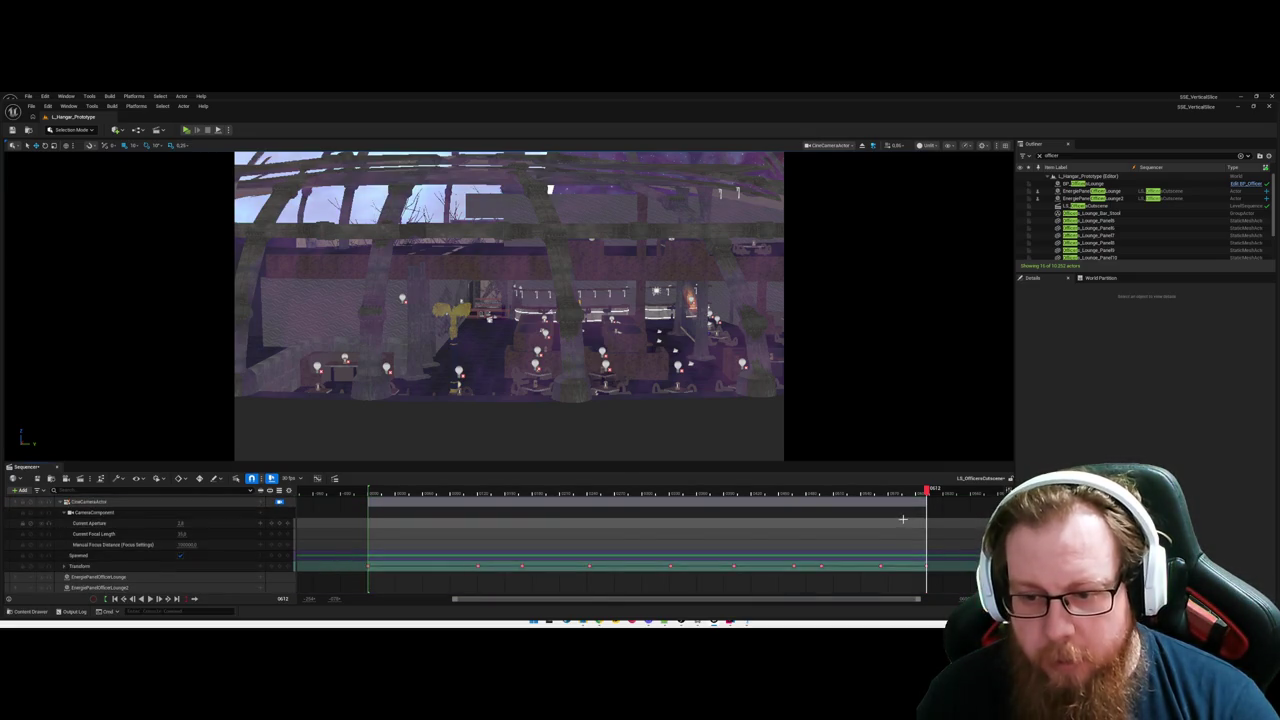
scroll(902, 519, up, 3)
Play back the camera move and stop on the bar-counter shot at about frame 471.
drag(927, 490, 523, 490)
key(space)
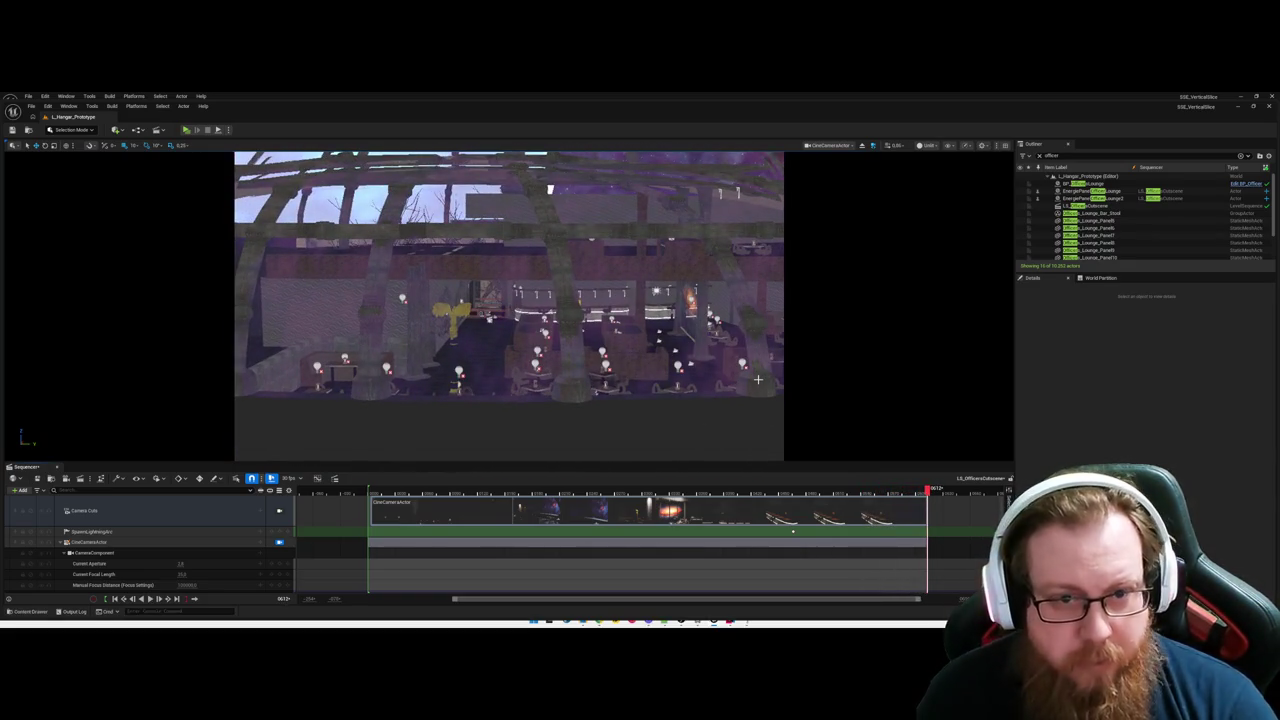
drag(929, 490, 851, 501)
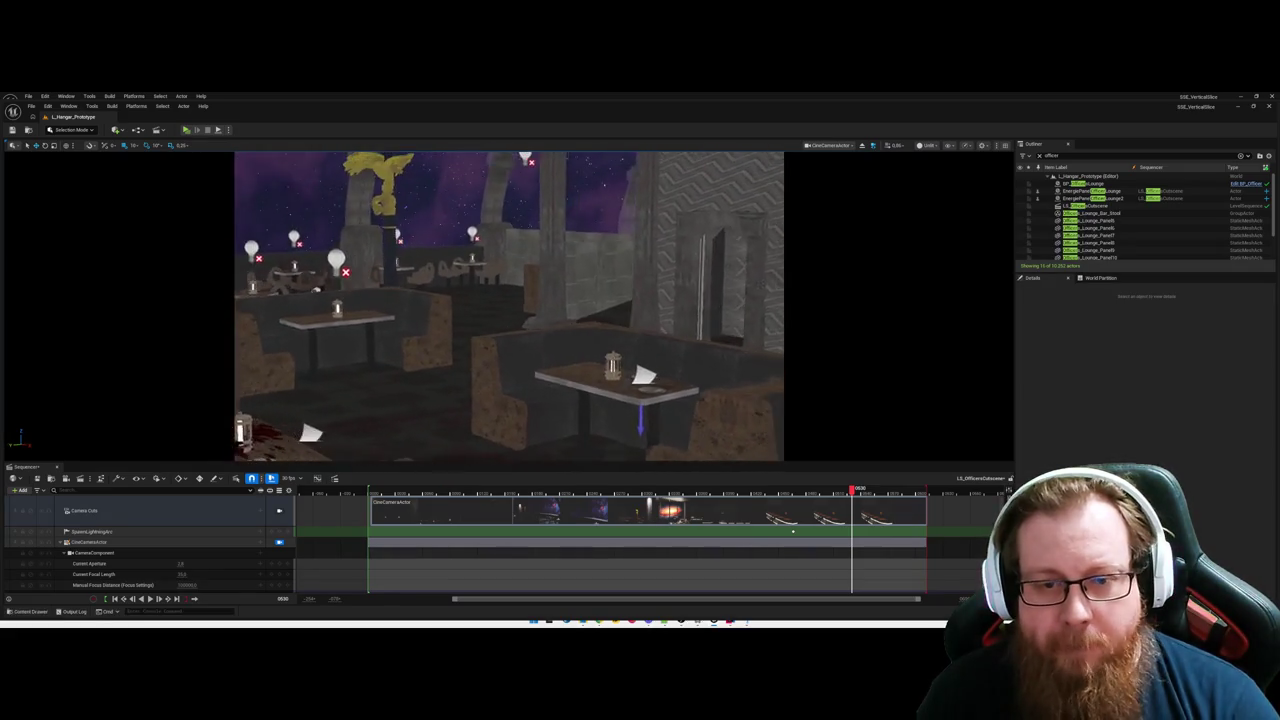
click(798, 490)
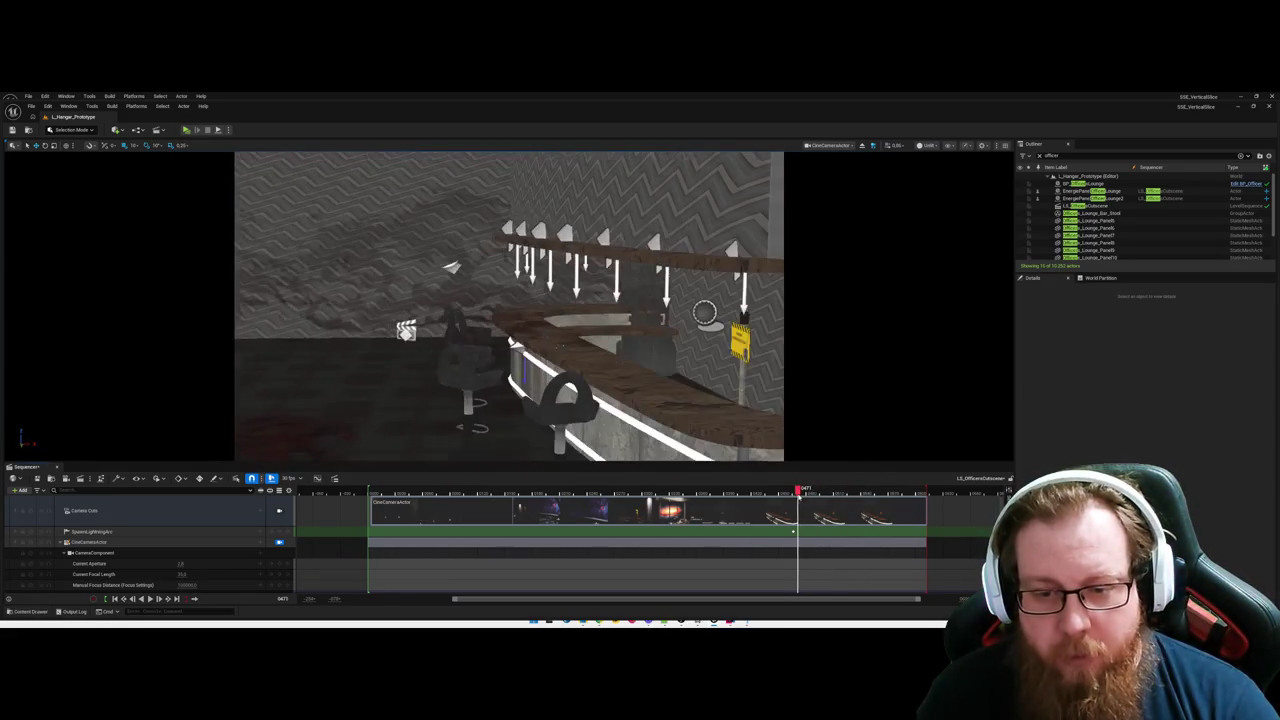
Drag BP_FlipProp from Content > LevelPrototyping > Blueprints > Interactions into the Sequencer as a track.
key(ctrl+space)
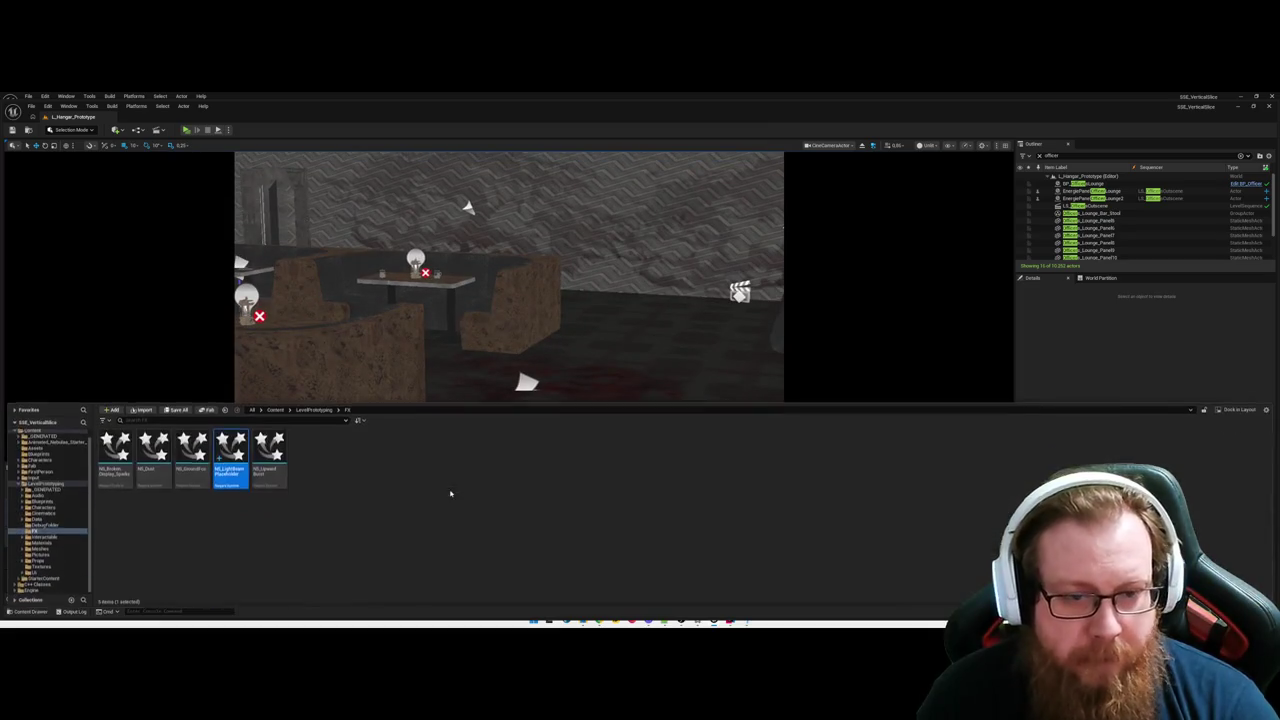
click(275, 407)
click(423, 450)
double_click(423, 450)
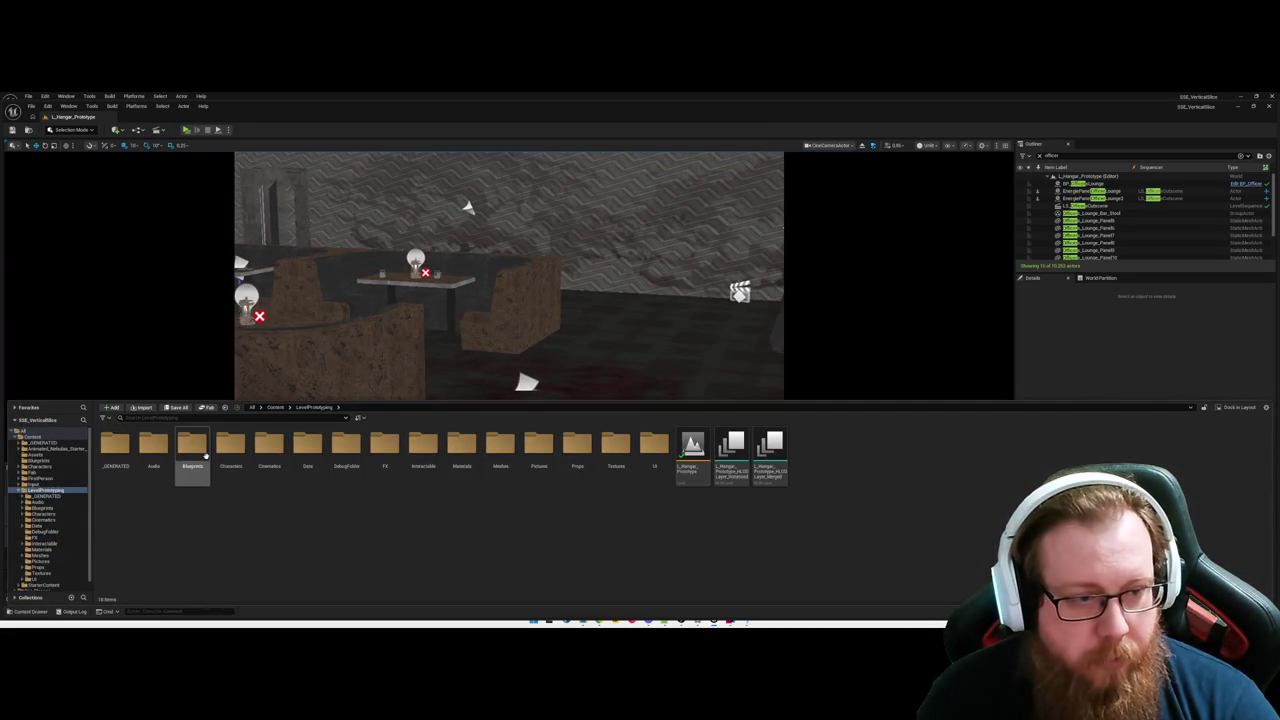
double_click(192, 450)
double_click(385, 446)
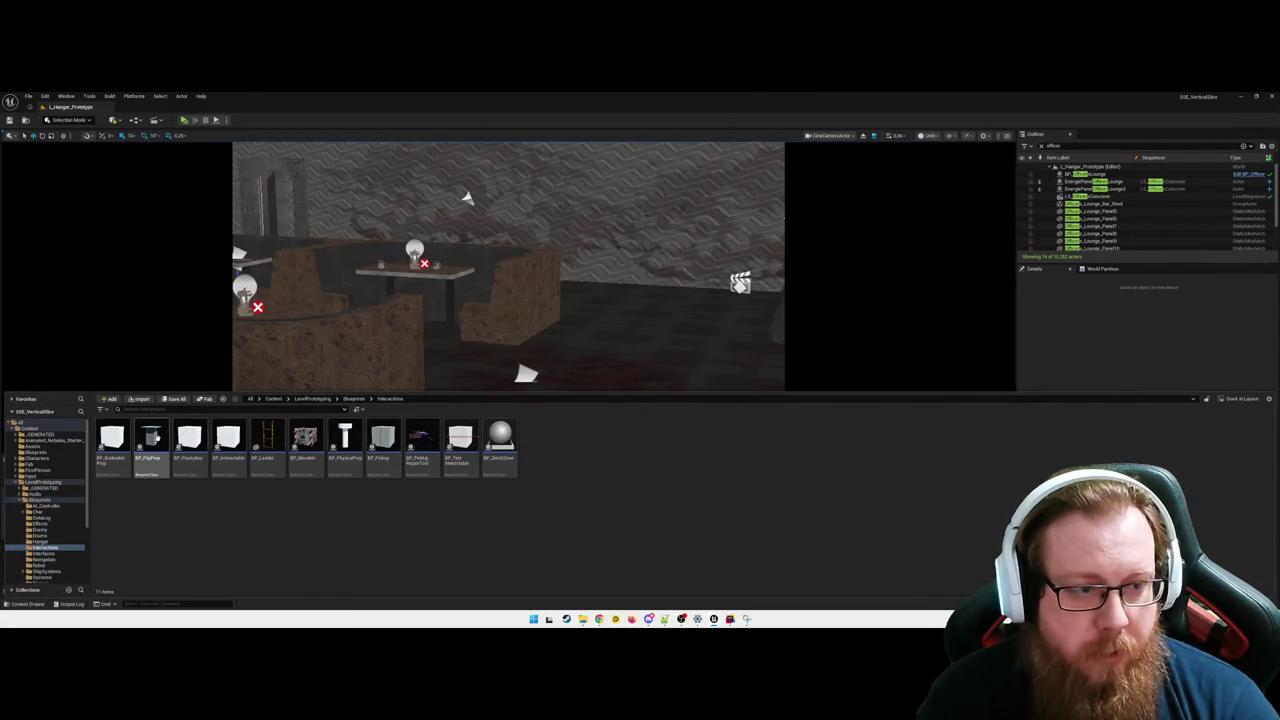
mouse_move(150, 442)
mouse_move(150, 442)
mouse_down()
mouse_move(486, 396)
mouse_move(200, 460)
mouse_move(160, 391)
mouse_move(200, 524)
mouse_up()
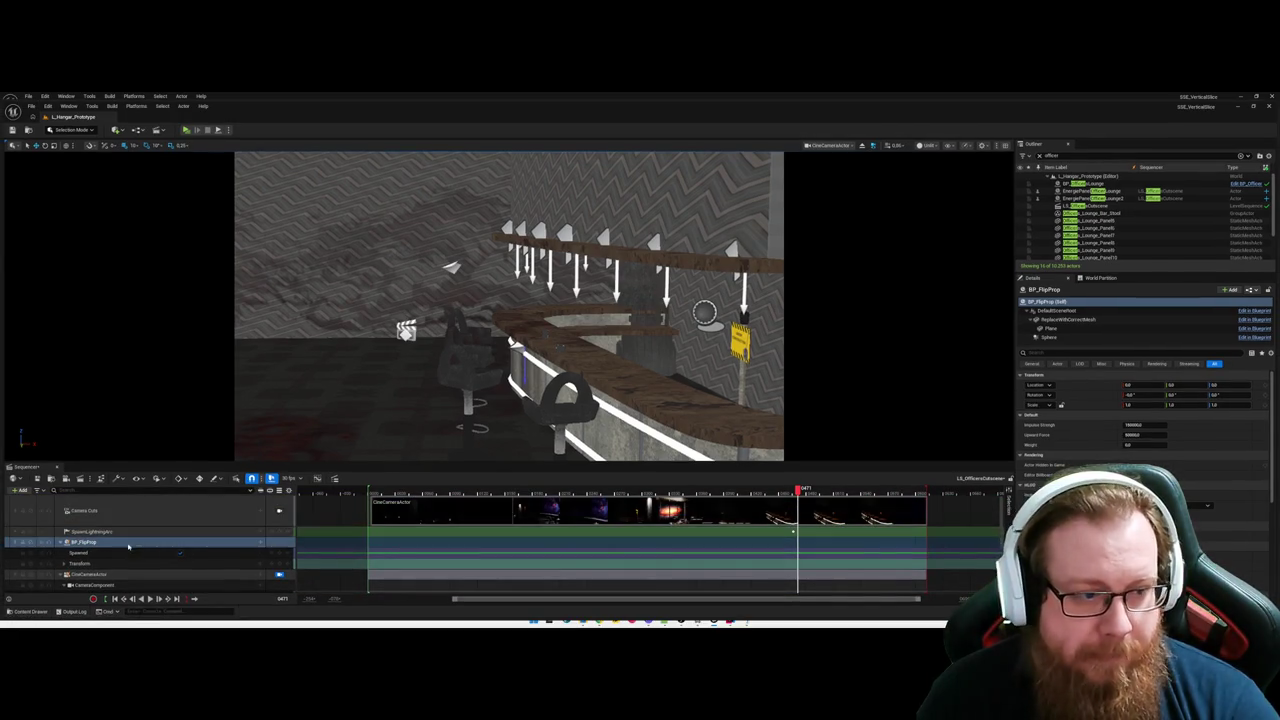
Frame the view and select the BP_FlipProp track to check its properties.
key(f)
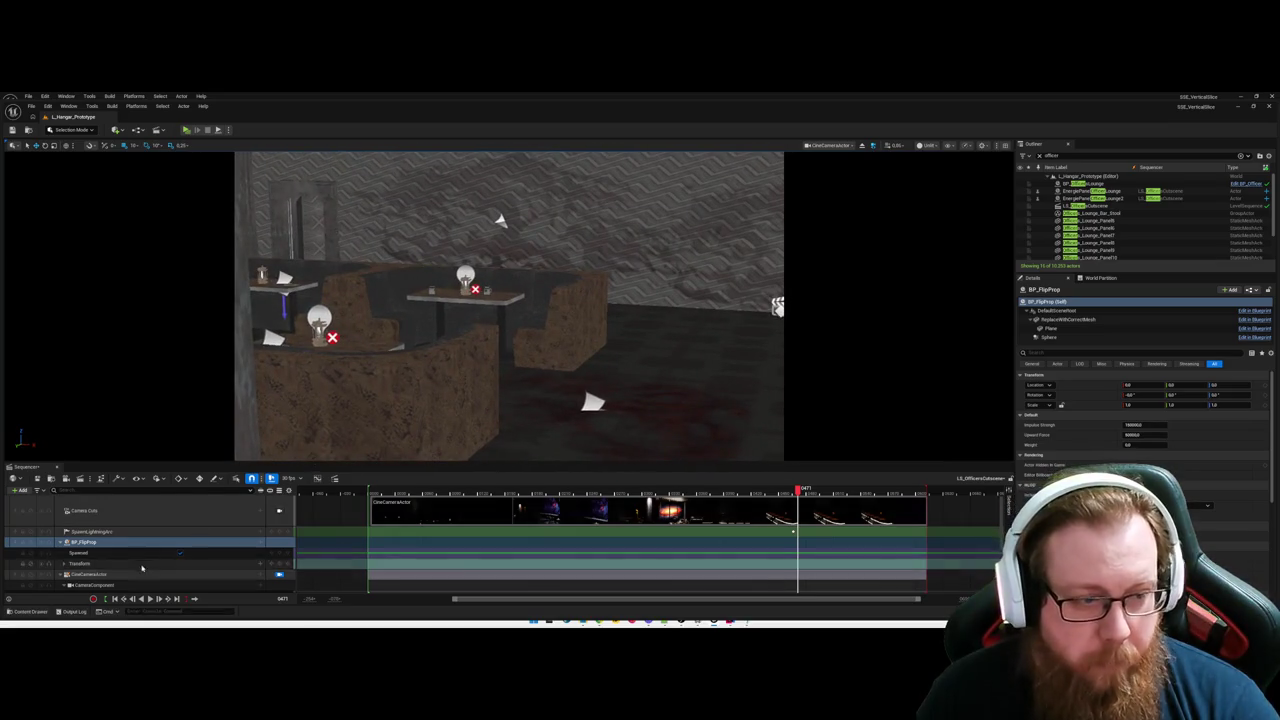
click(181, 555)
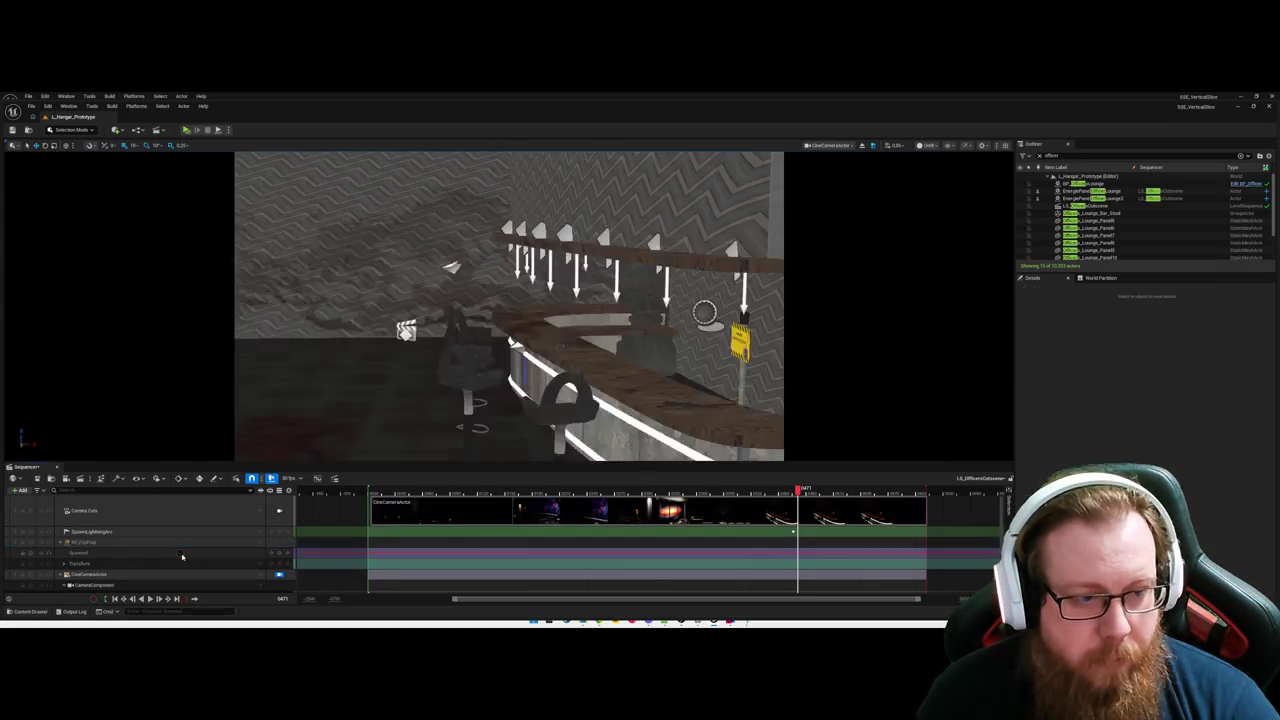
click(181, 553)
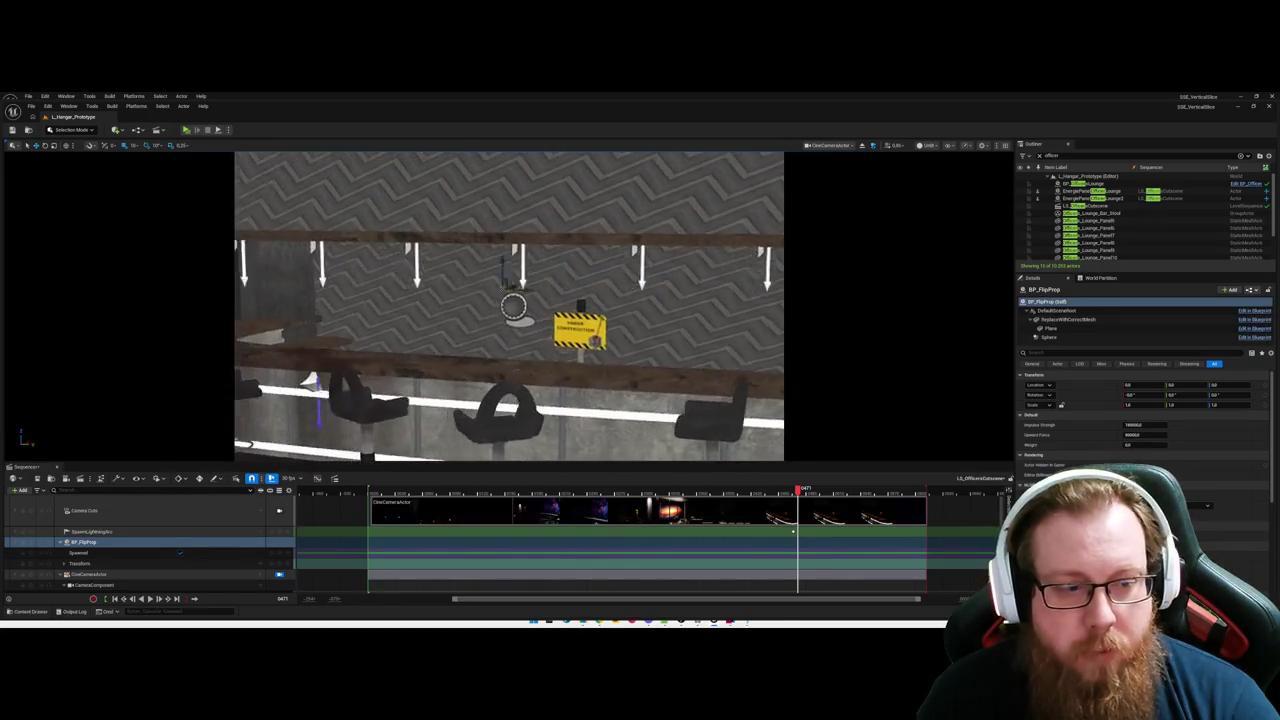
click(88, 548)
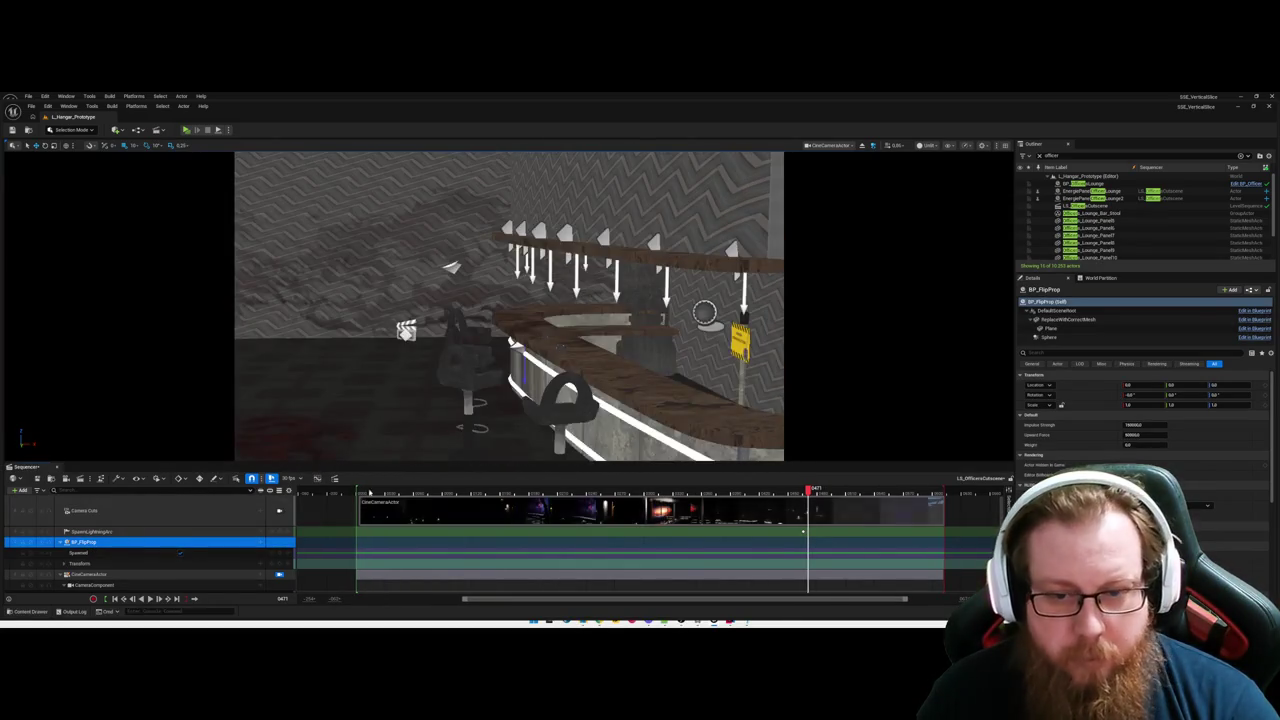
Drag a second BP_FlipProp from the Content Drawer onto the floor among the lounge tables.
drag(536, 436, 440, 436)
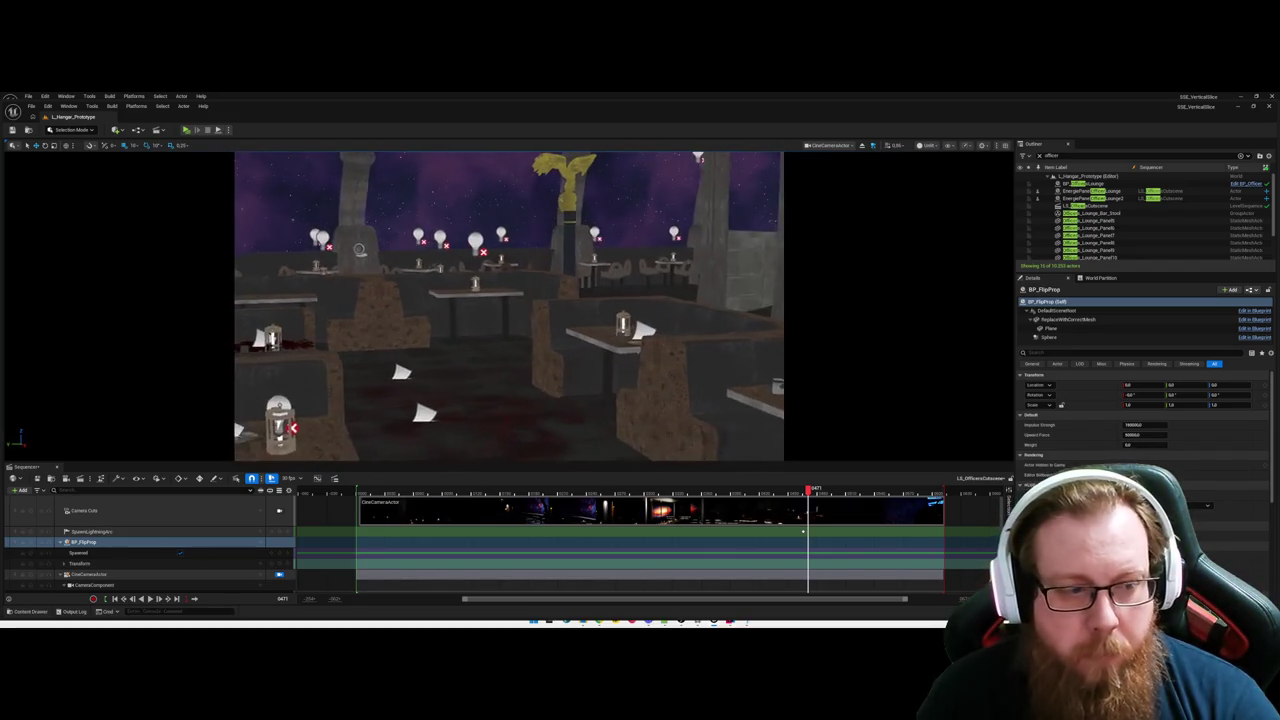
mouse_move(510, 400)
mouse_down()
mouse_move(480, 400)
mouse_move(470, 340)
mouse_move(480, 390)
mouse_up()
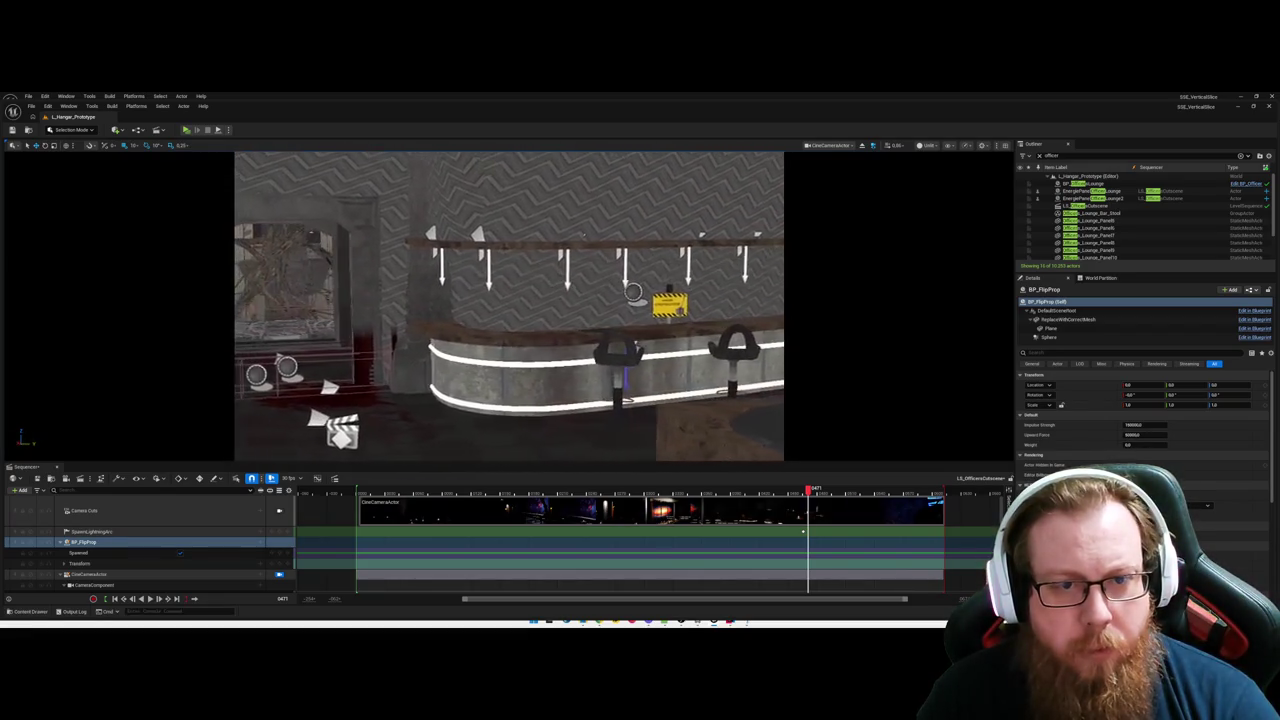
mouse_move(480, 390)
mouse_down()
mouse_move(450, 380)
mouse_move(537, 431)
mouse_up()
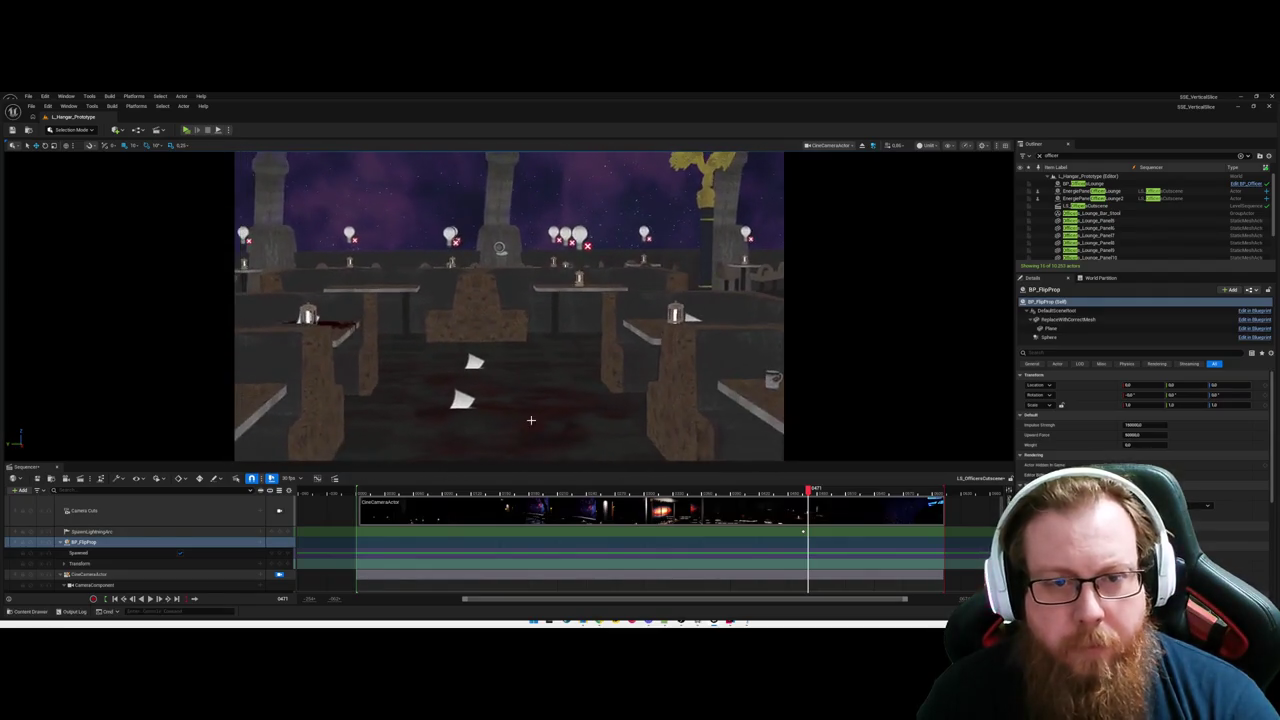
key(ctrl+space)
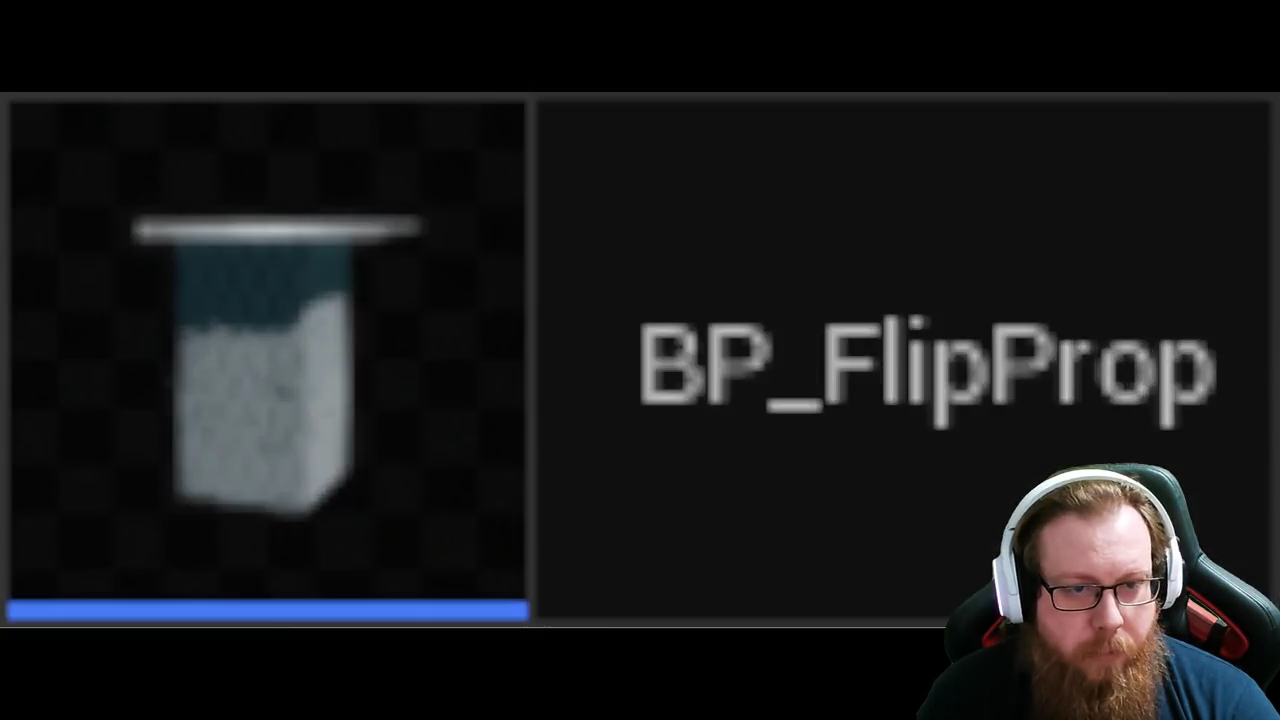
drag(153, 450, 488, 364)
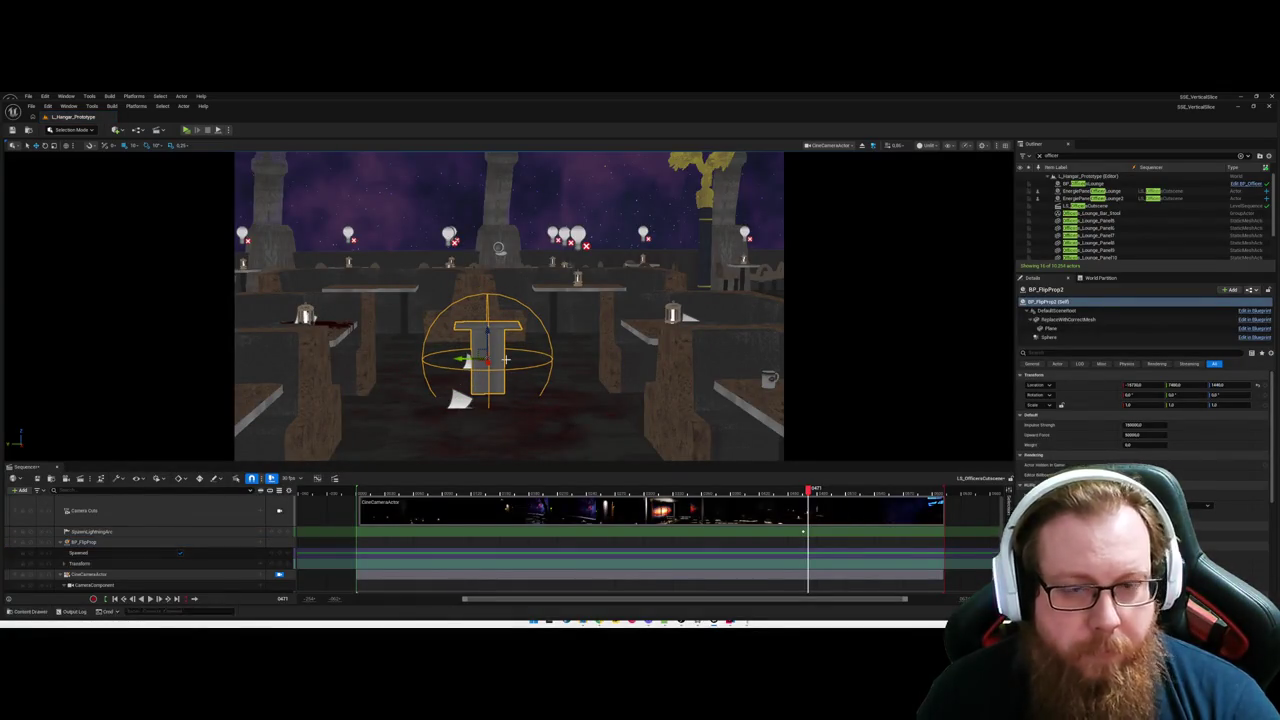
Delete the old BP_FlipProp track from the Sequencer.
drag(924, 287, 924, 315)
key(ctrl+space)
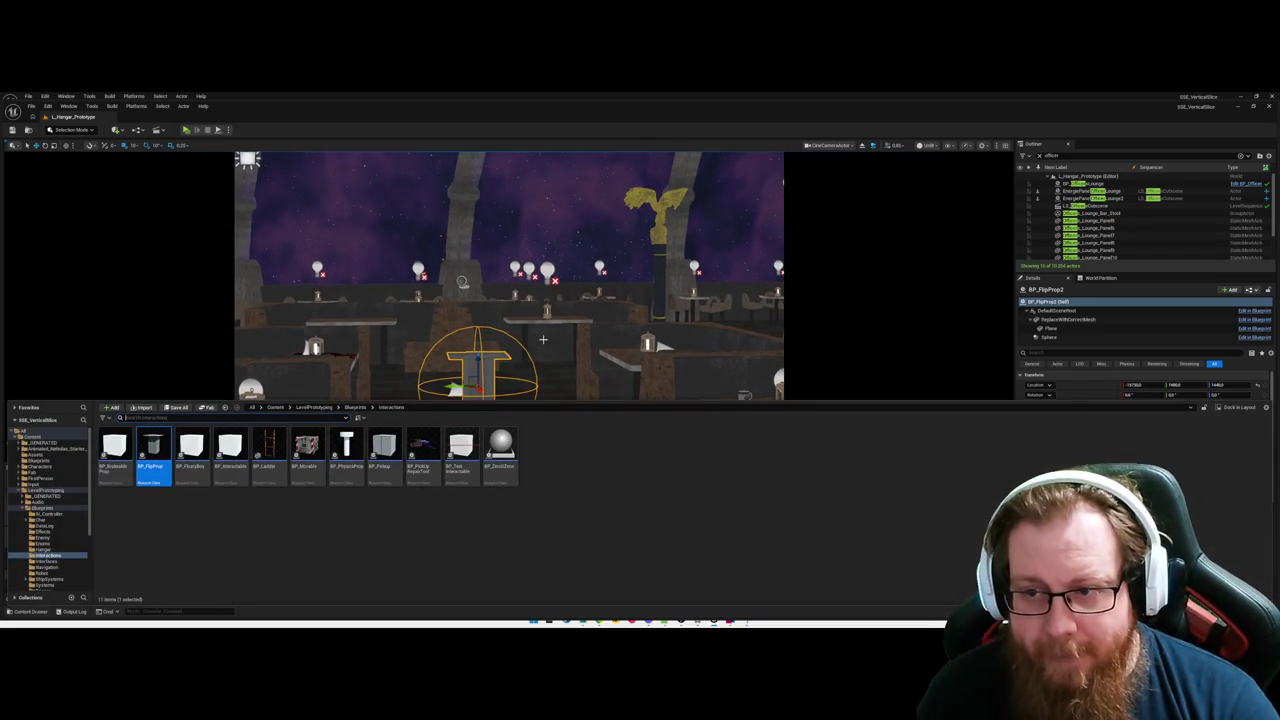
key(ctrl+space)
mouse_move(543, 339)
mouse_down()
mouse_move(754, 448)
mouse_move(577, 418)
mouse_up()
click(130, 545)
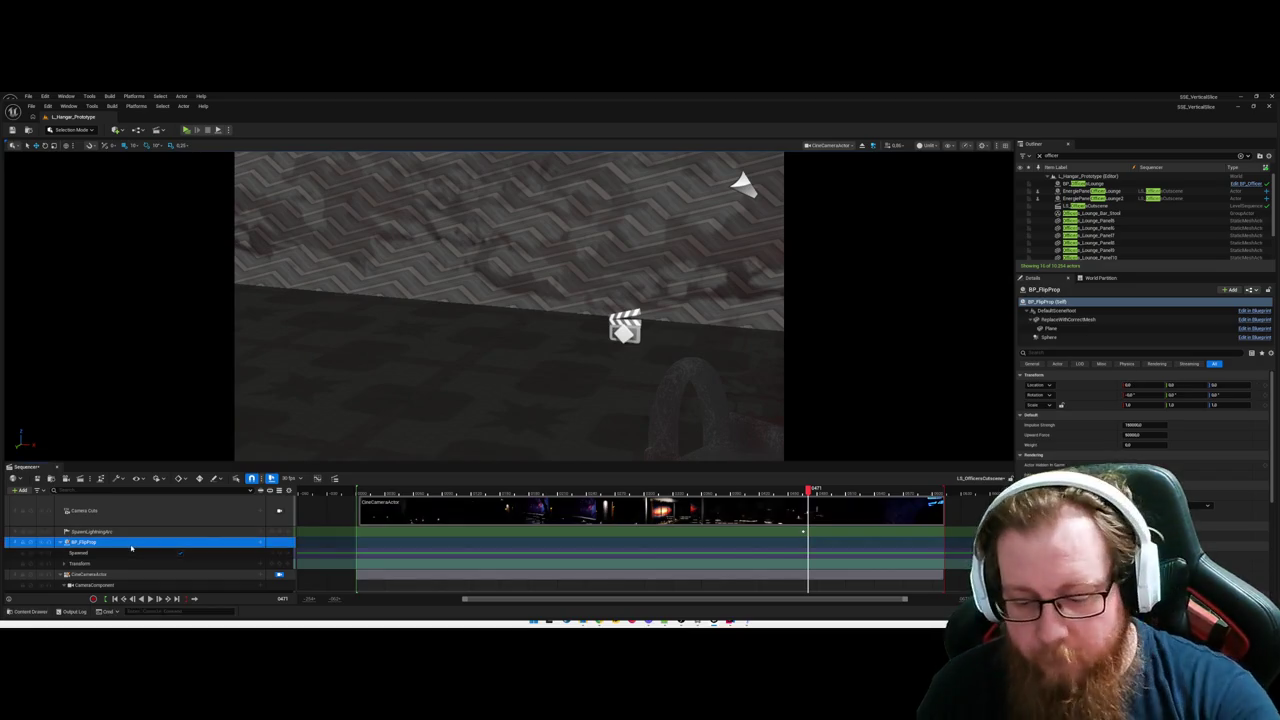
key(Delete)
Reselect BP_FlipProp2 among the tables and clear the Outliner search filter.
drag(480, 320, 477, 351)
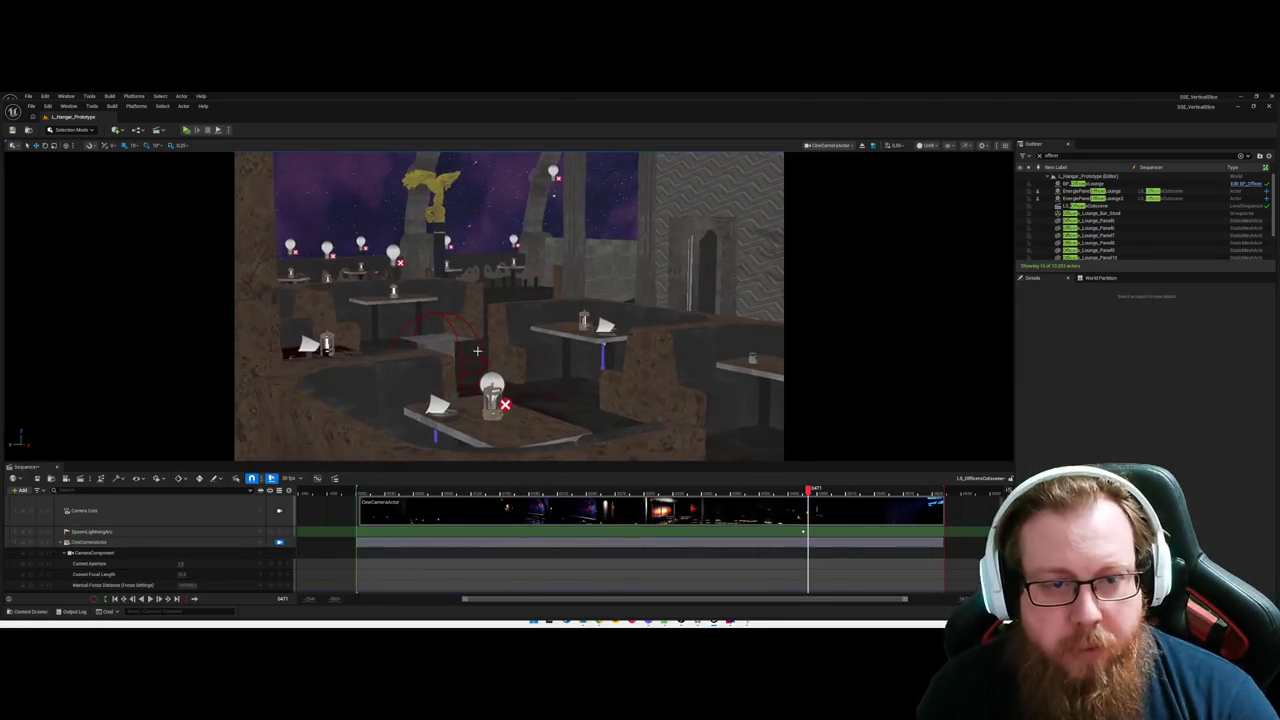
click(477, 351)
click(1043, 302)
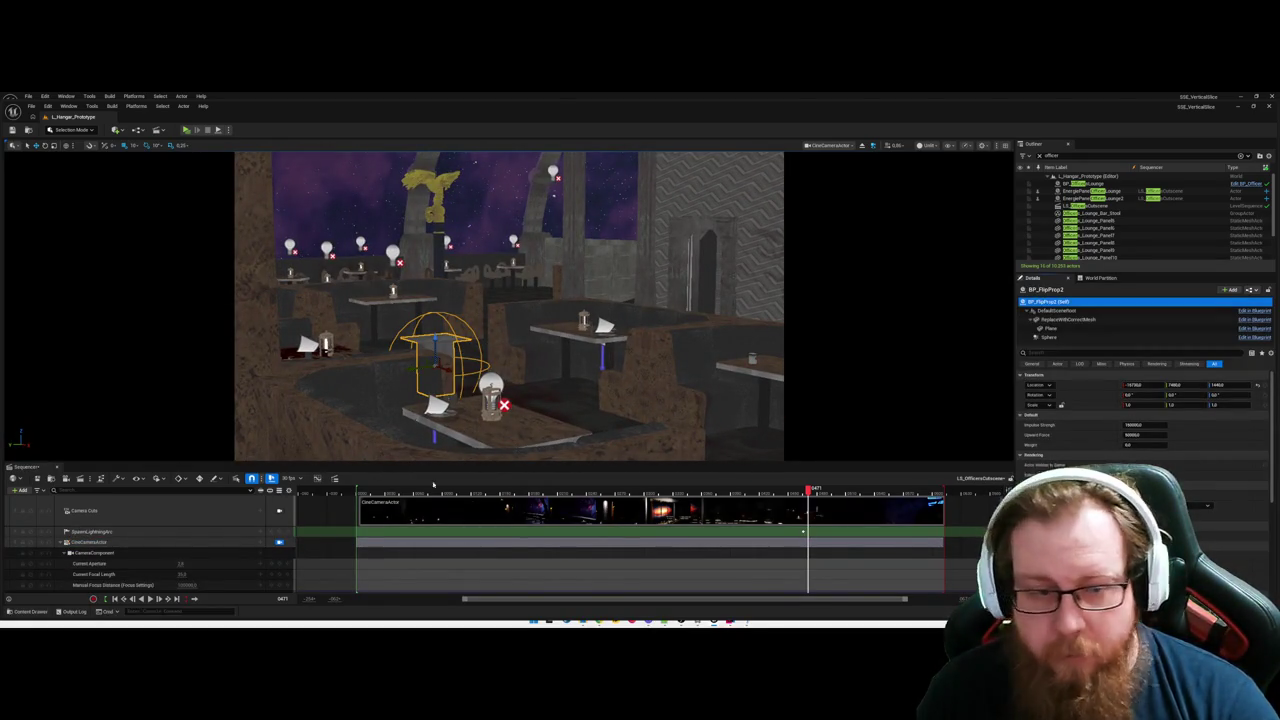
drag(570, 330, 600, 364)
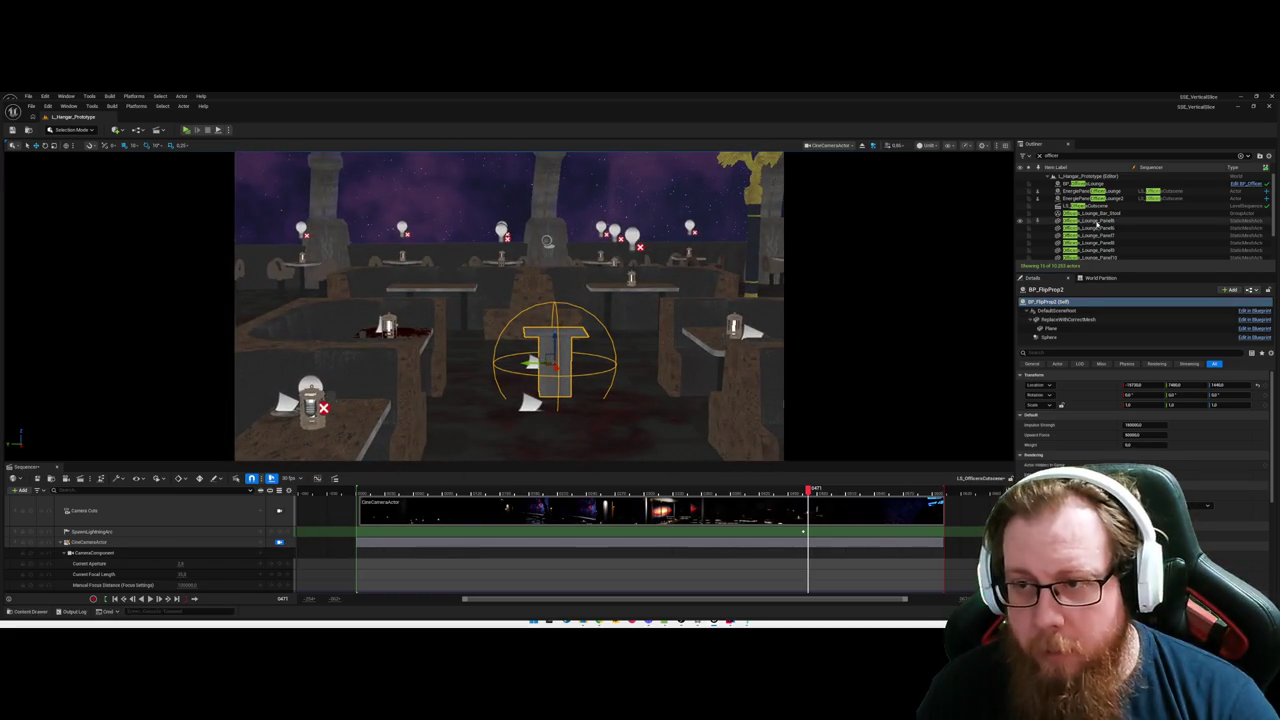
key(BackSpace)
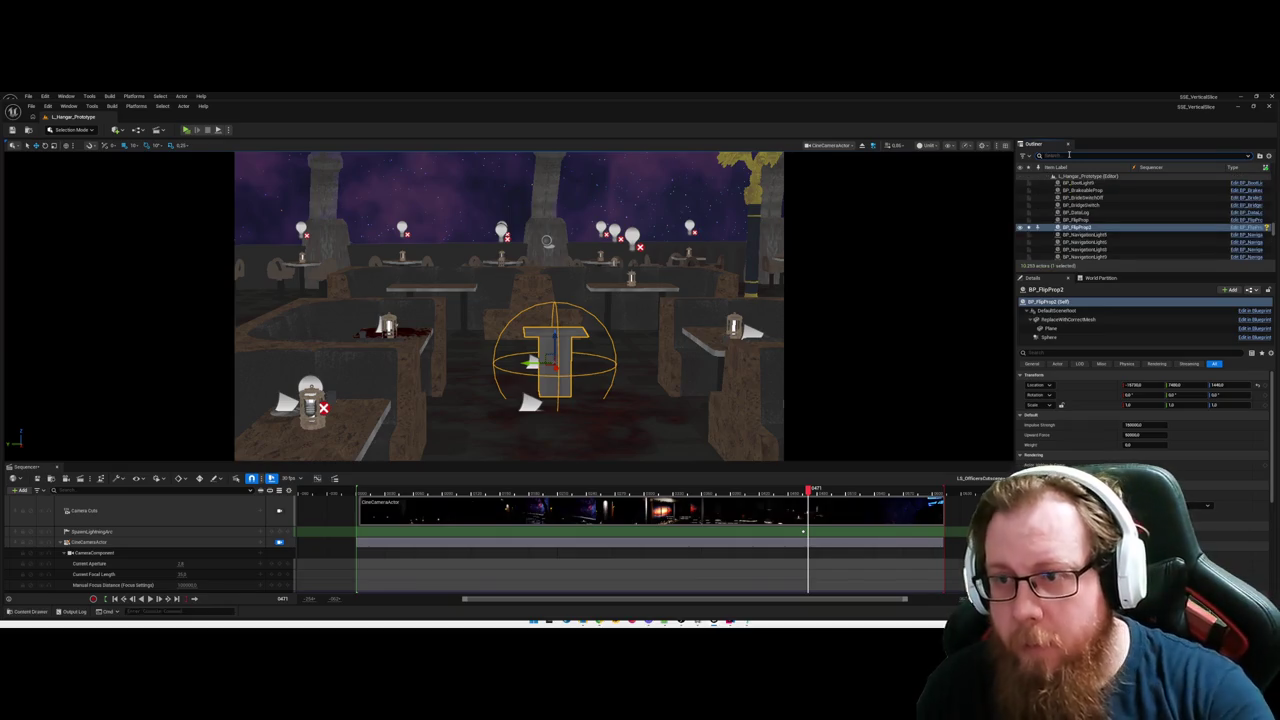
Add BP_FlipProp2 from the Outliner as a Sequencer track, frame it, and open its Blueprint editor.
click(1068, 229)
drag(150, 545, 150, 546)
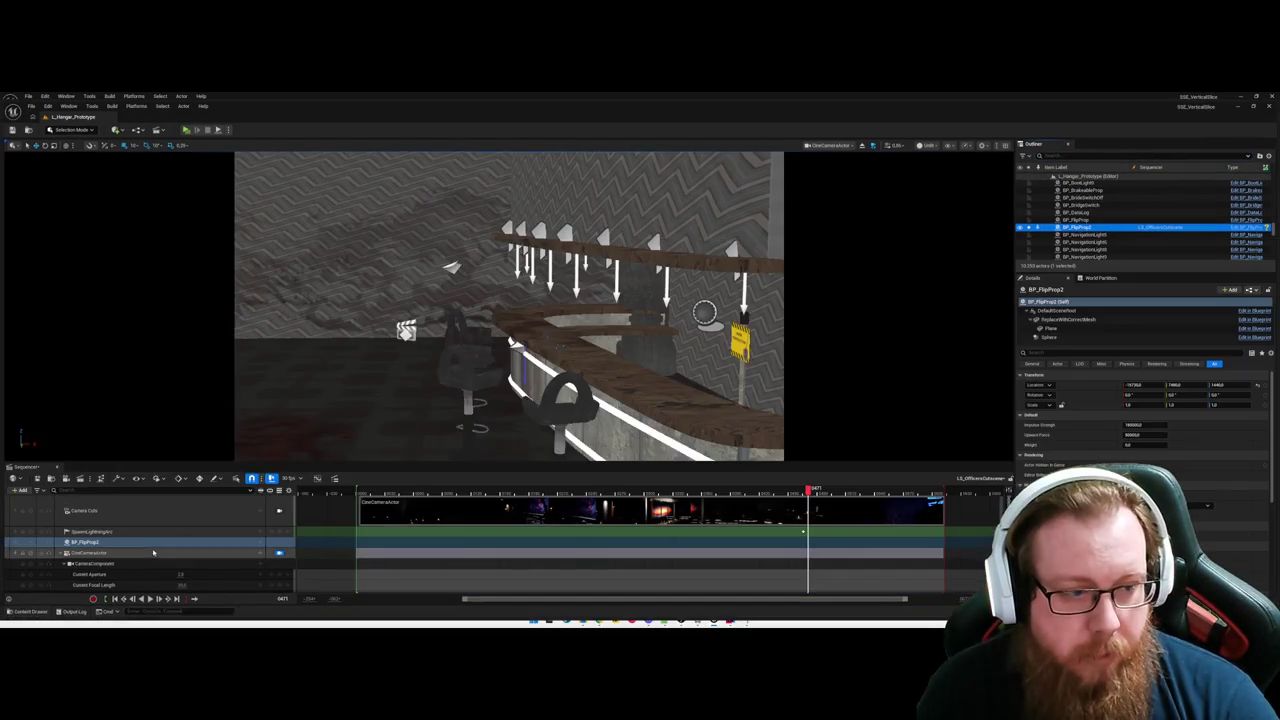
key(f)
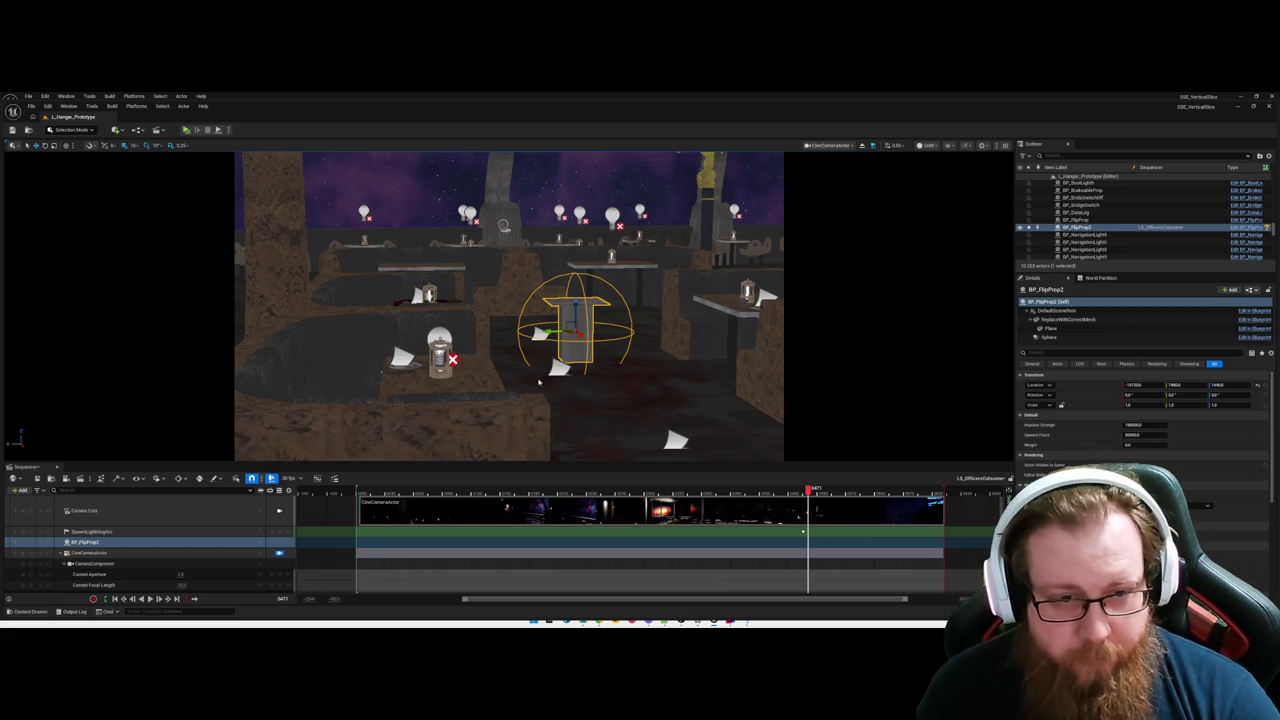
key(ctrl+e)
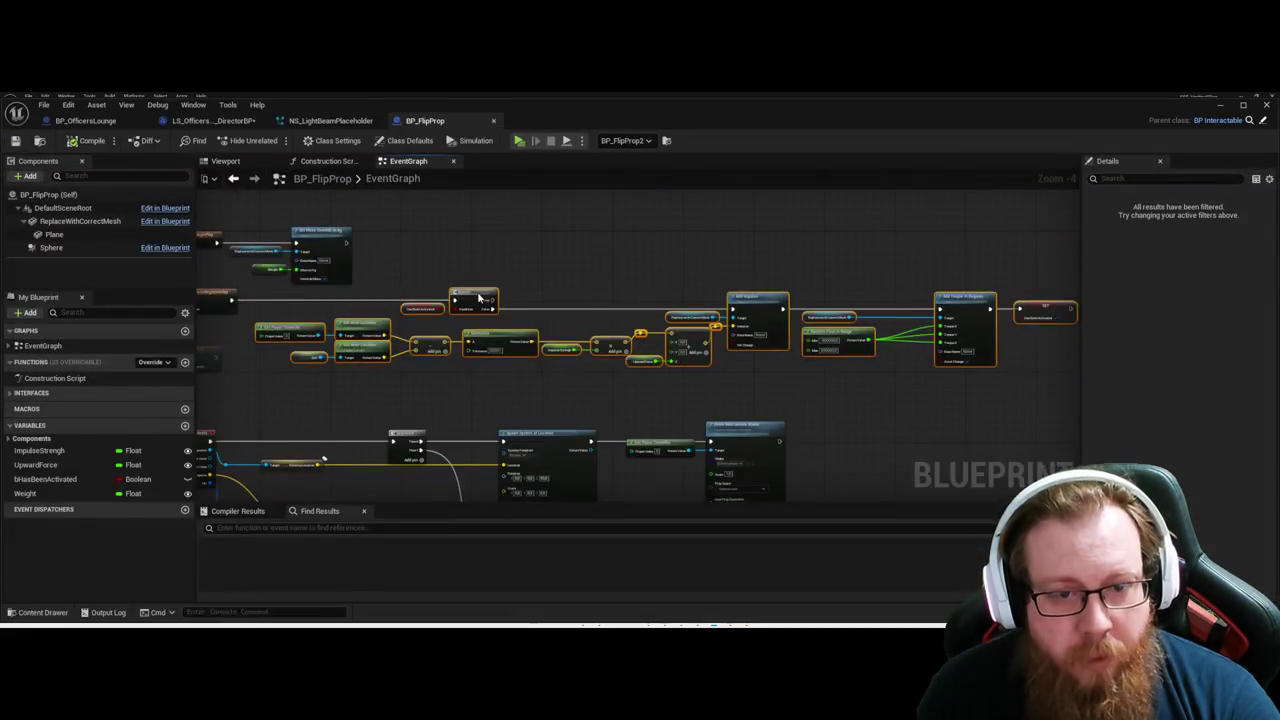
Collapse the selected shove nodes into a function, rename it TriggerShove, and open its graph.
key(ctrl+shift+f)
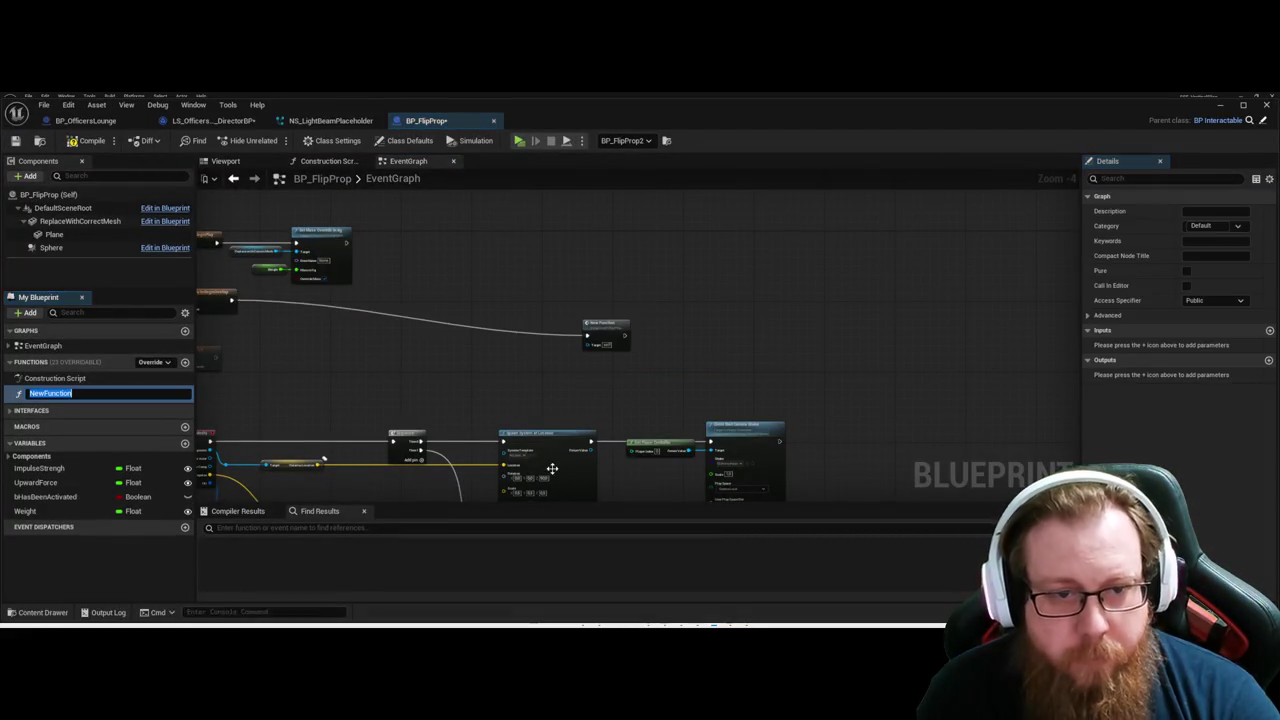
drag(603, 323, 274, 289)
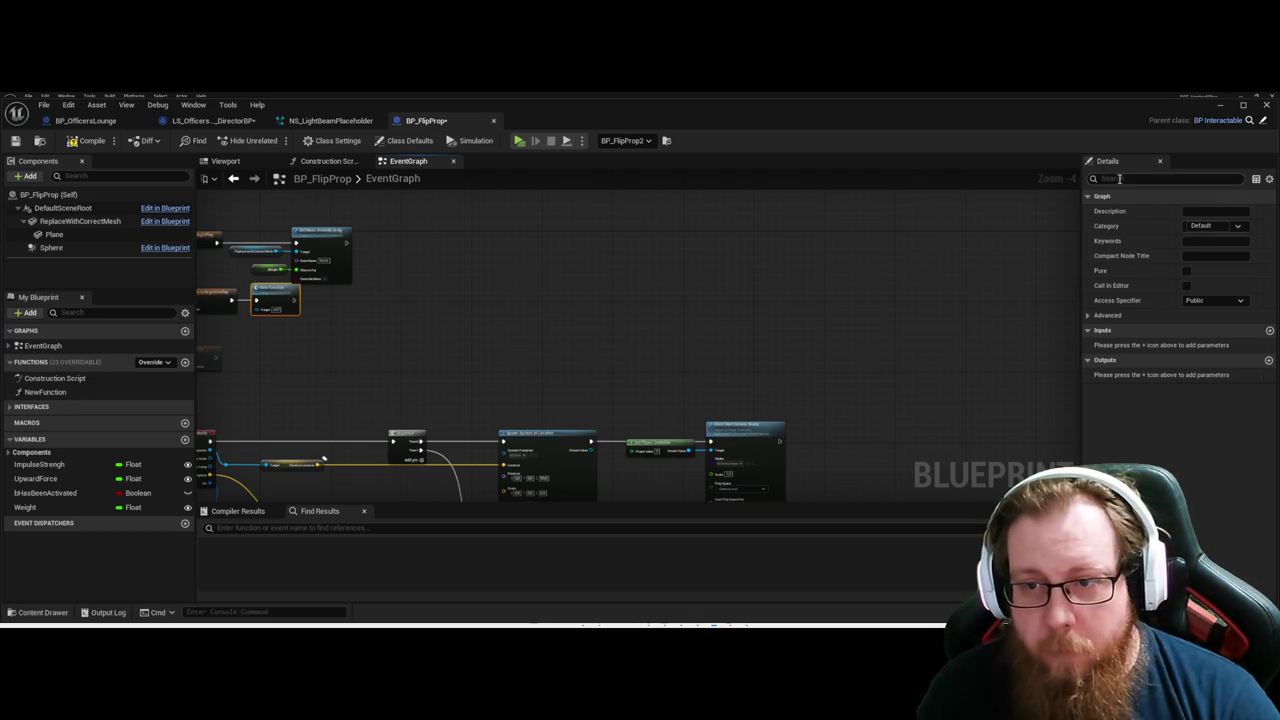
click(45, 391)
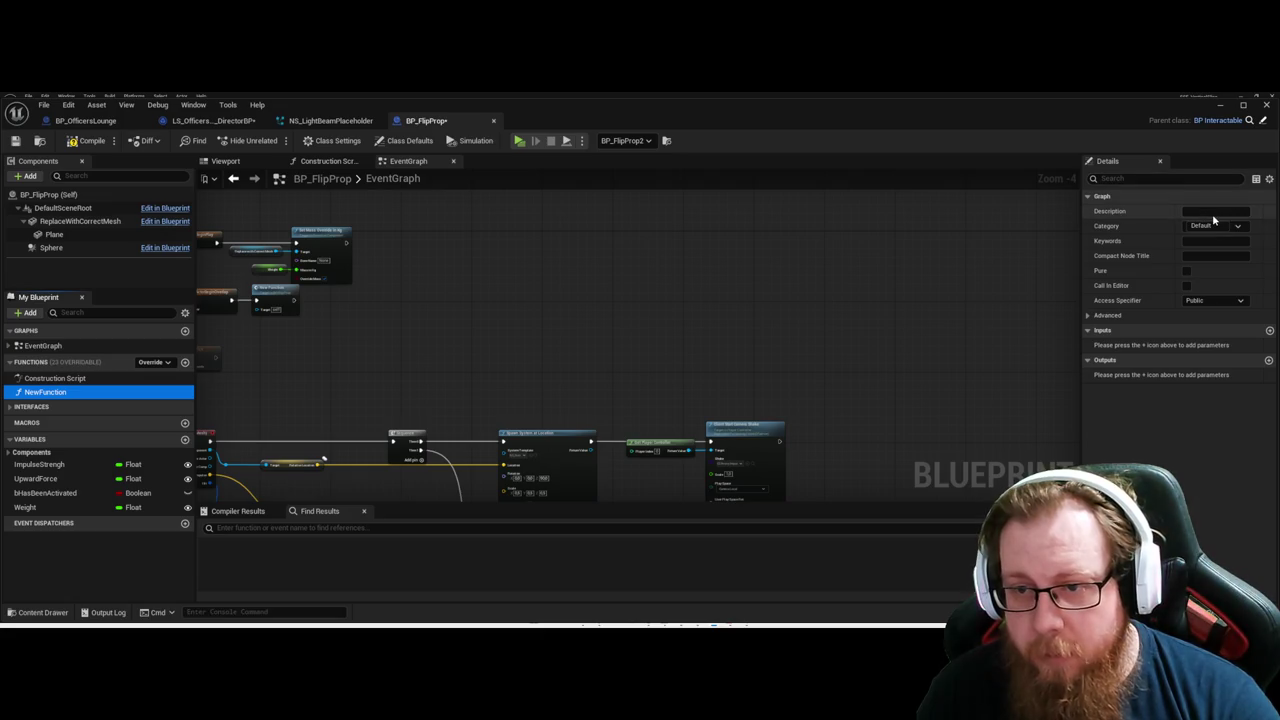
click(43, 379)
click(45, 392)
key(F2)
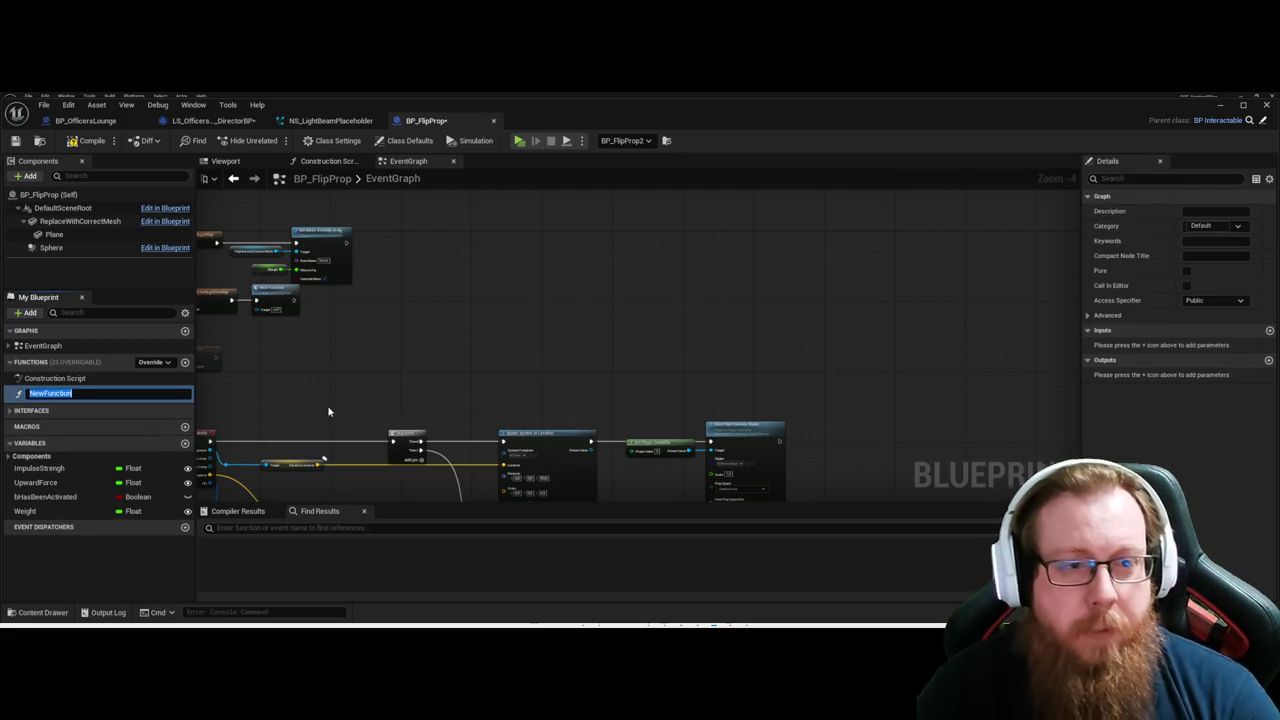
text(TriggerShove)
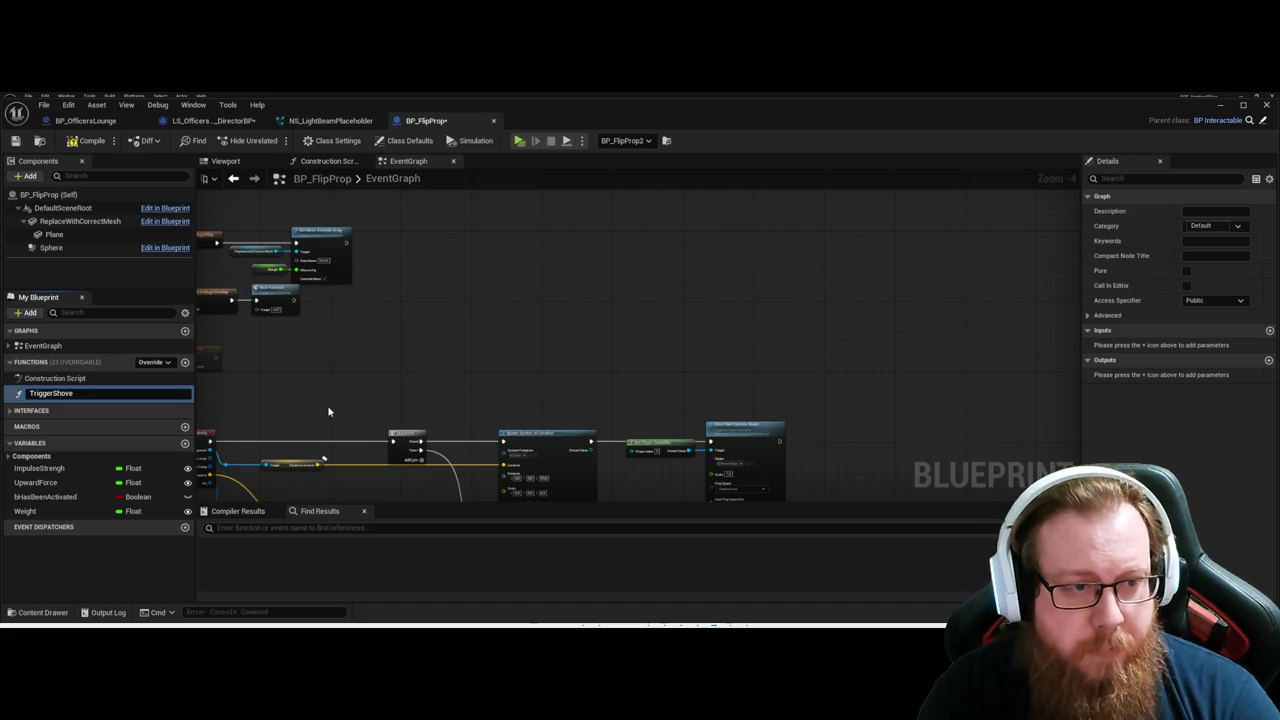
key(Return)
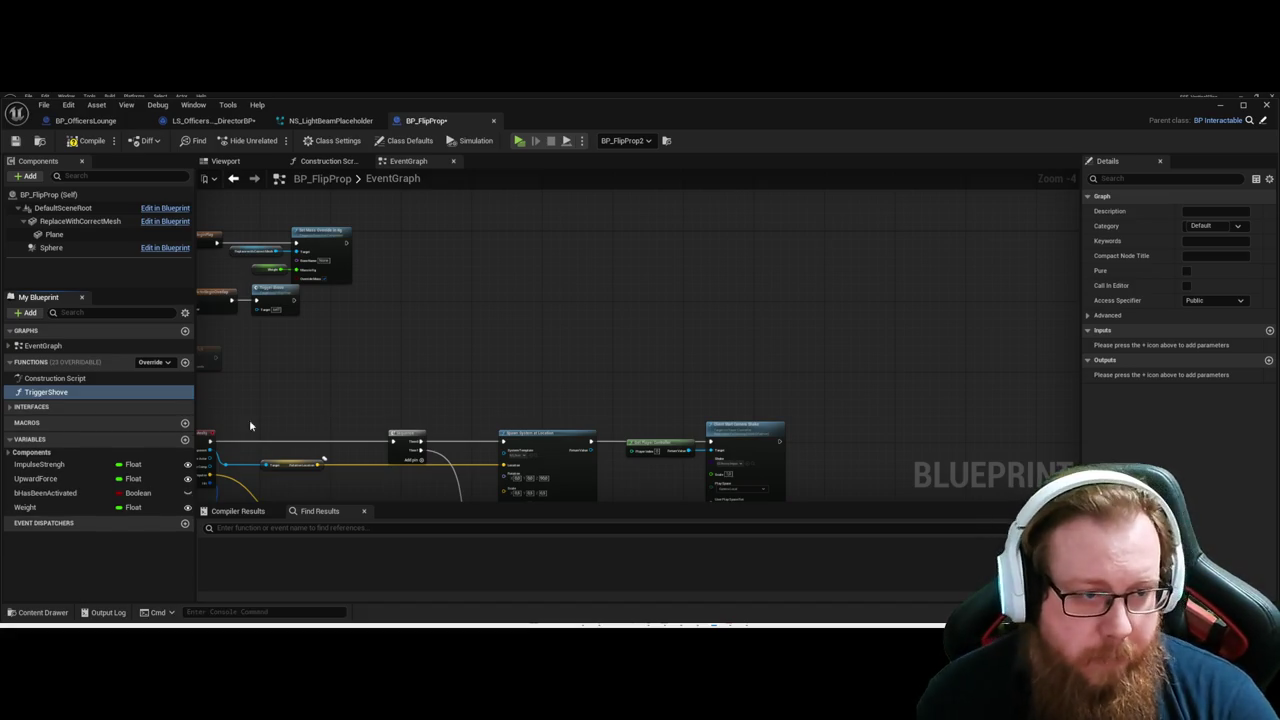
double_click(45, 392)
scroll(517, 424, up, 4)
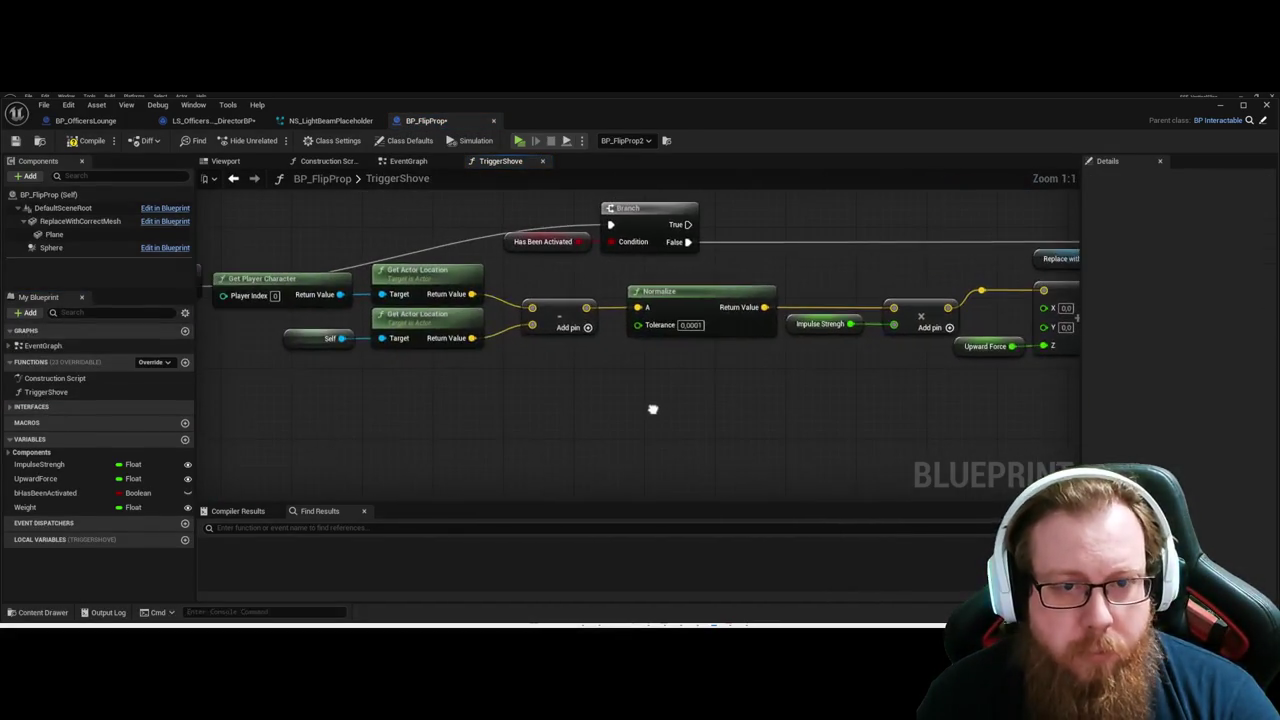
Line the TriggerShove entry node up with Branch and bring the Add Impulse nodes into view.
drag(312, 307, 315, 252)
mouse_move(686, 414)
mouse_down()
mouse_move(654, 414)
mouse_move(789, 414)
mouse_move(745, 415)
mouse_up()
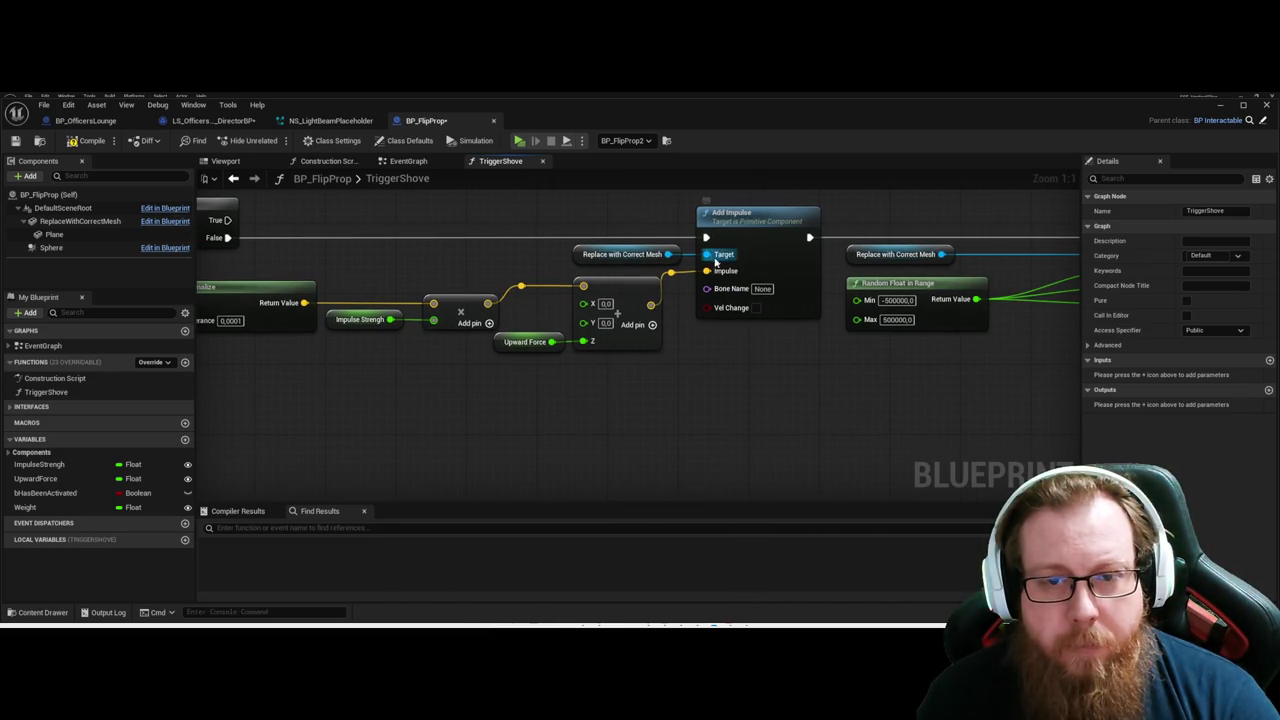
click(745, 312)
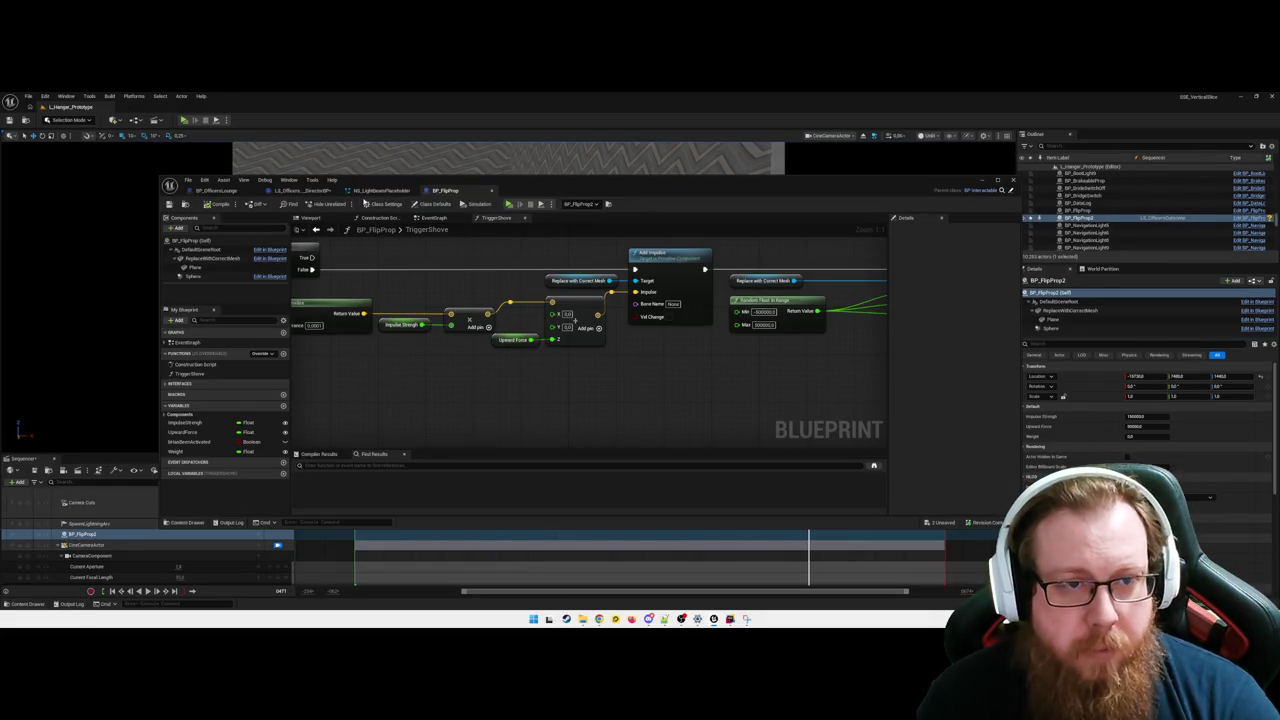
Back in the EventGraph, nudge Parent ActorBeginOverlap rightward beside the TriggerShove call.
click(433, 217)
scroll(415, 333, up, 3)
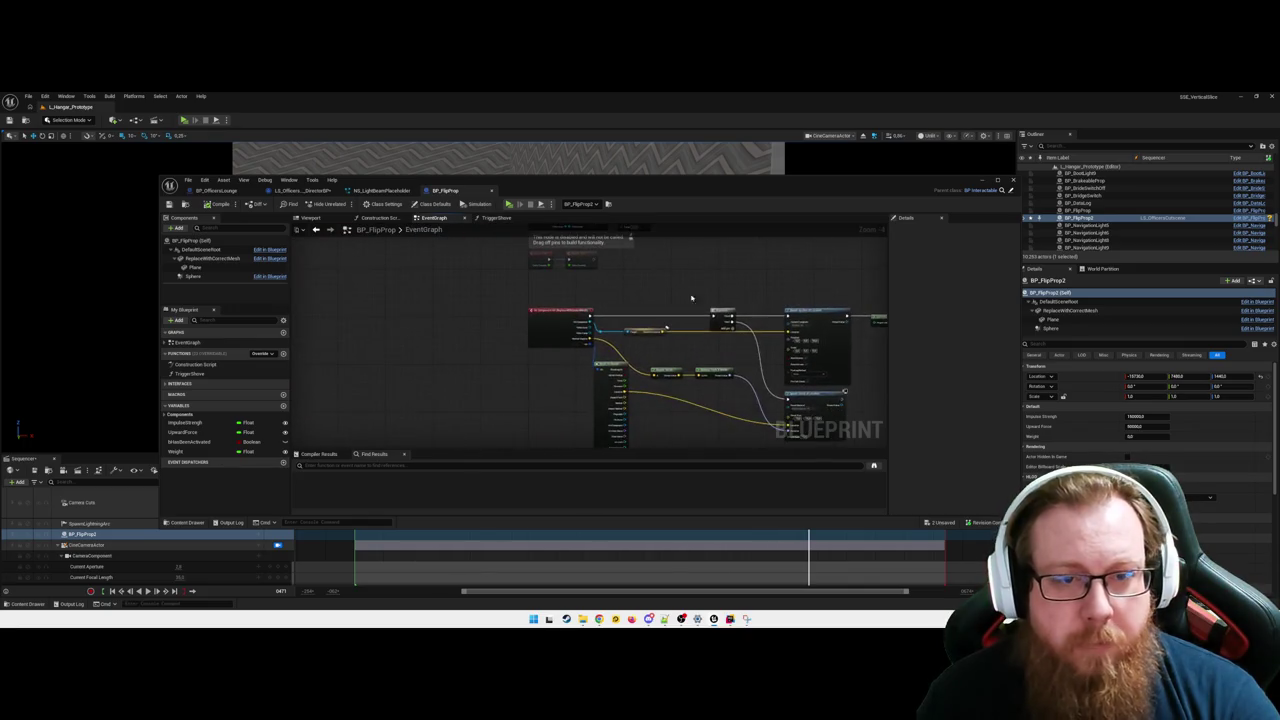
scroll(424, 320, down, 3)
scroll(480, 386, down, 2)
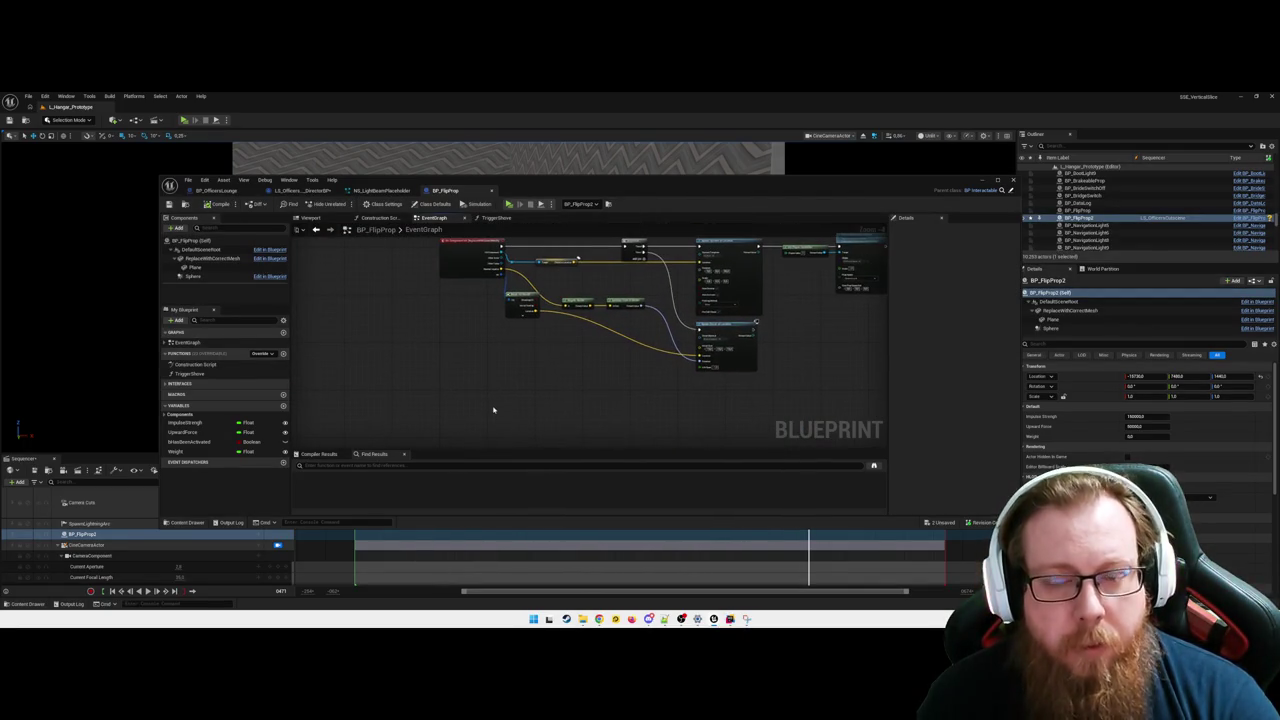
scroll(494, 408, down, 2)
scroll(485, 318, up, 2)
scroll(519, 332, up, 2)
scroll(516, 333, down, 2)
scroll(531, 321, up, 1)
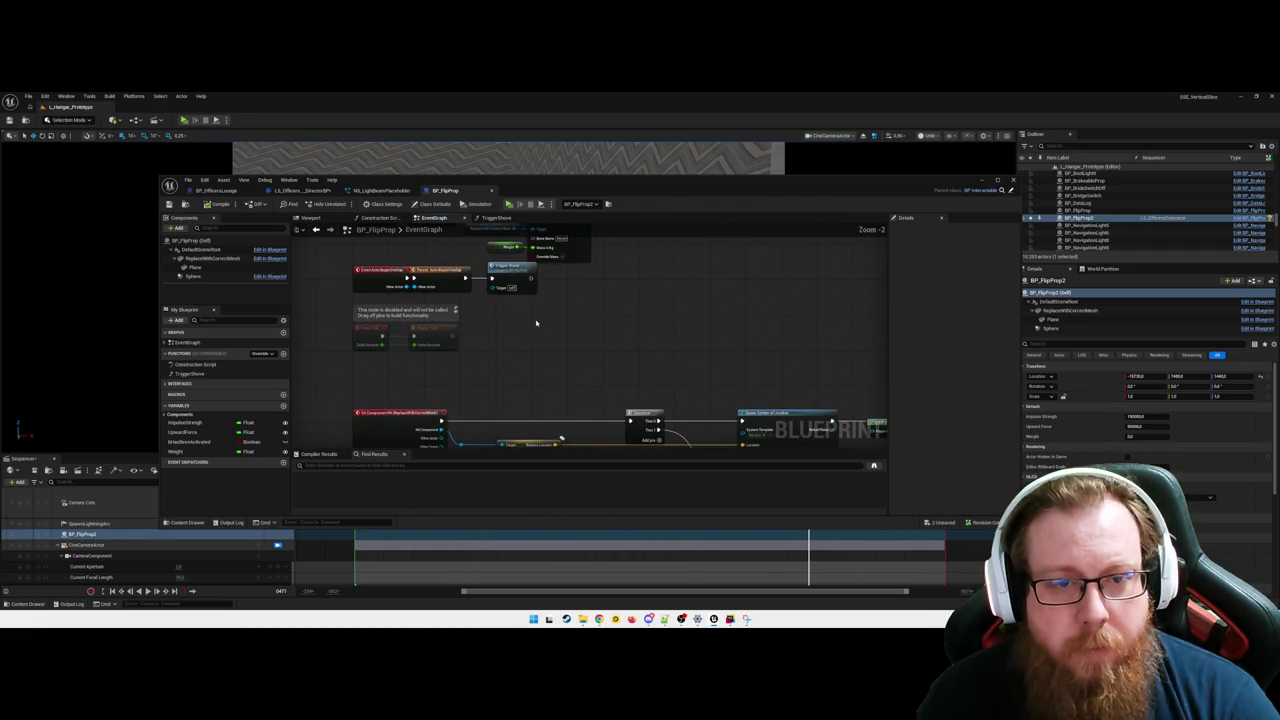
drag(437, 268, 447, 268)
click(518, 268)
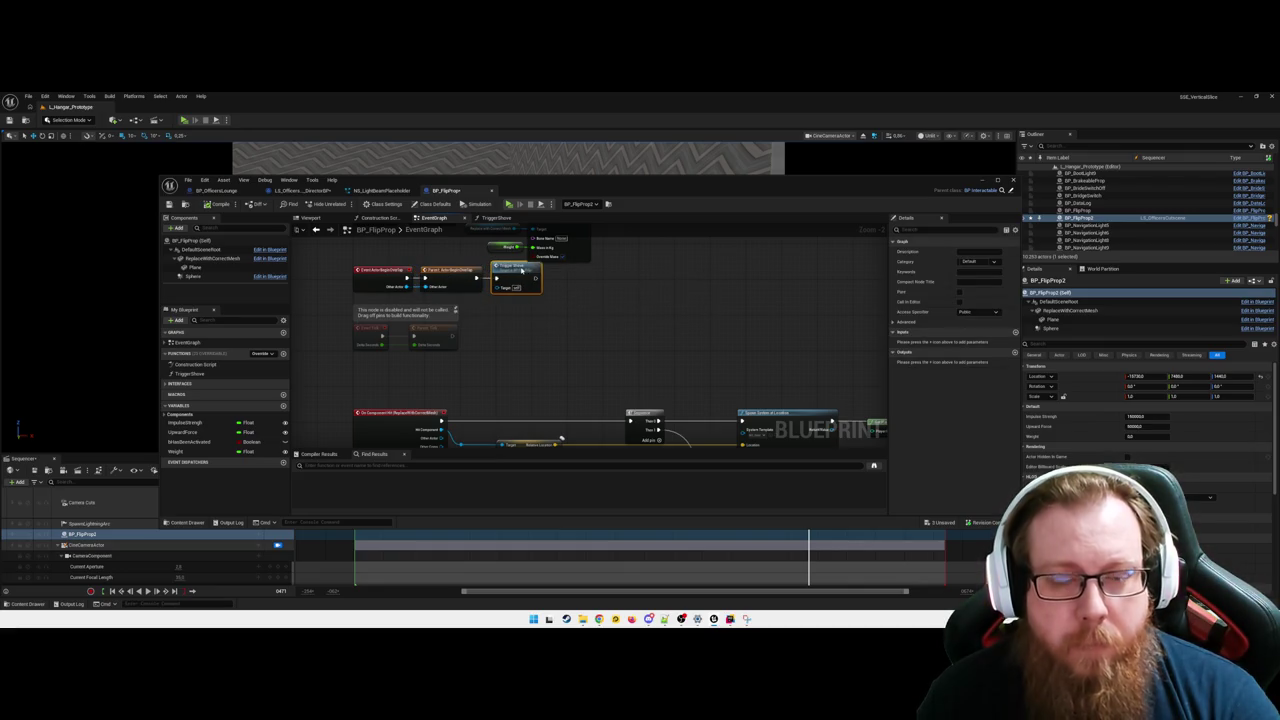
Maximize the editor, raise the overlap event row, and place a custom event in empty space.
key(super+Up)
mouse_move(309, 223)
mouse_down()
mouse_move(665, 300)
mouse_move(630, 282)
mouse_move(630, 264)
mouse_up()
click(681, 363)
drag(326, 313, 596, 385)
drag(550, 345, 550, 332)
click(596, 399)
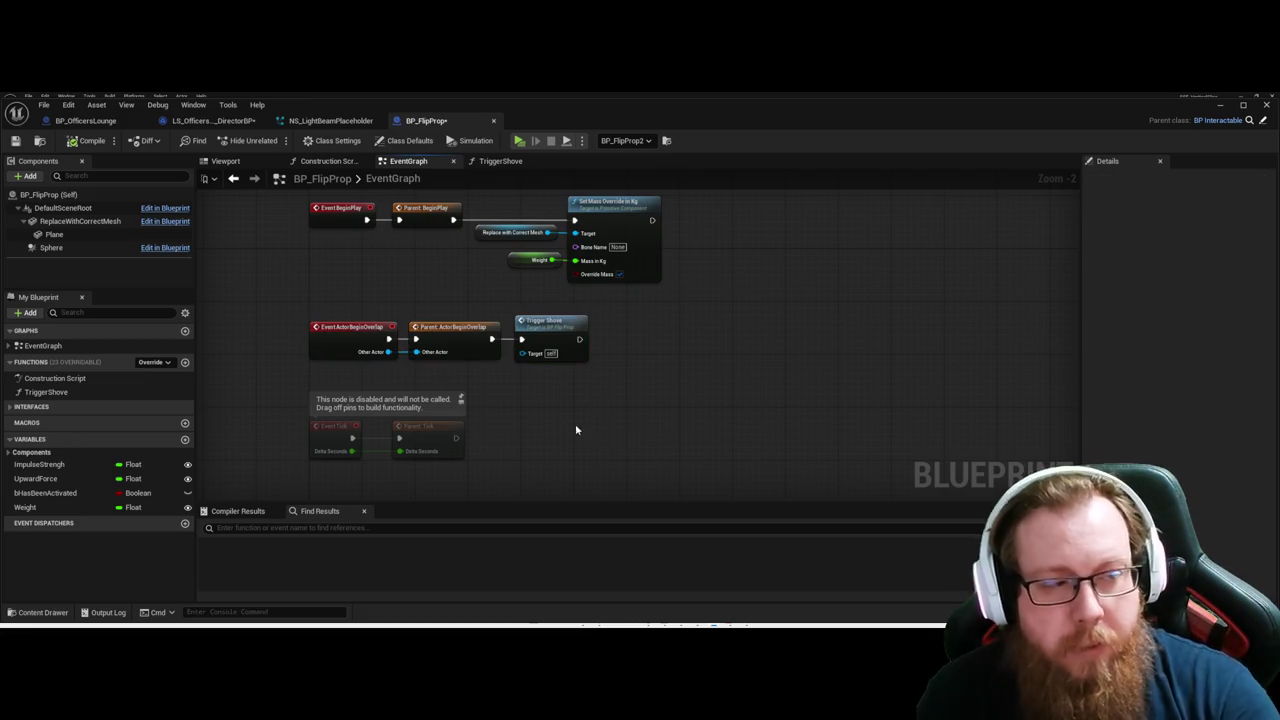
mouse_move(583, 424)
mouse_down()
mouse_move(590, 400)
mouse_move(480, 300)
mouse_move(399, 419)
mouse_up()
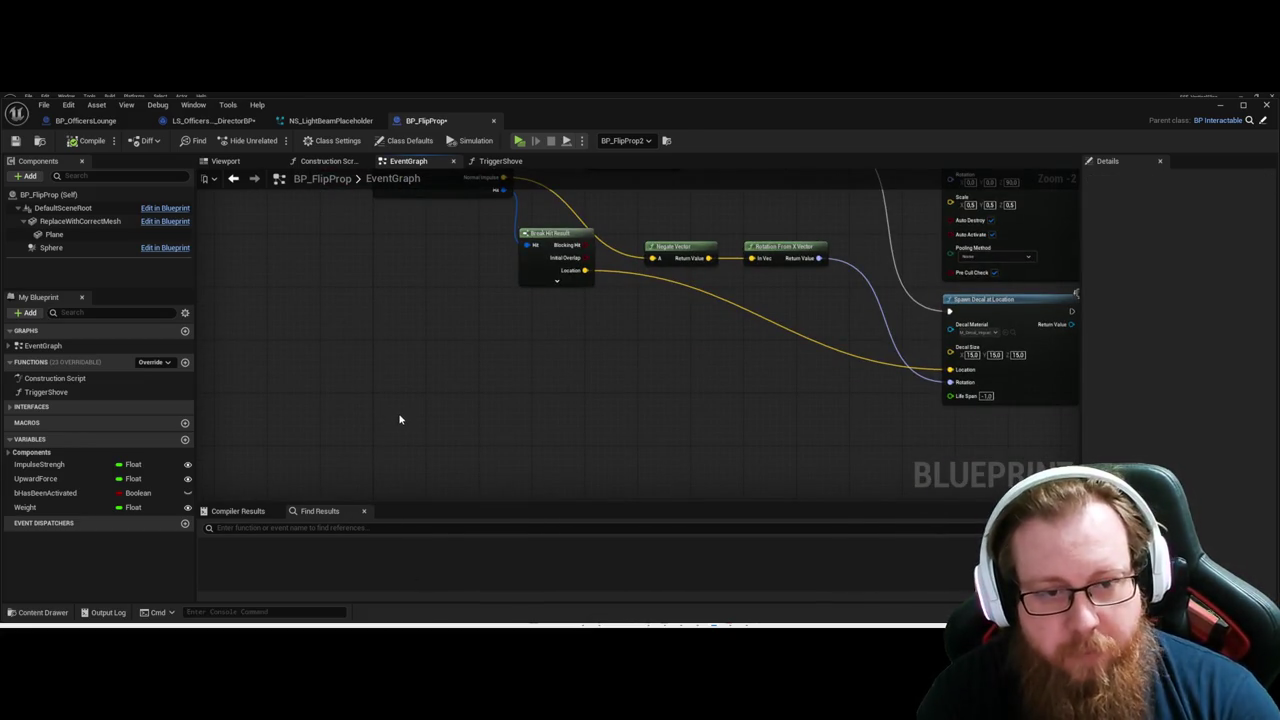
click(399, 419)
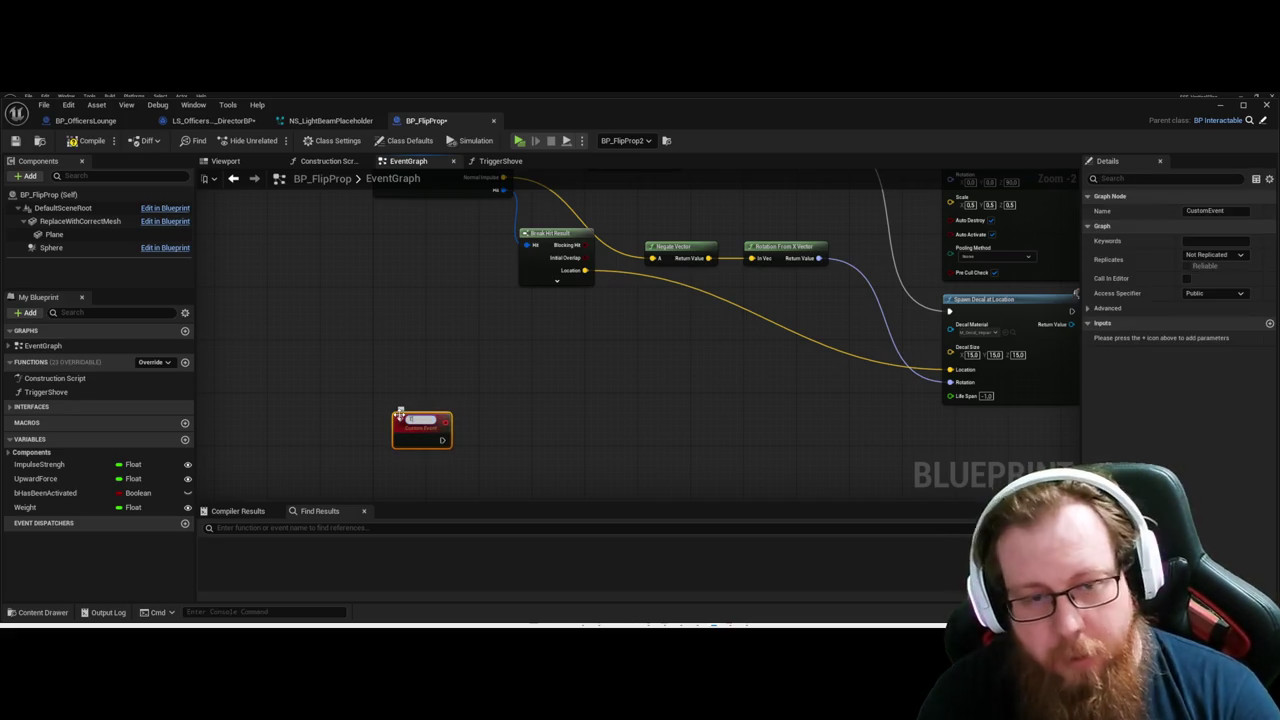
Name the custom event TriggerFromOutside and wire it into a TriggerShove call.
text(FromOutside)
key(Return)
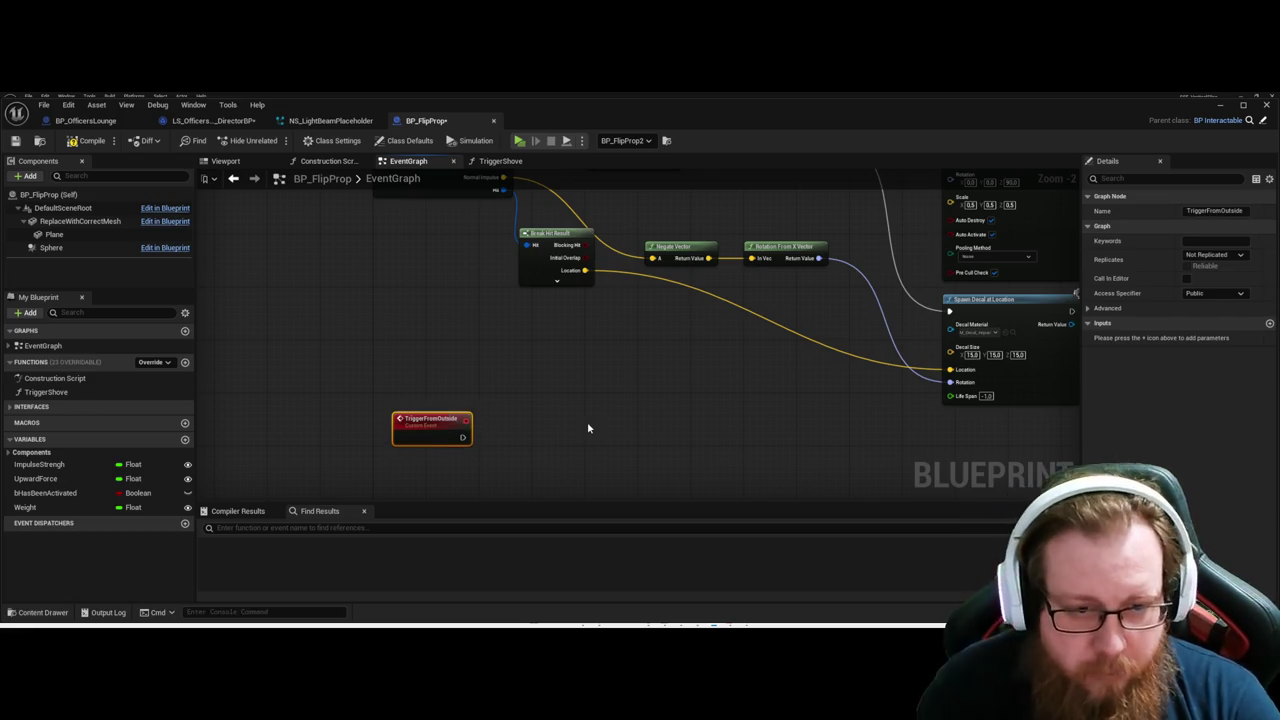
mouse_move(418, 421)
mouse_down()
mouse_move(381, 387)
mouse_move(480, 396)
mouse_move(506, 381)
mouse_up()
click(470, 420)
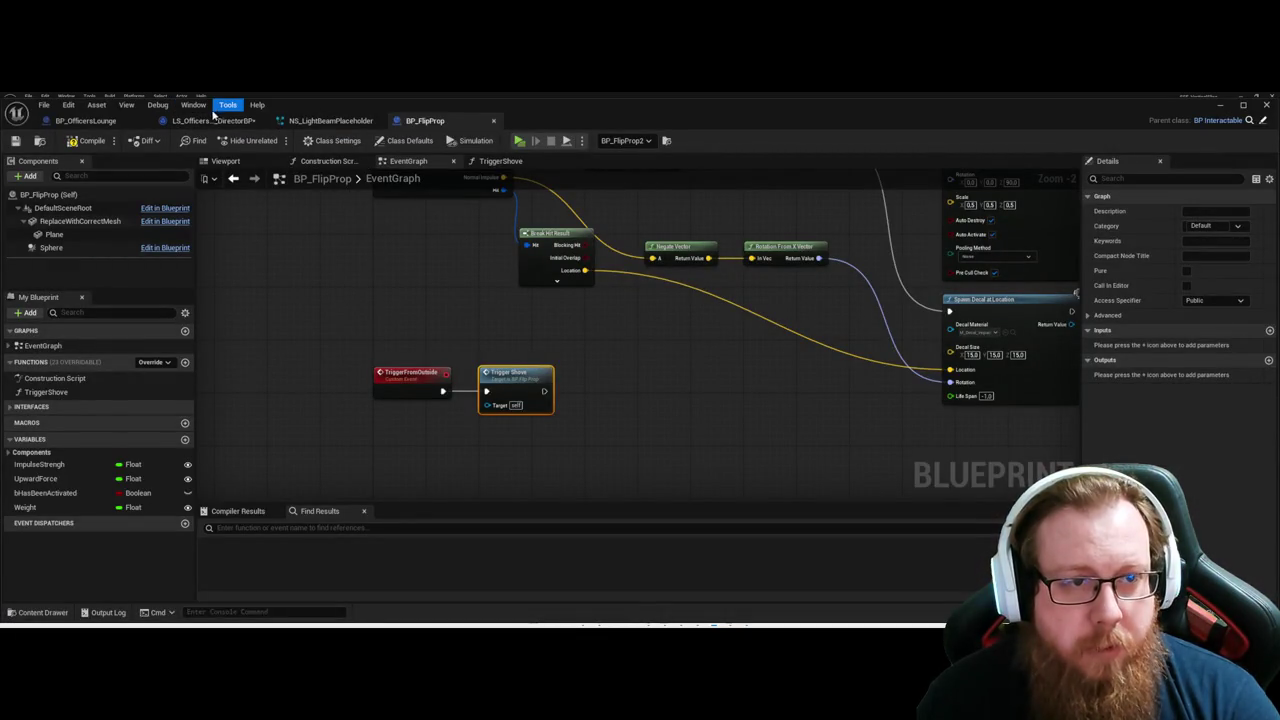
Switch to the LS_Officers DirectorBP's Sequencer Events graph.
click(213, 120)
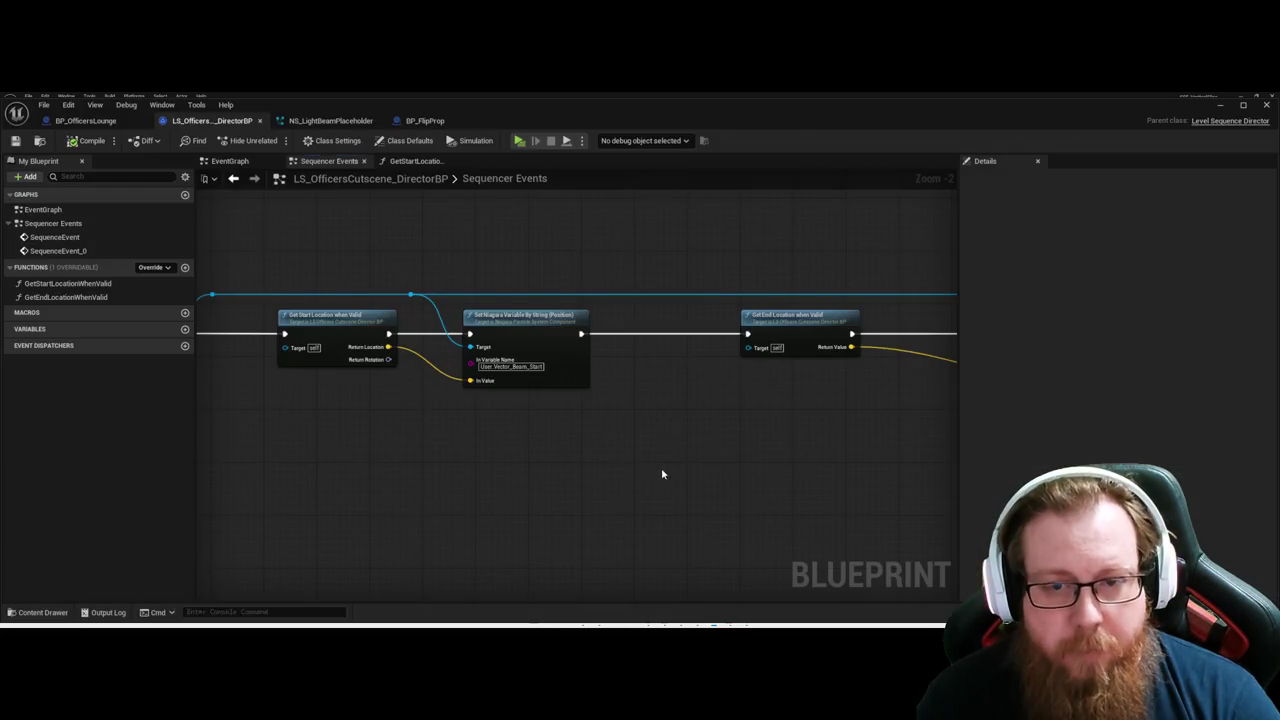
drag(661, 467, 623, 480)
double_click(505, 178)
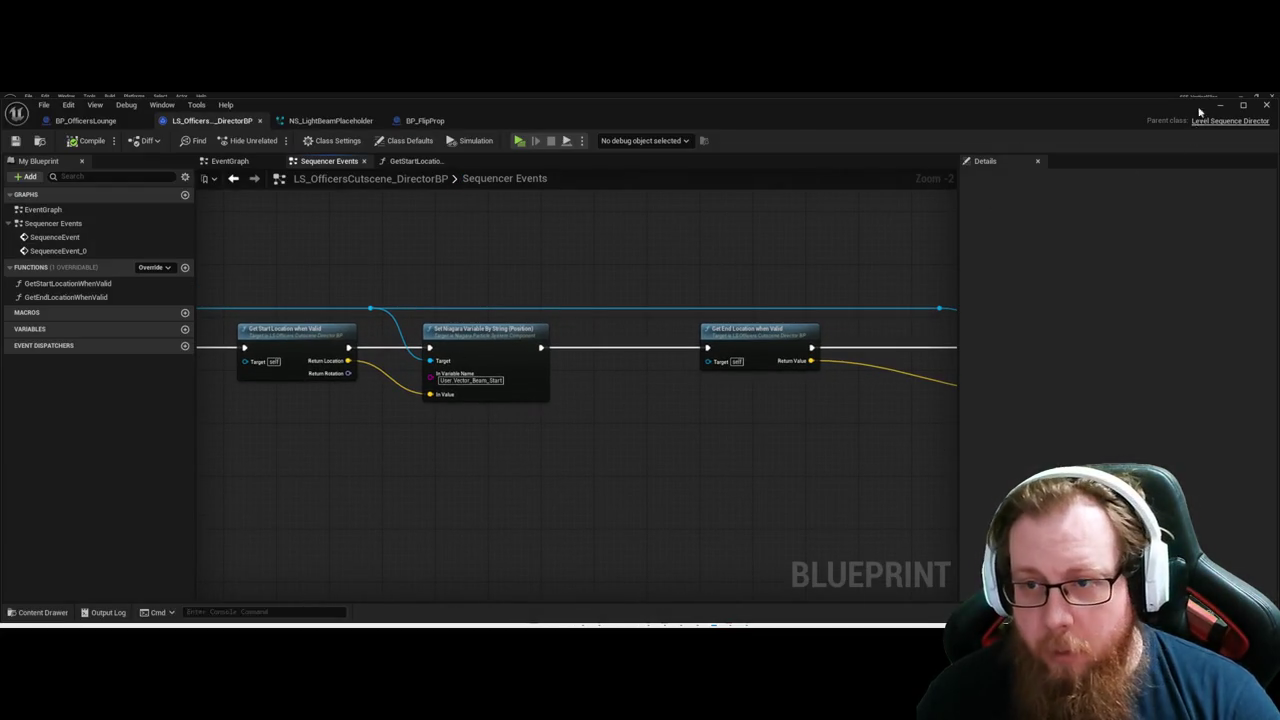
Advance the cutscene to the wide restaurant shot and collapse the SpawnLightningArc track.
key(Right)
key(Right)
key(Right)
key(Right)
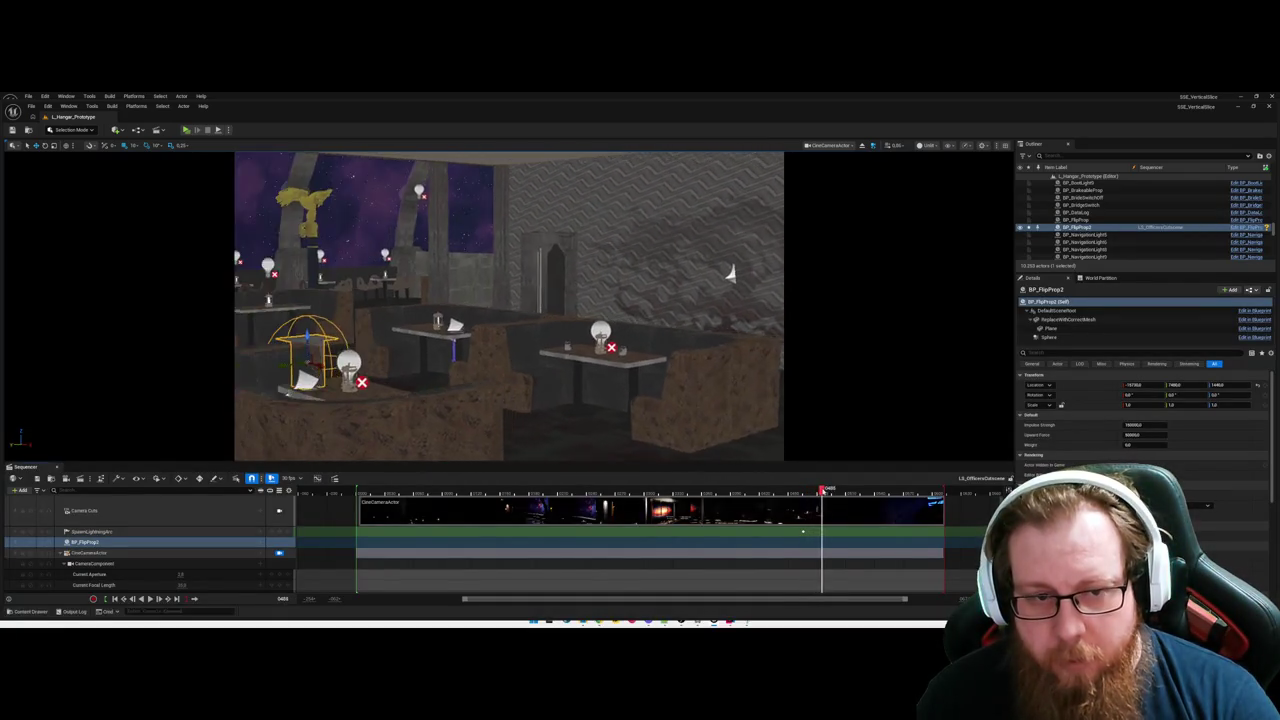
key(Right)
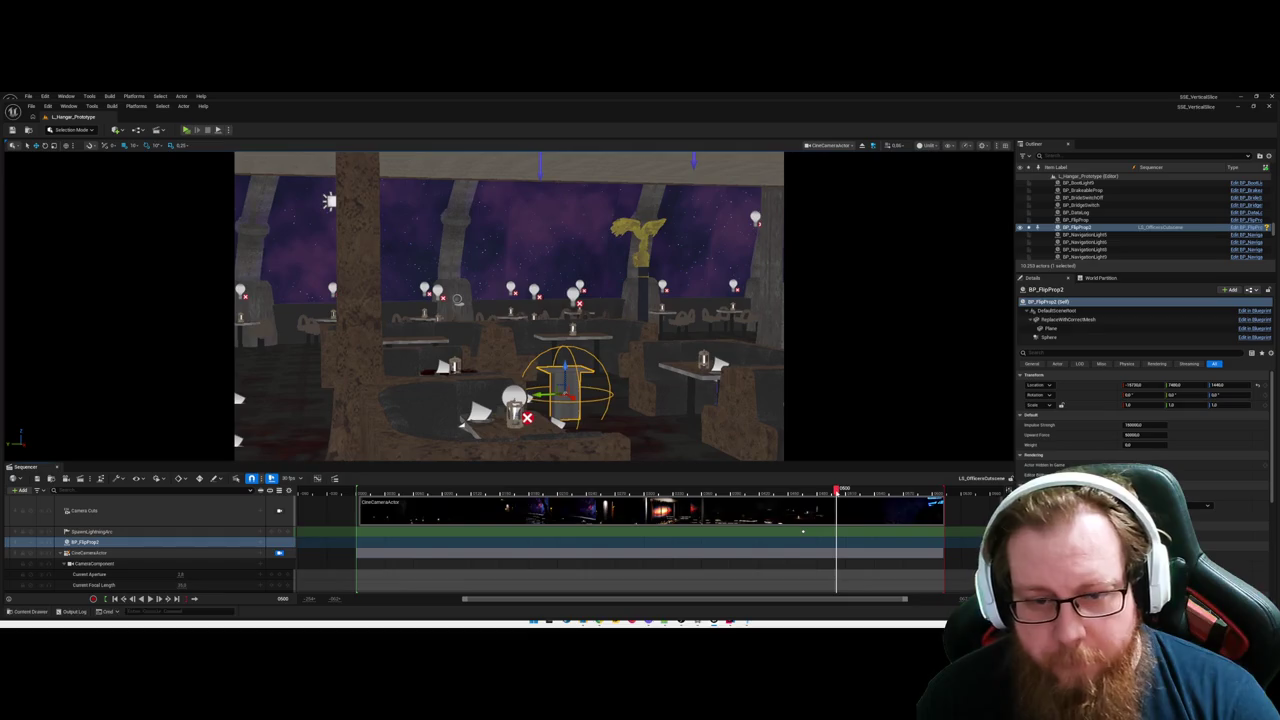
click(124, 545)
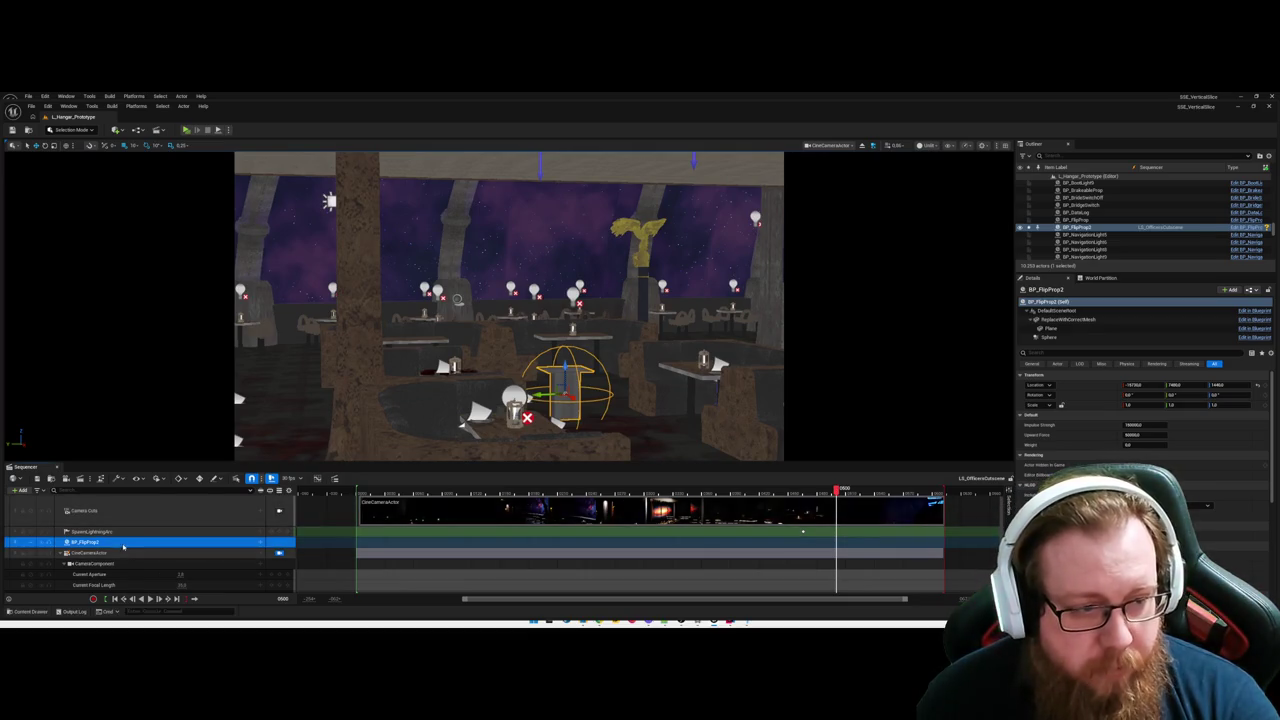
scroll(147, 548, down, 2)
scroll(147, 548, up, 2)
click(150, 531)
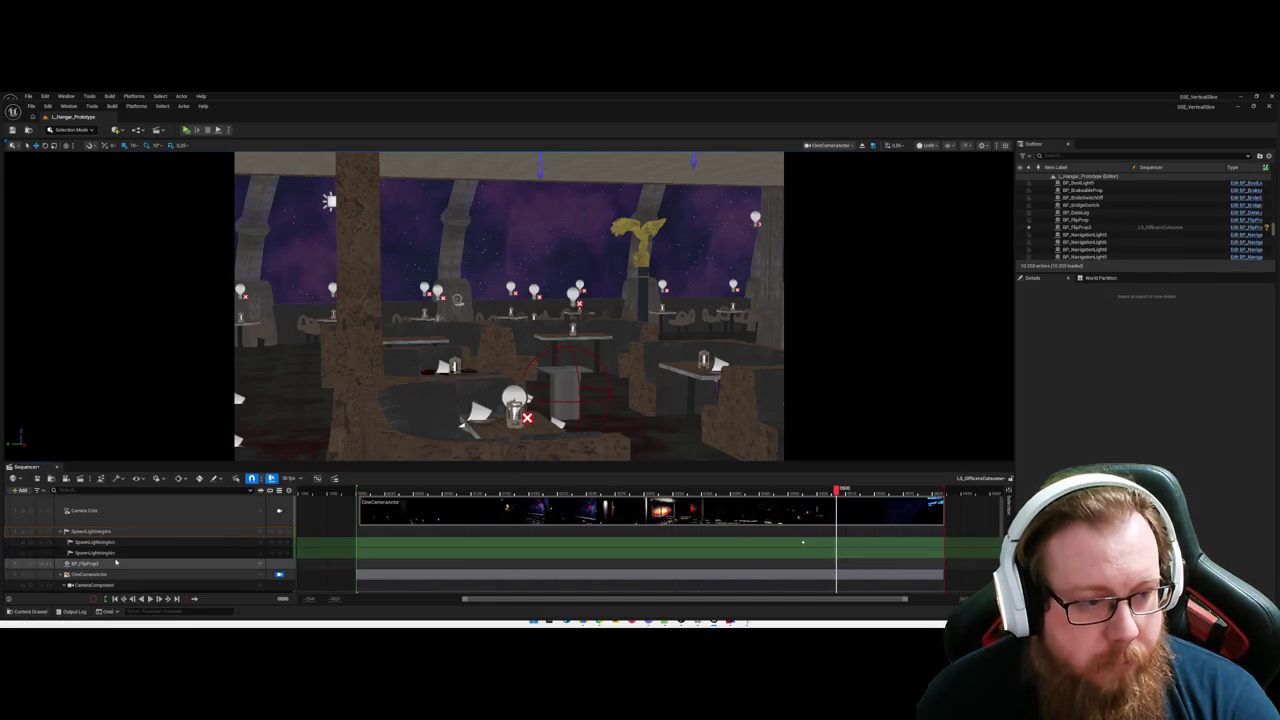
click(100, 552)
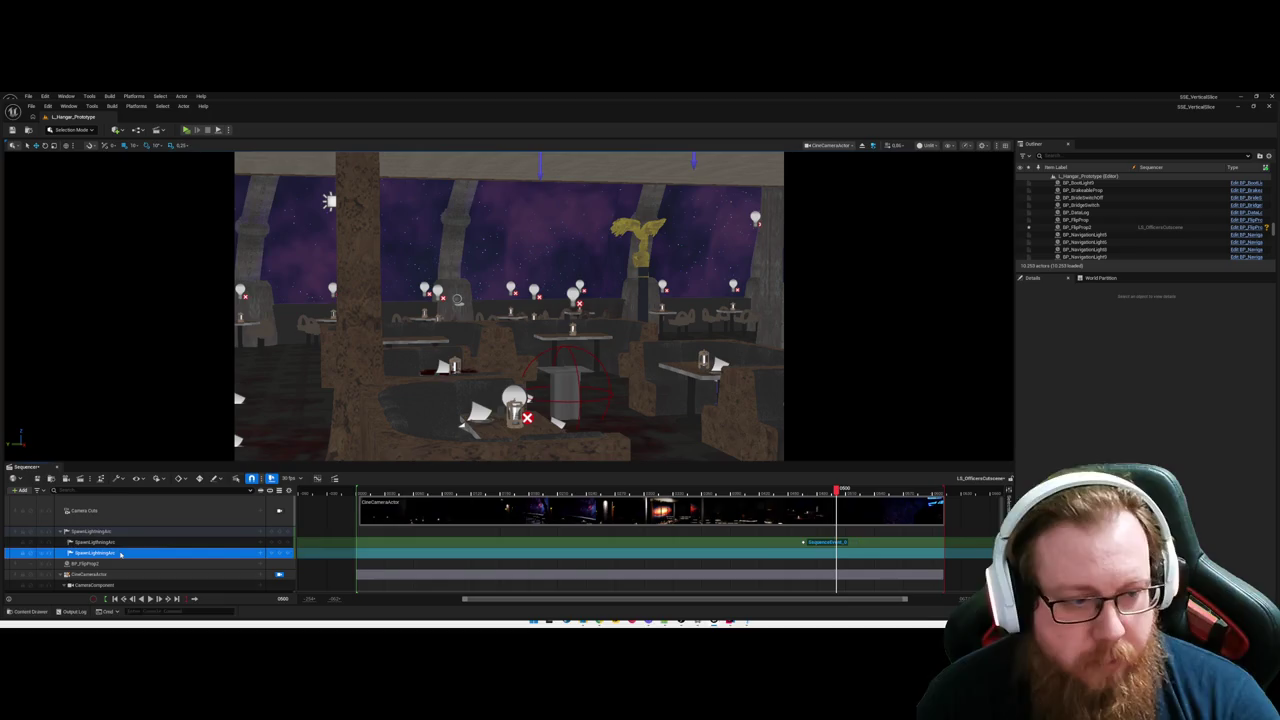
key(Left)
key(Left)
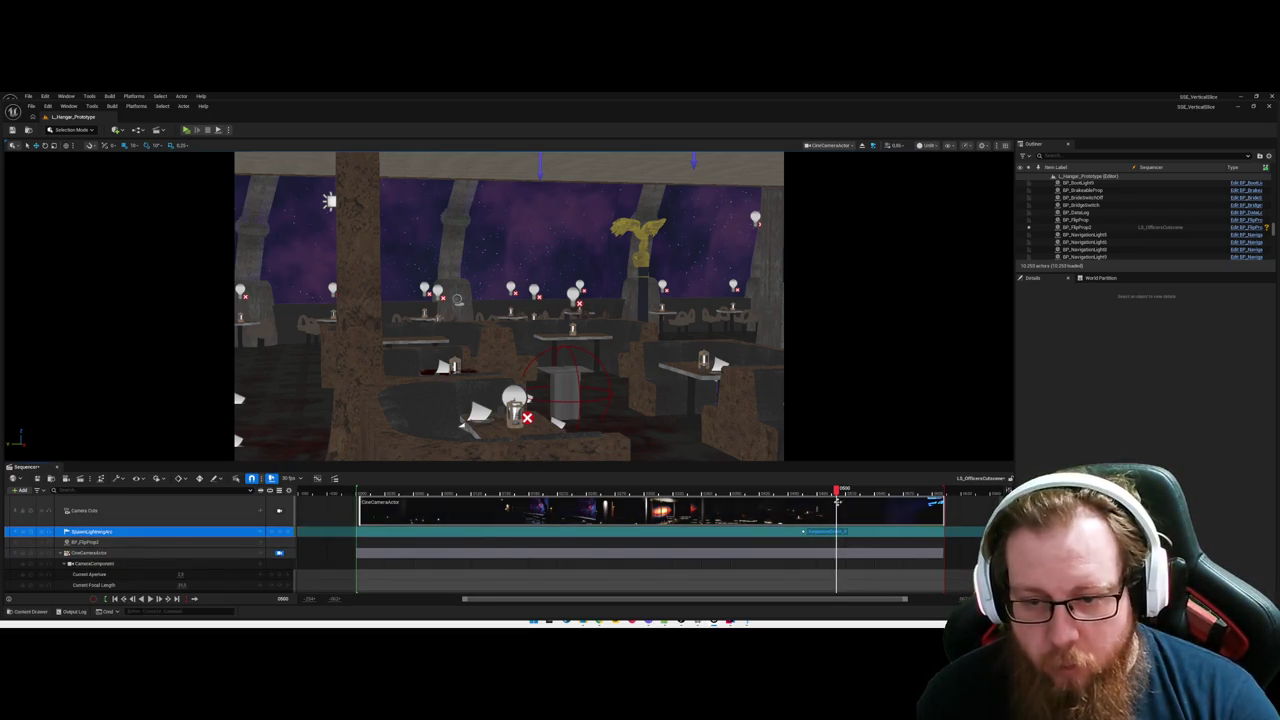
Undo the accidental shift of the SpawnLightningArc event key, then open that key's context menu.
right_click(840, 523)
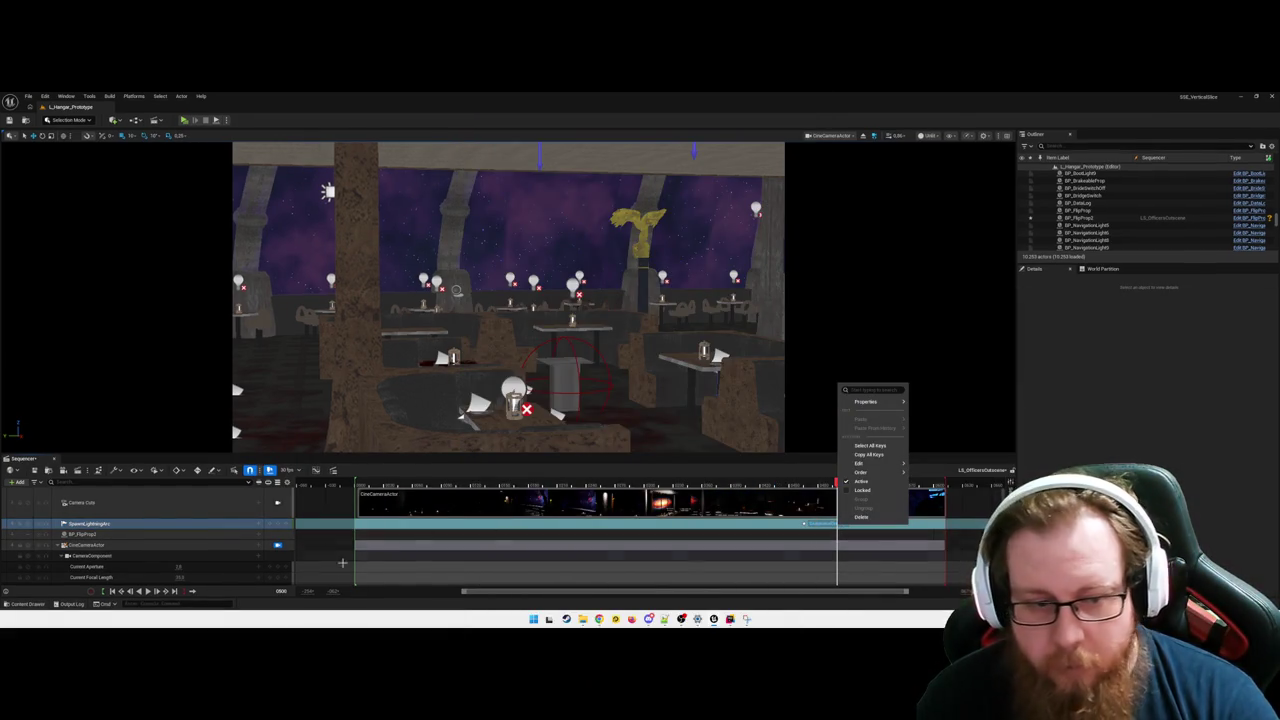
key(Escape)
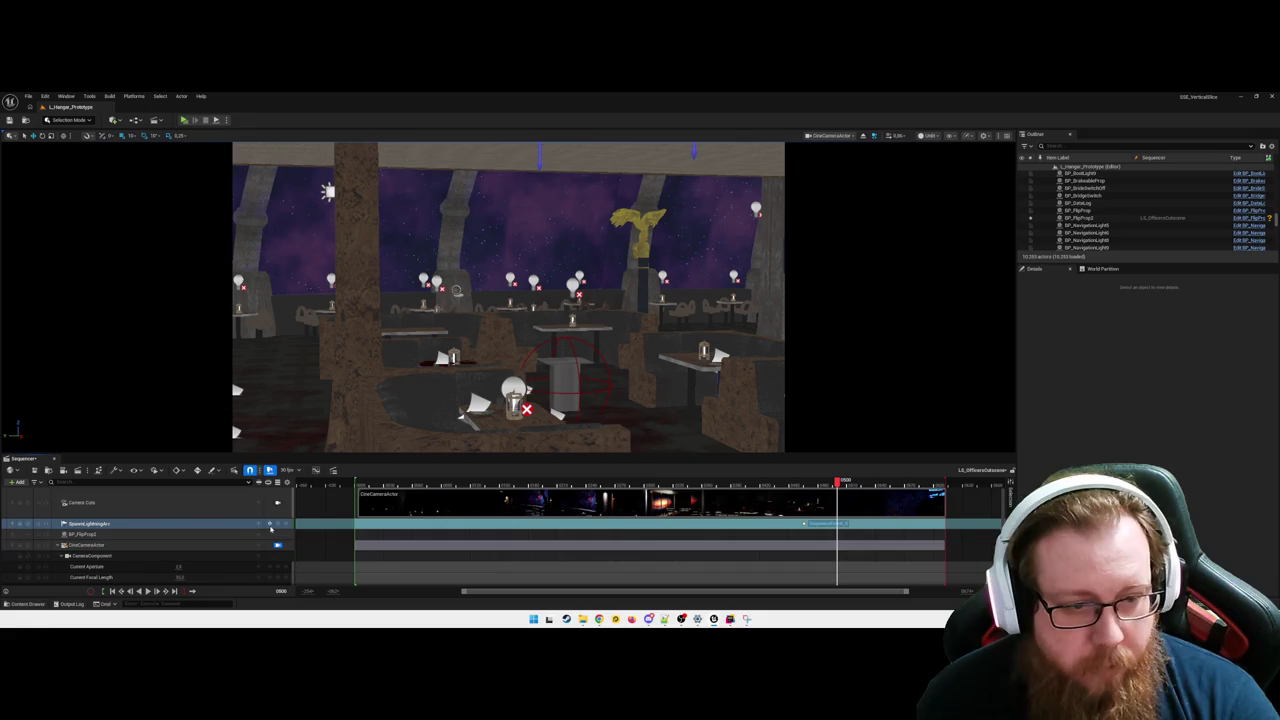
click(276, 525)
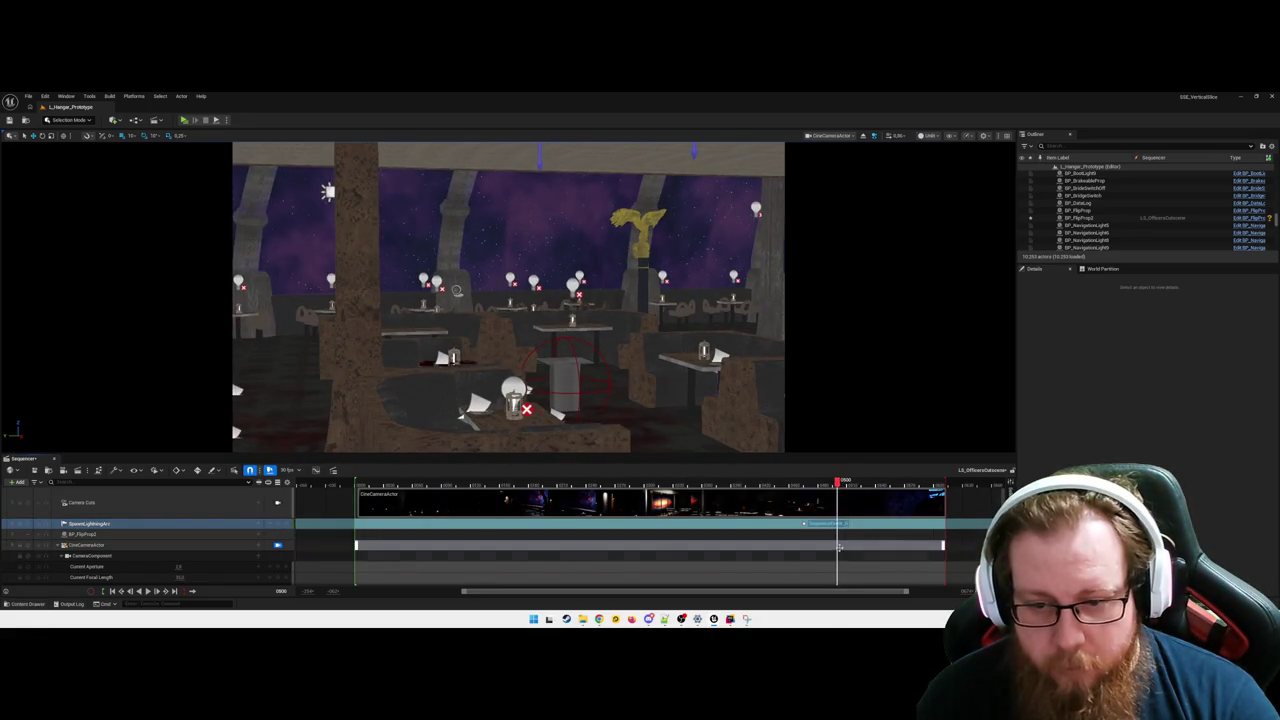
drag(833, 531, 818, 530)
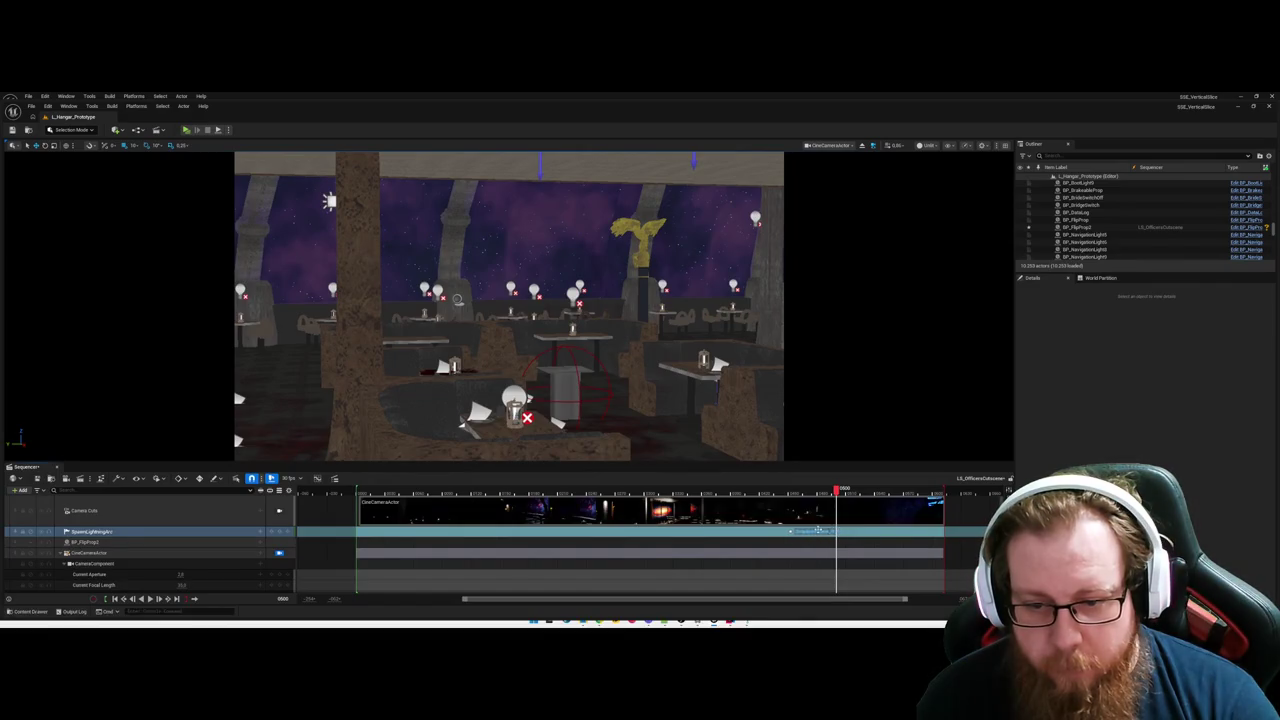
key(ctrl+z)
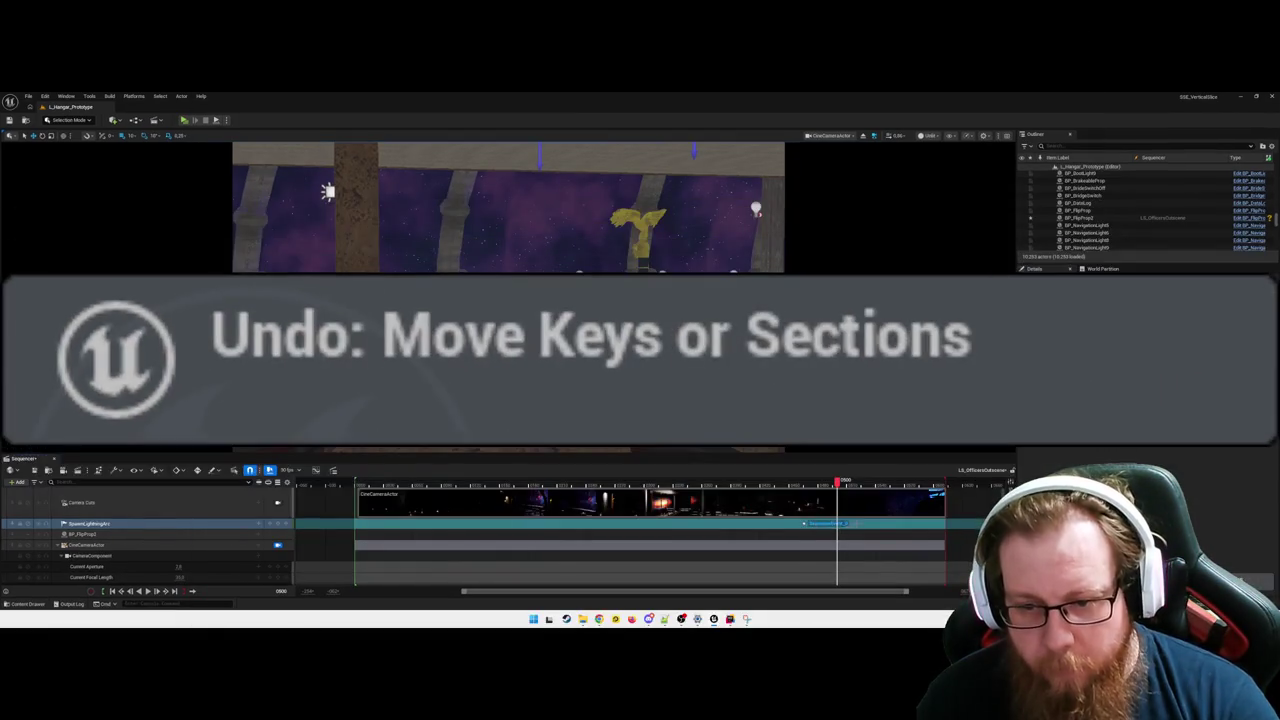
scroll(867, 526, up, 5)
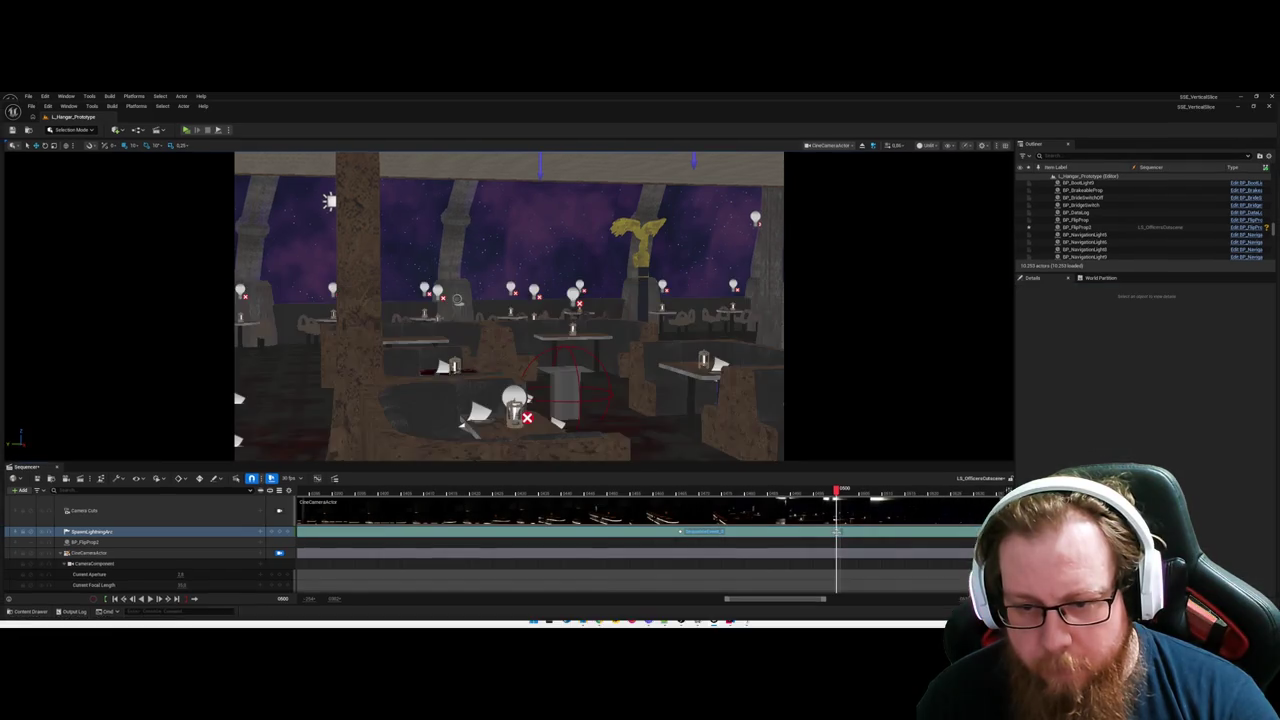
right_click(839, 526)
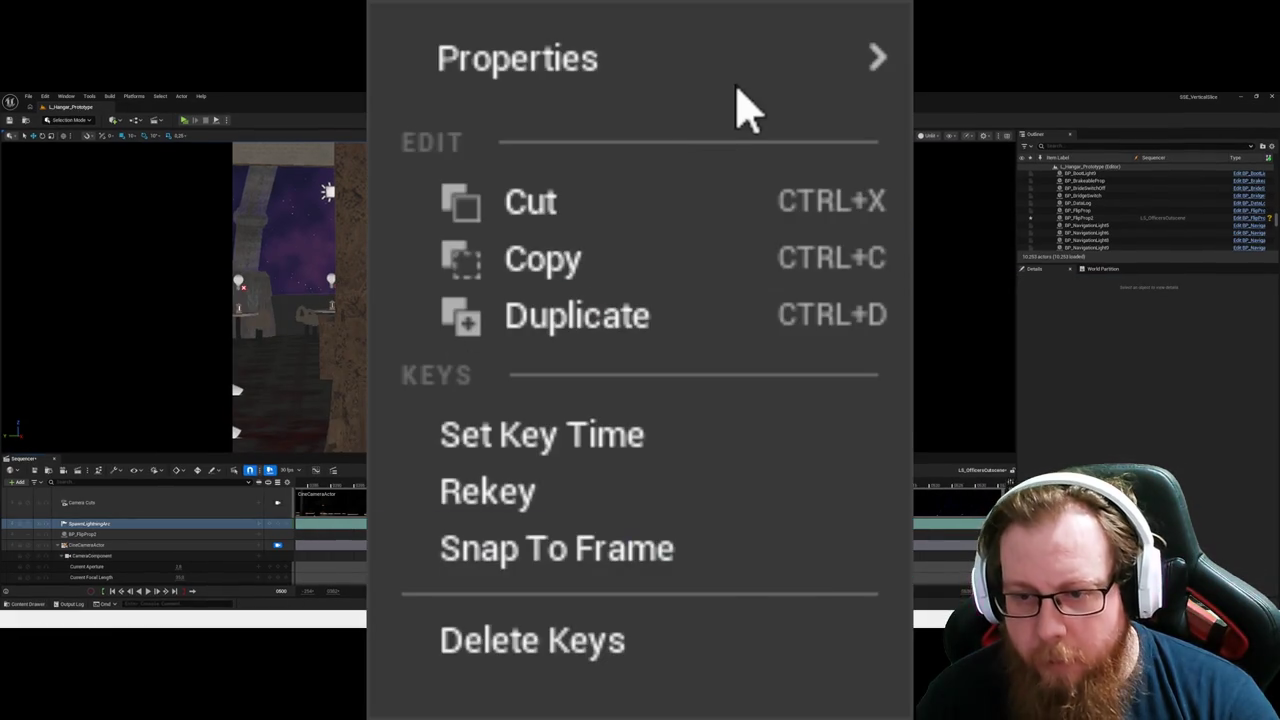